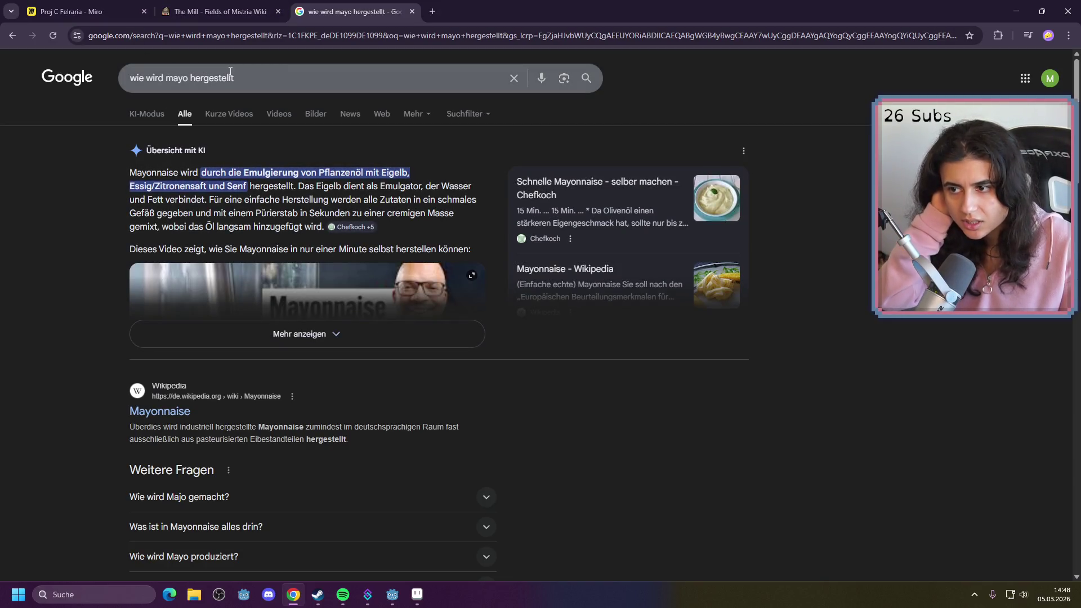
# Check the butter, cheese and mayonnaise recipes on the wiki's Mill page, then return to Miro
pyautogui.click(216, 14)
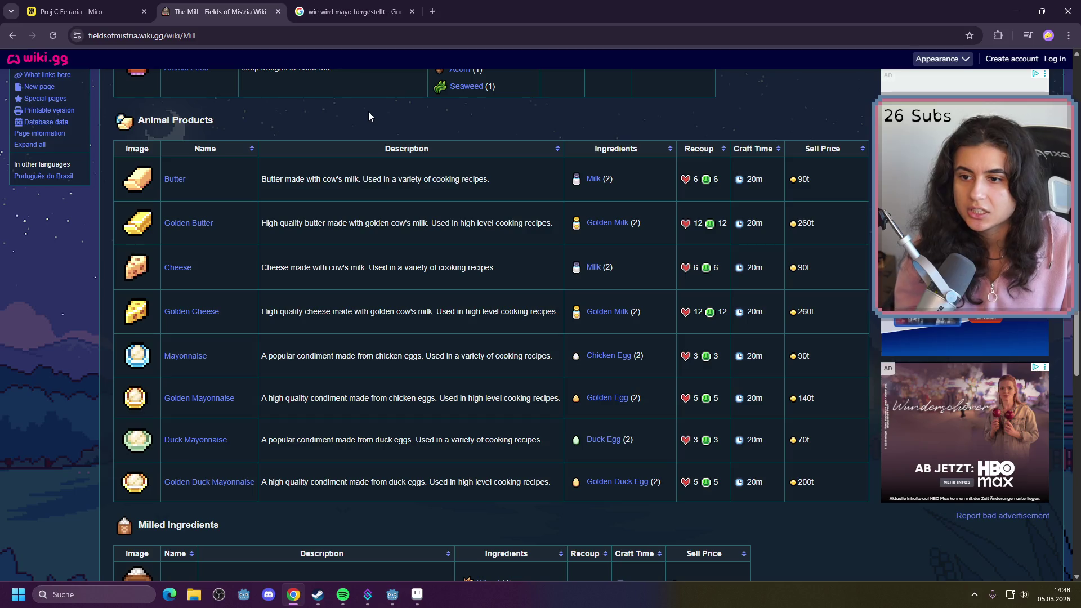
pyautogui.click(84, 11)
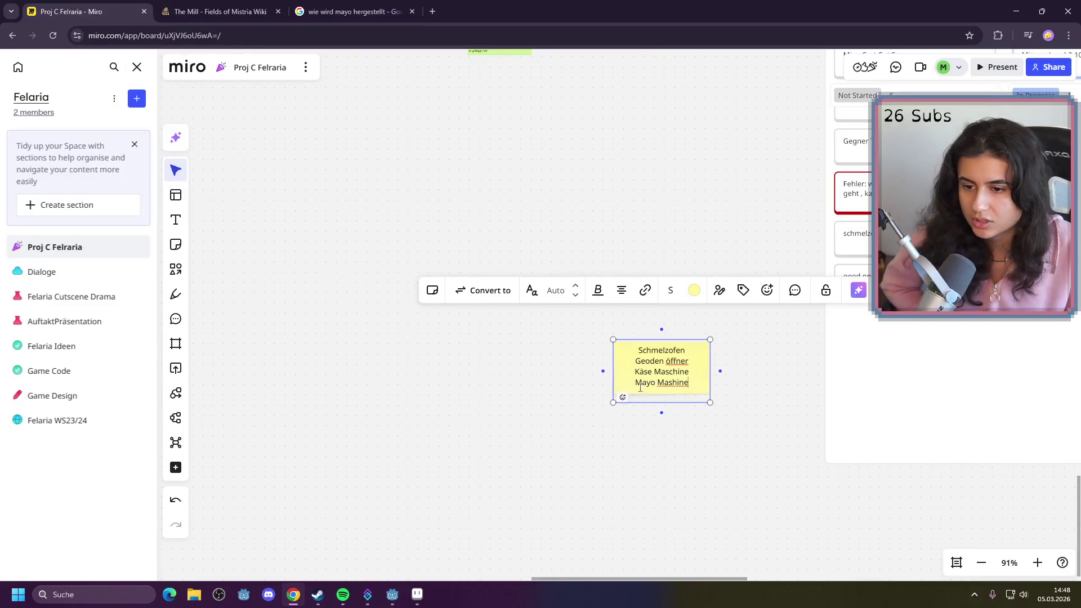
# Delete the Käse Maschine and Mayo Mashine lines from the yellow sticky note
pyautogui.moveTo(693, 385)
pyautogui.mouseDown()
pyautogui.moveTo(618, 364)
pyautogui.moveTo(619, 374)
pyautogui.mouseUp()
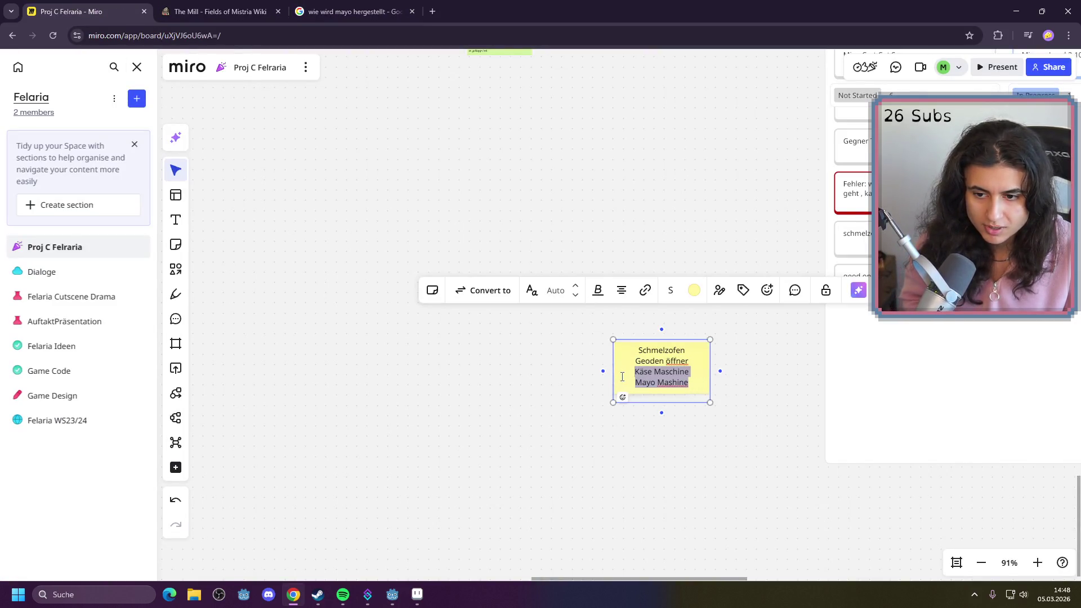
pyautogui.press('BackSpace')
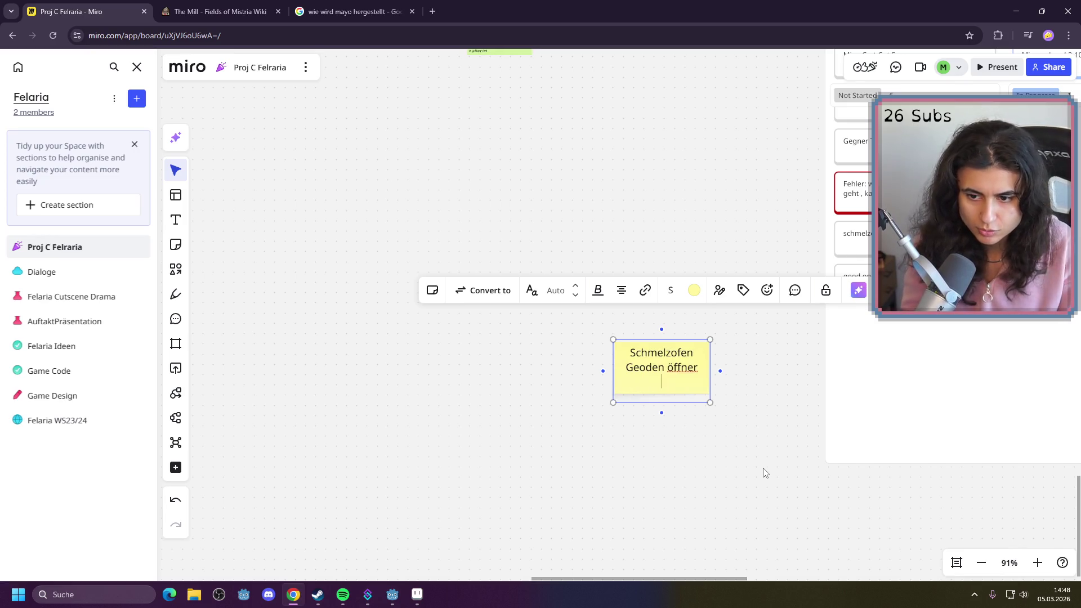
pyautogui.click(773, 447)
# Add a blue sticky note below reading 'Mayonise Käse' and 'Butter'
pyautogui.click(181, 247)
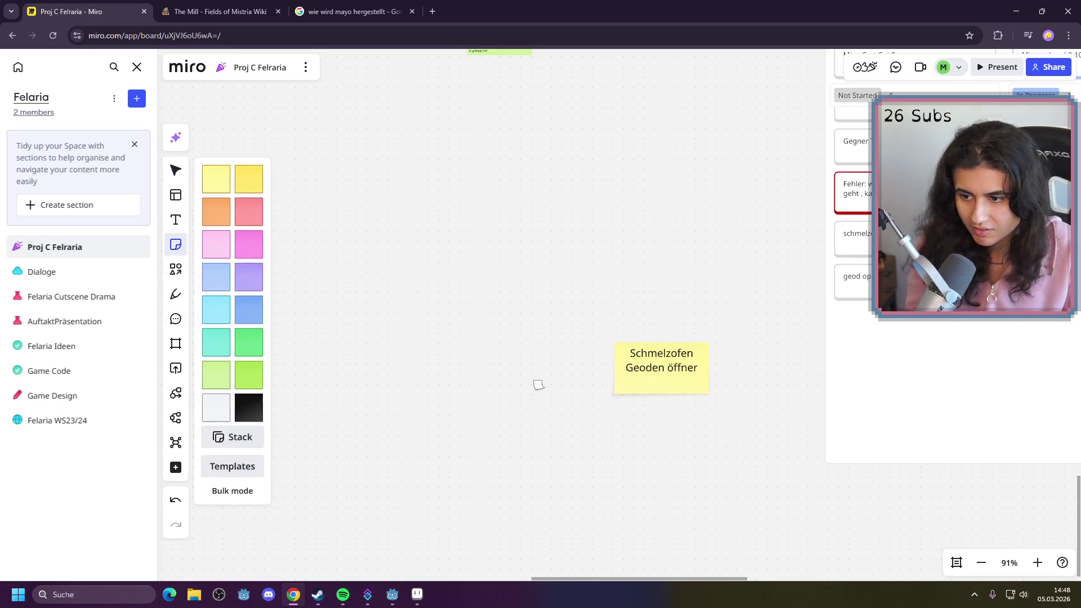
pyautogui.click(643, 439)
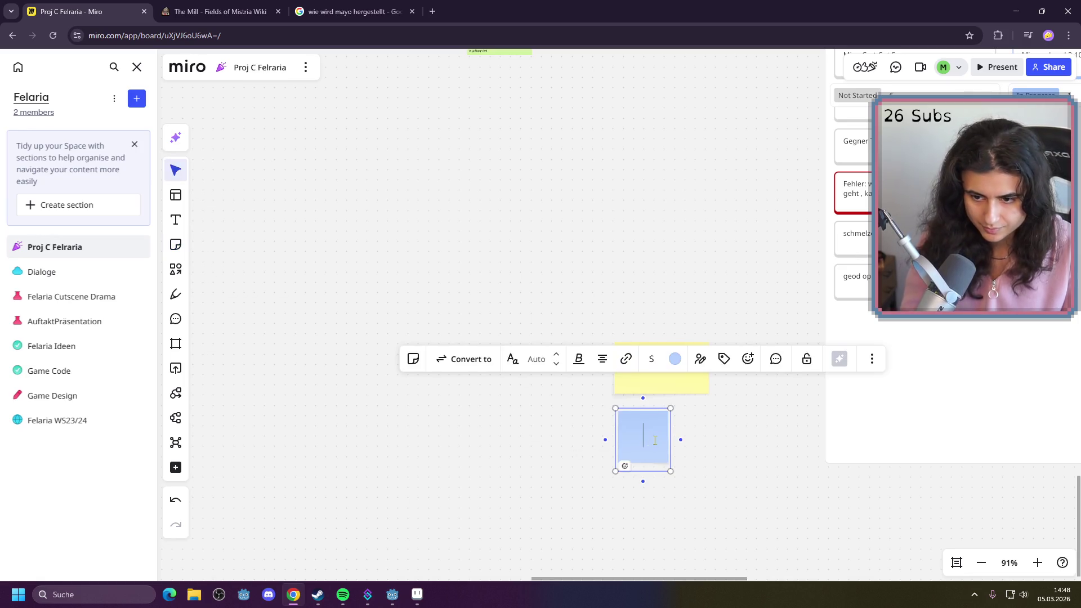
pyautogui.write('Mayonise ')
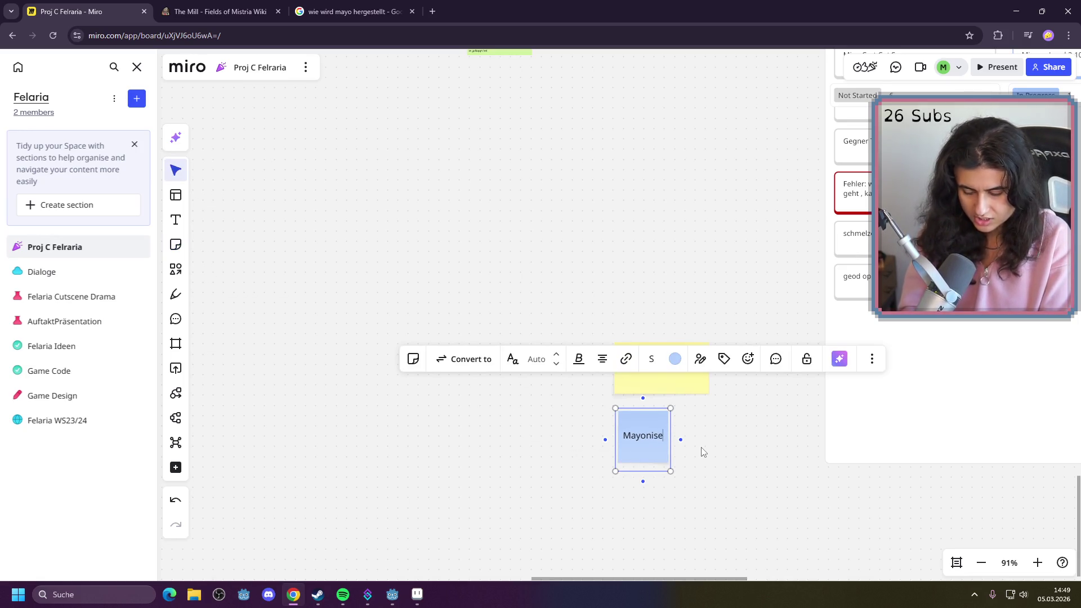
pyautogui.write('Käse')
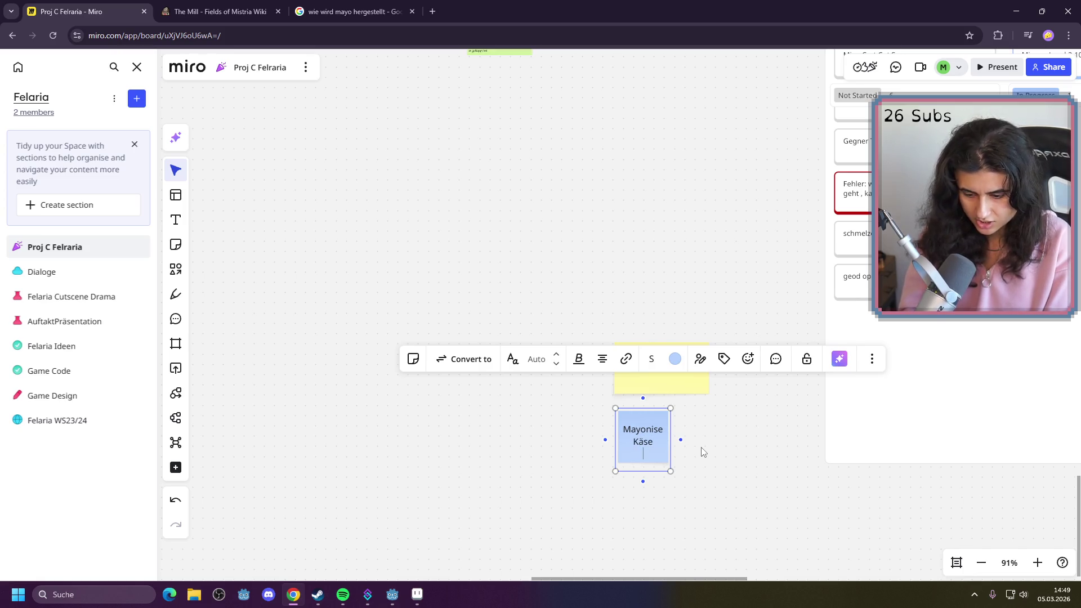
pyautogui.press('Return')
pyautogui.write('Butter')
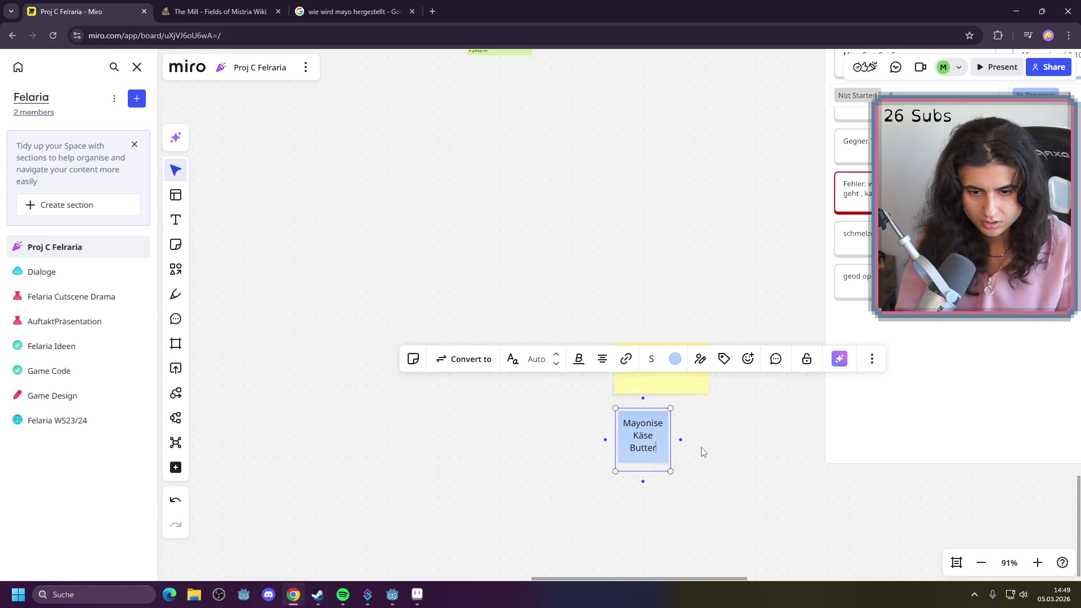
pyautogui.click(371, 8)
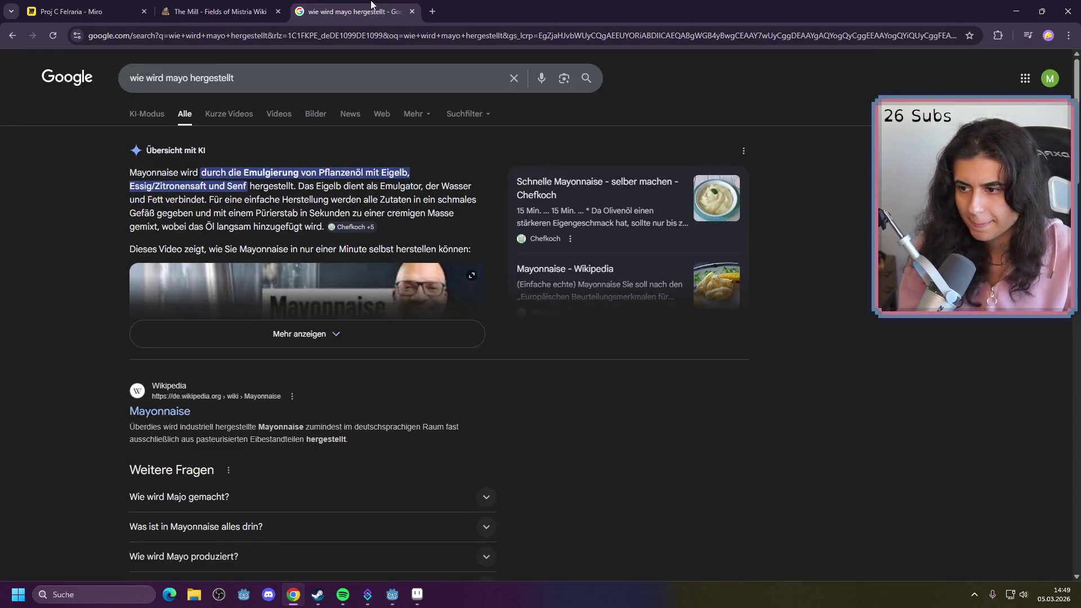
# Read the 'Wie wird Majo gemacht?' answer in the mayonnaise search results
pyautogui.scroll(-1, 389, 289)
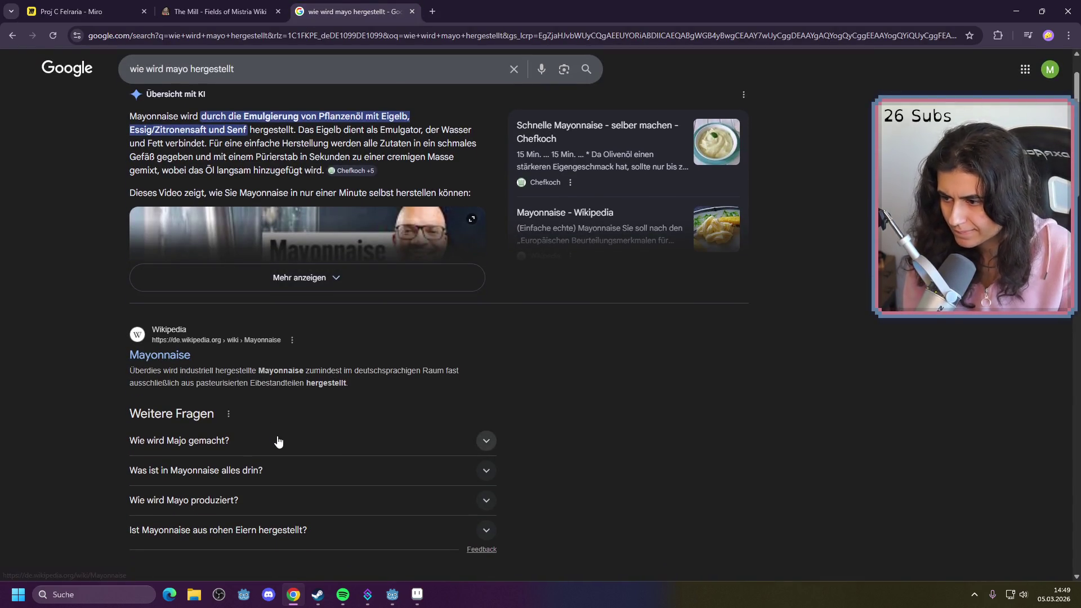
pyautogui.click(276, 441)
pyautogui.scroll(-4, 409, 392)
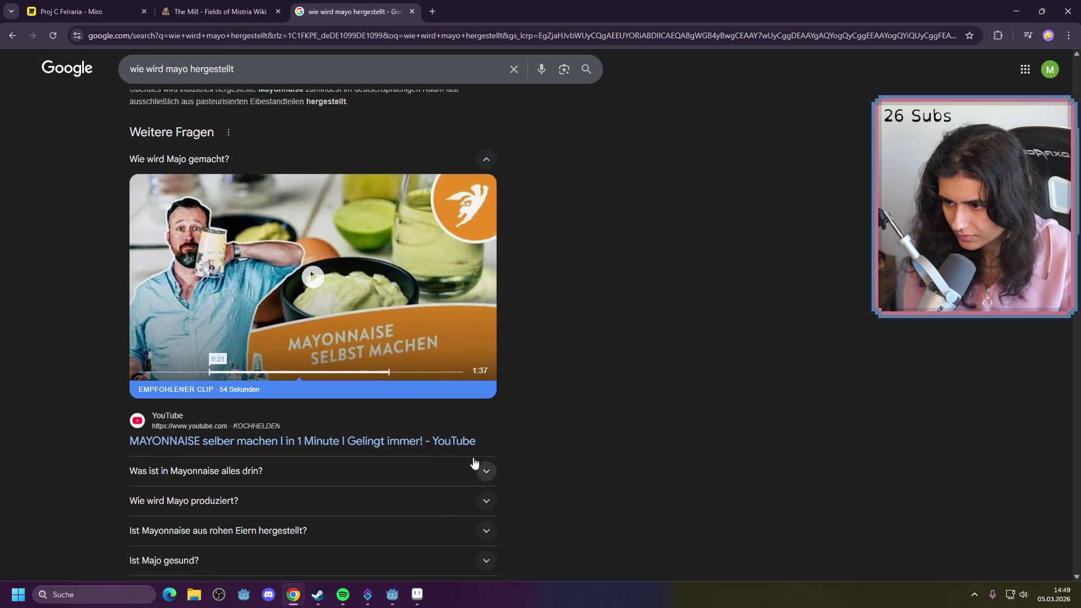
pyautogui.scroll(-5, 507, 444)
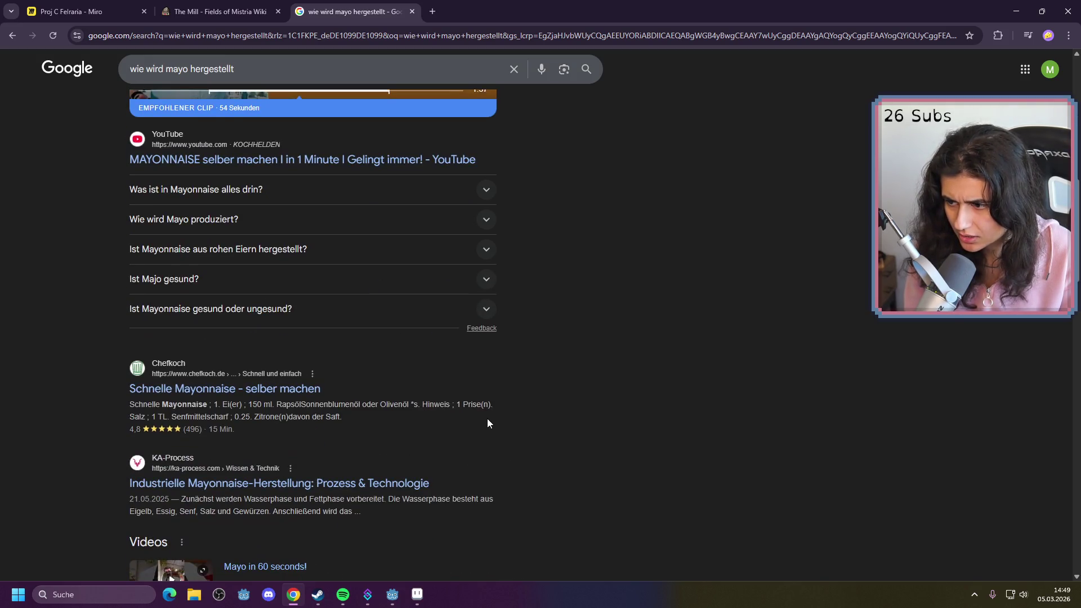
pyautogui.scroll(10, 491, 420)
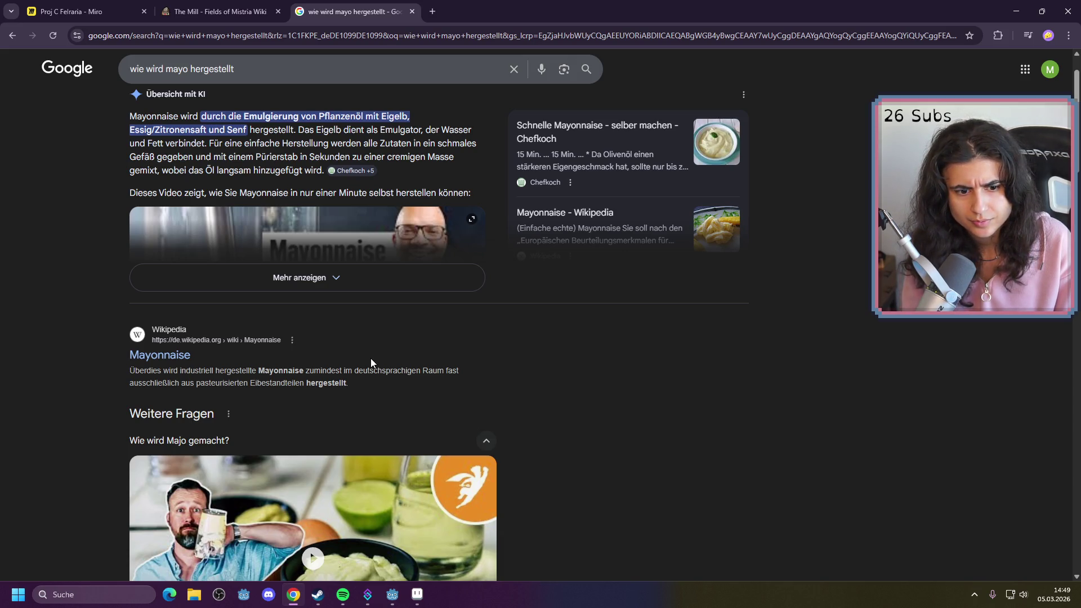
pyautogui.scroll(1, 371, 358)
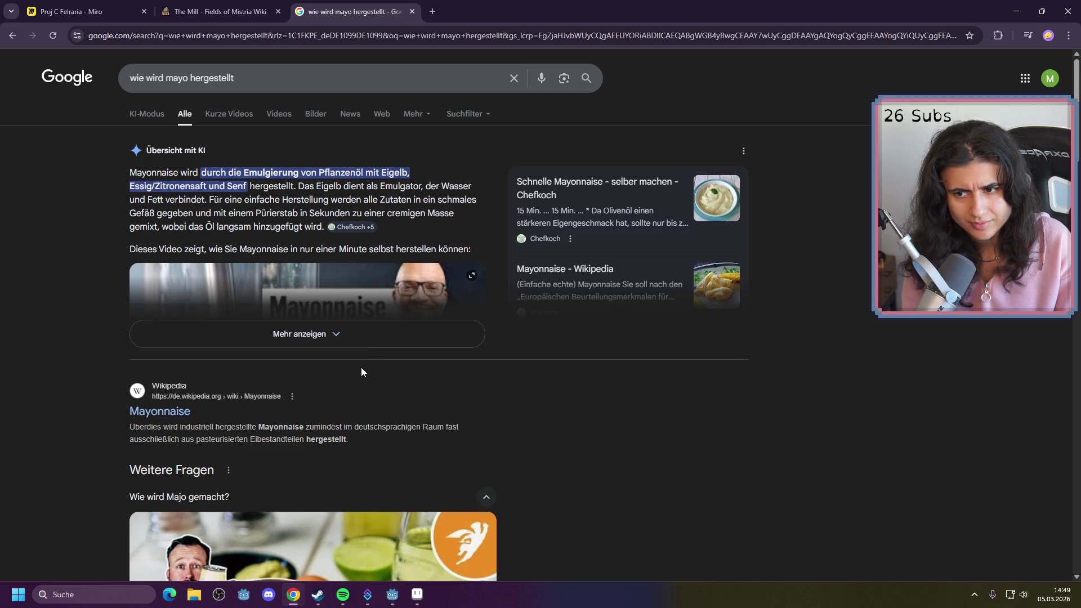
# Search 'werden butter und käse gleich gemacht?' and read the full AI overview
pyautogui.tripleClick(249, 77)
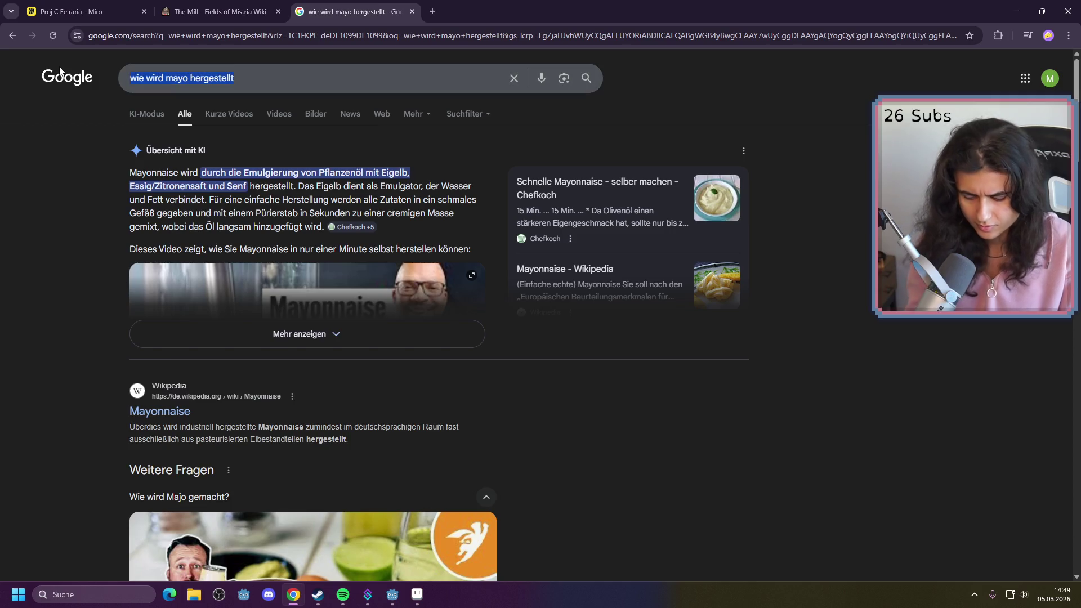
pyautogui.write('werden ')
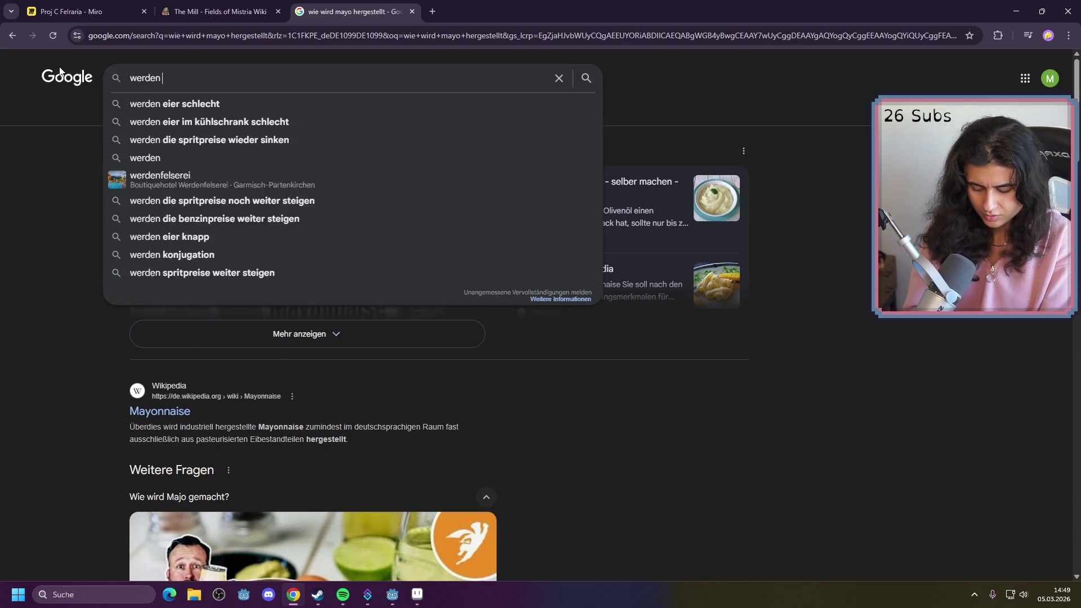
pyautogui.write('butter und käse ')
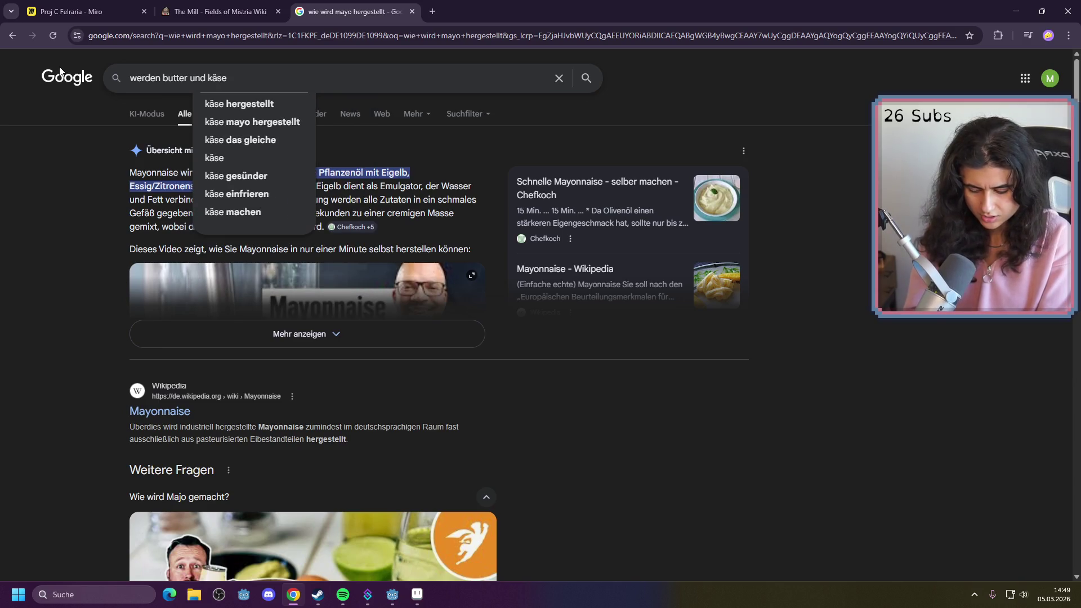
pyautogui.write('glöe')
pyautogui.press('BackSpace')
pyautogui.press('BackSpace')
pyautogui.write('eich gema')
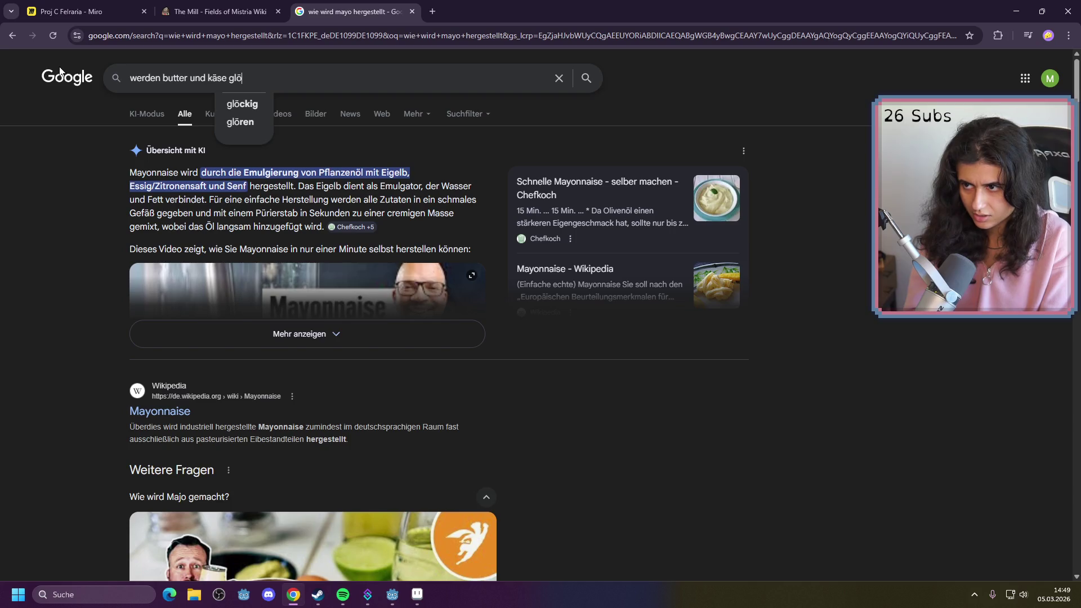
pyautogui.write('cht')
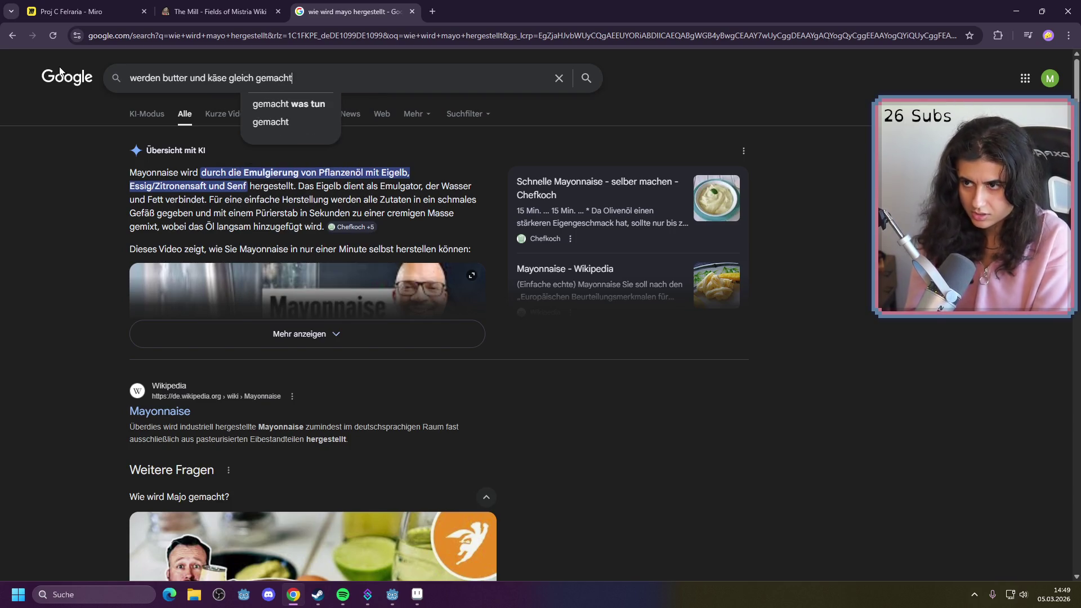
pyautogui.write('?')
pyautogui.press('Return')
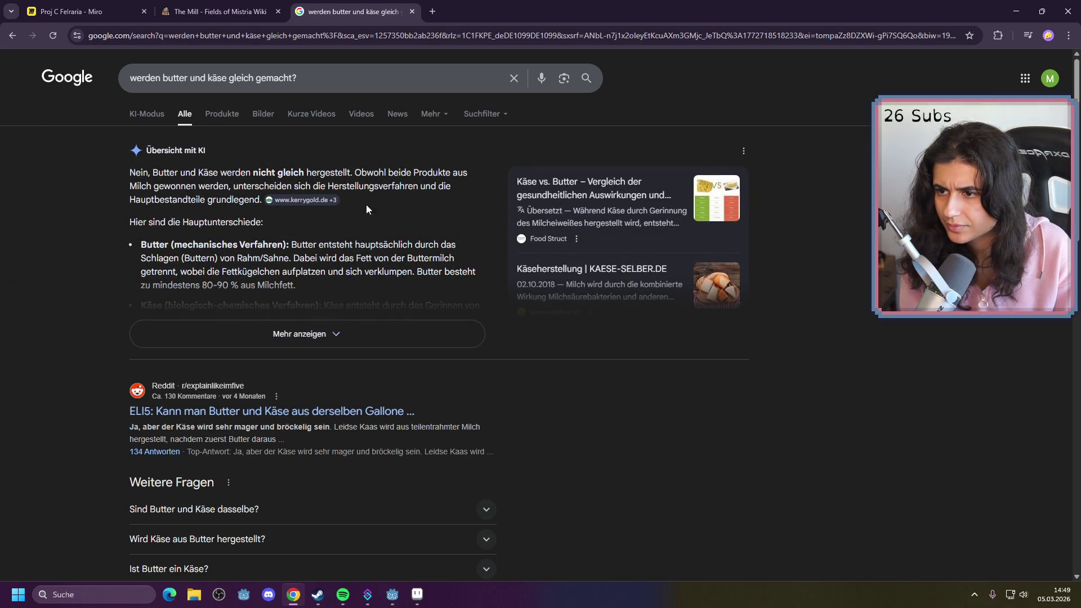
pyautogui.click(265, 343)
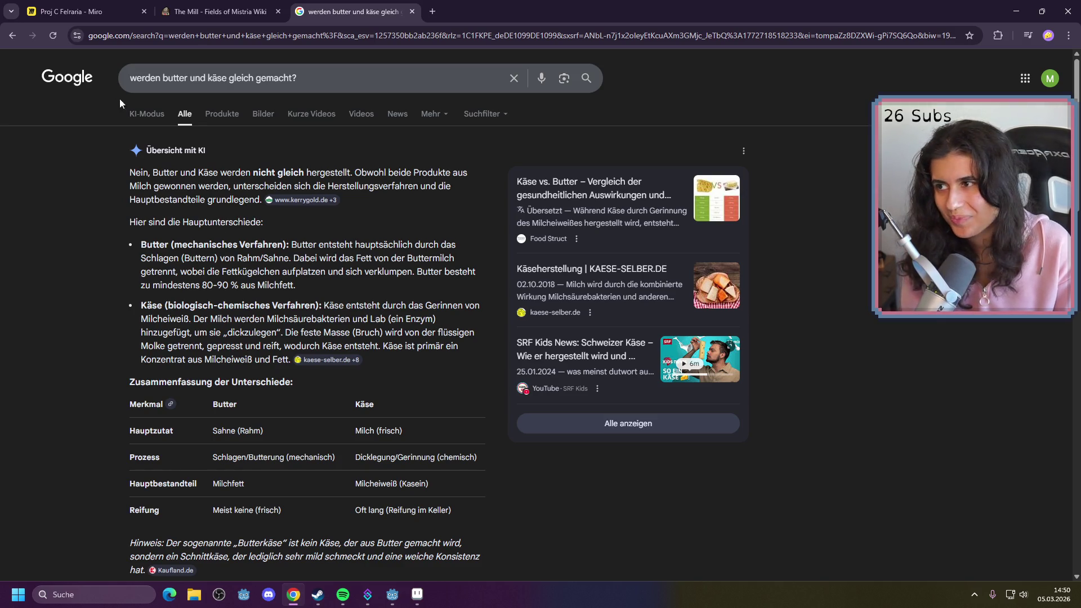
pyautogui.click(72, 17)
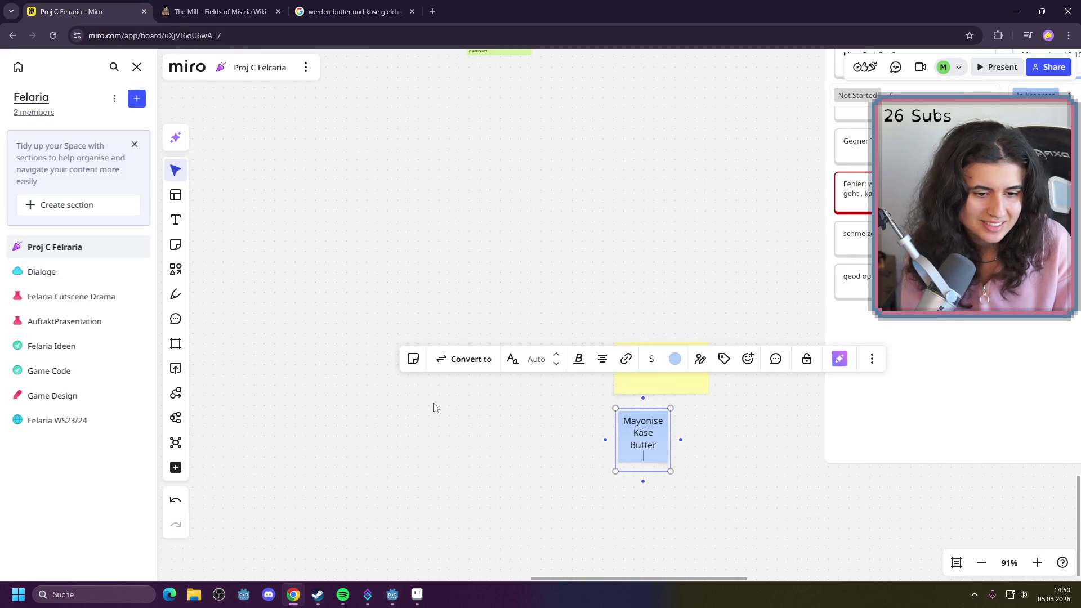
# Move the blue sticky note to the left of the yellow note
pyautogui.click(608, 535)
pyautogui.moveTo(648, 456)
pyautogui.mouseDown()
pyautogui.moveTo(584, 438)
pyautogui.moveTo(570, 387)
pyautogui.mouseUp()
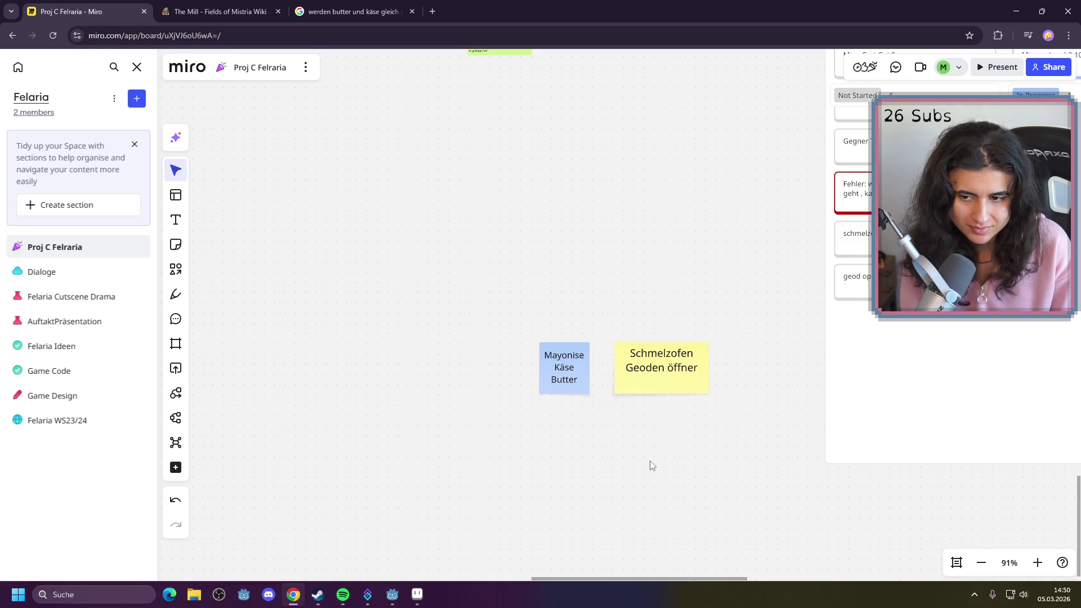
pyautogui.click(565, 369)
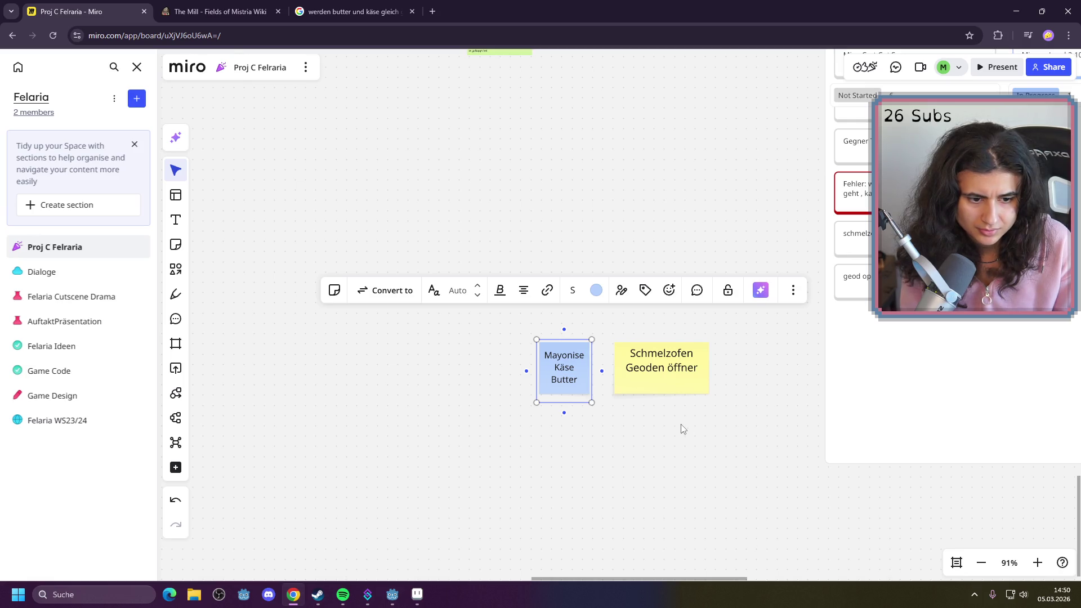
# Add a 'Großer Mixxer' line below Butter on the blue note
pyautogui.doubleClick(574, 377)
pyautogui.click(582, 377)
pyautogui.press('Return')
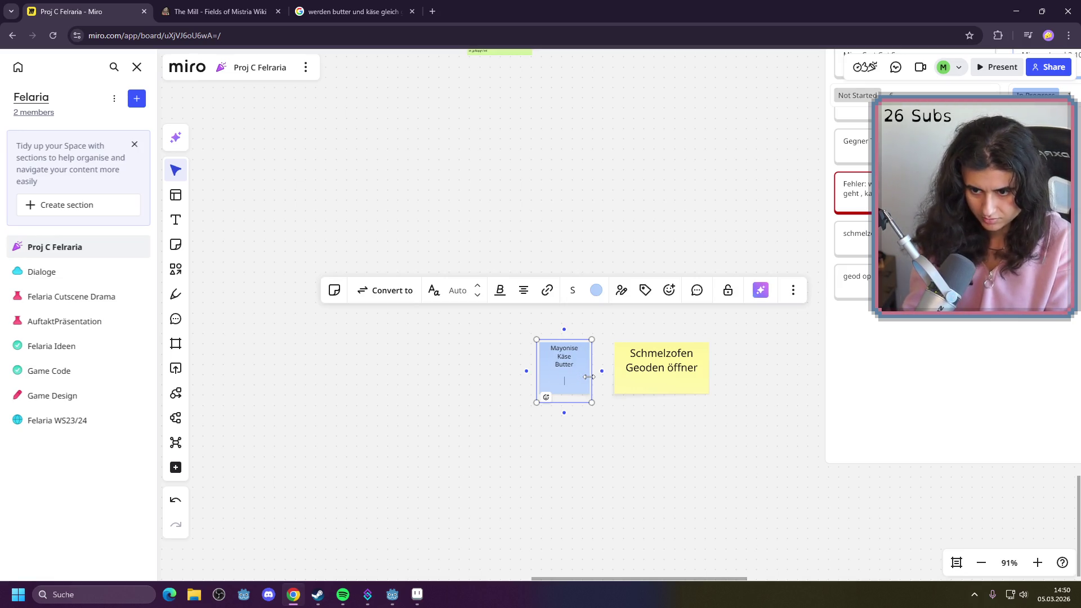
pyautogui.press('BackSpace')
pyautogui.press('Return')
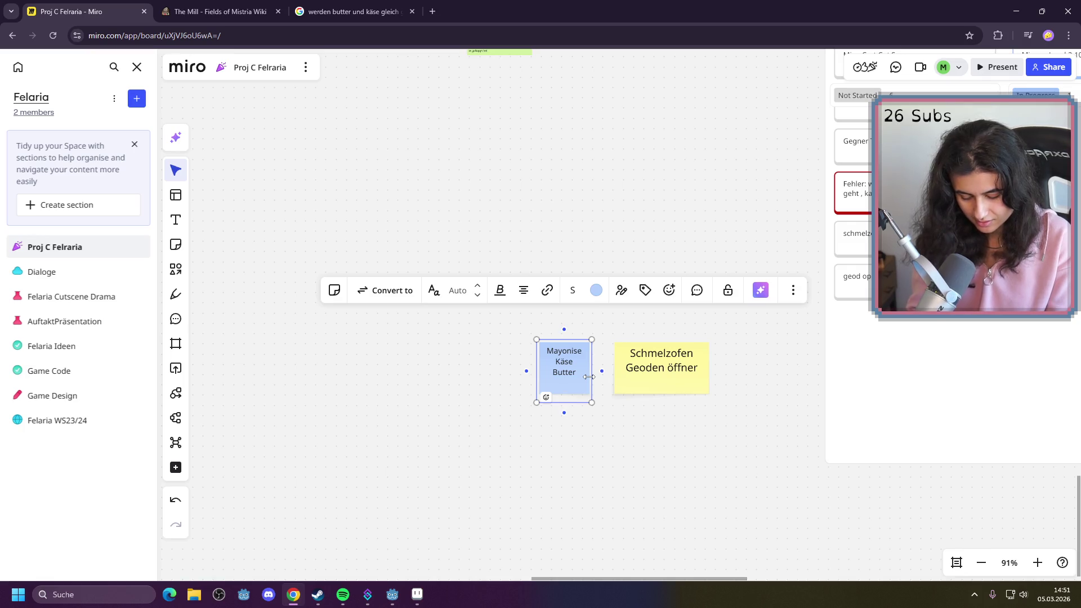
pyautogui.write('Gro')
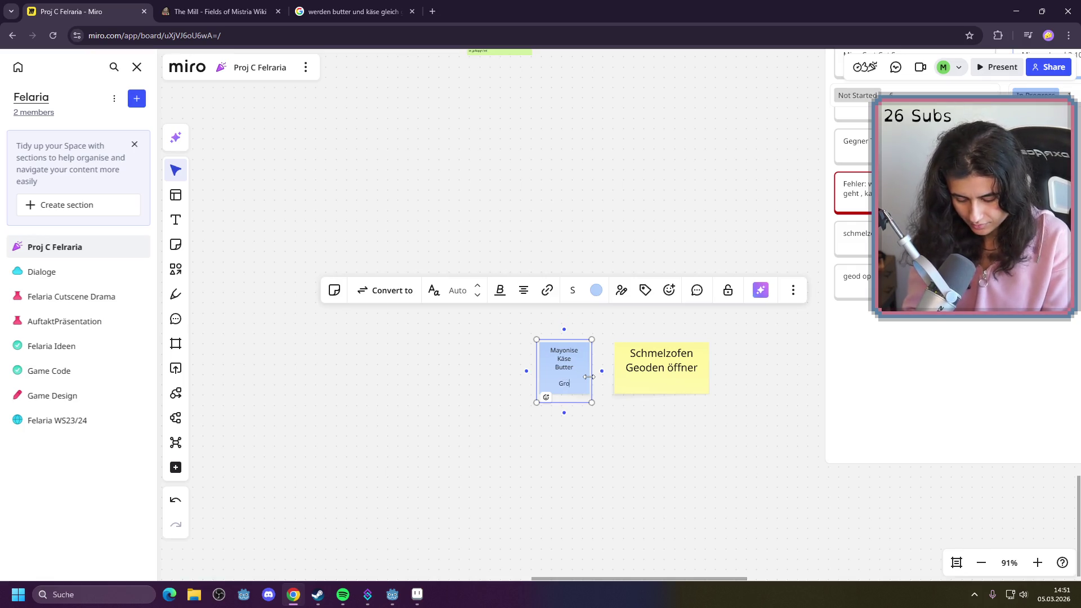
pyautogui.write('ßer MIxxer')
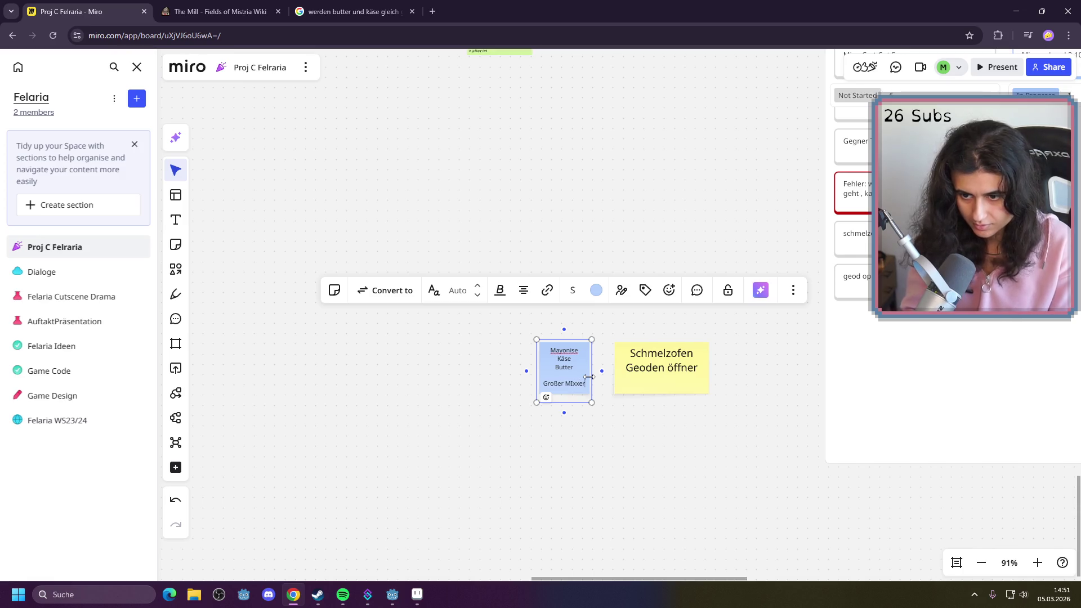
pyautogui.press('Left')
pyautogui.press('Left')
pyautogui.press('Left')
pyautogui.press('BackSpace')
pyautogui.write('i')
pyautogui.click(656, 455)
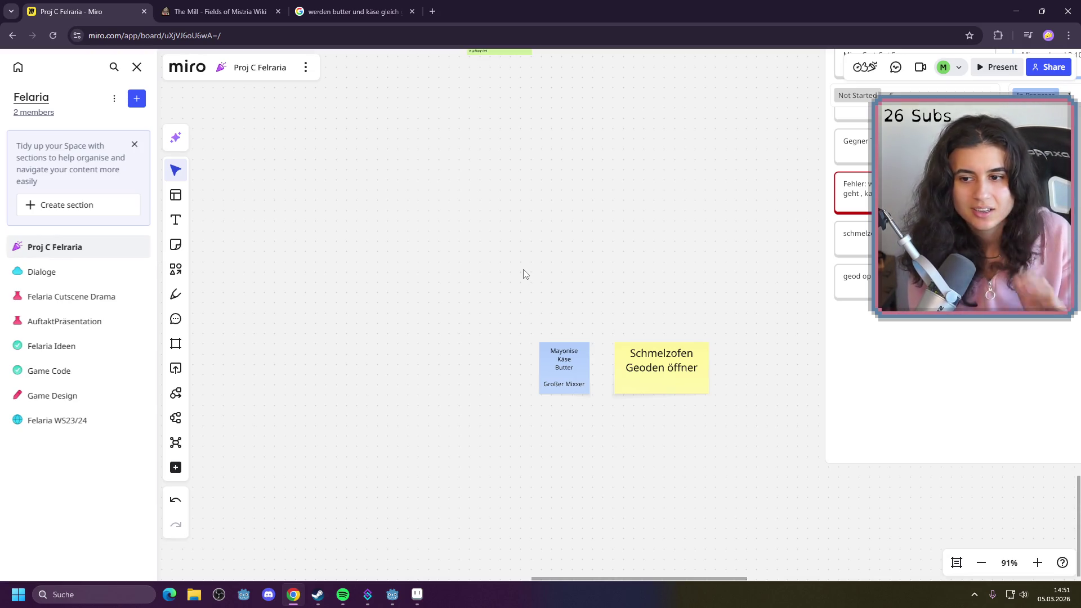
pyautogui.click(392, 594)
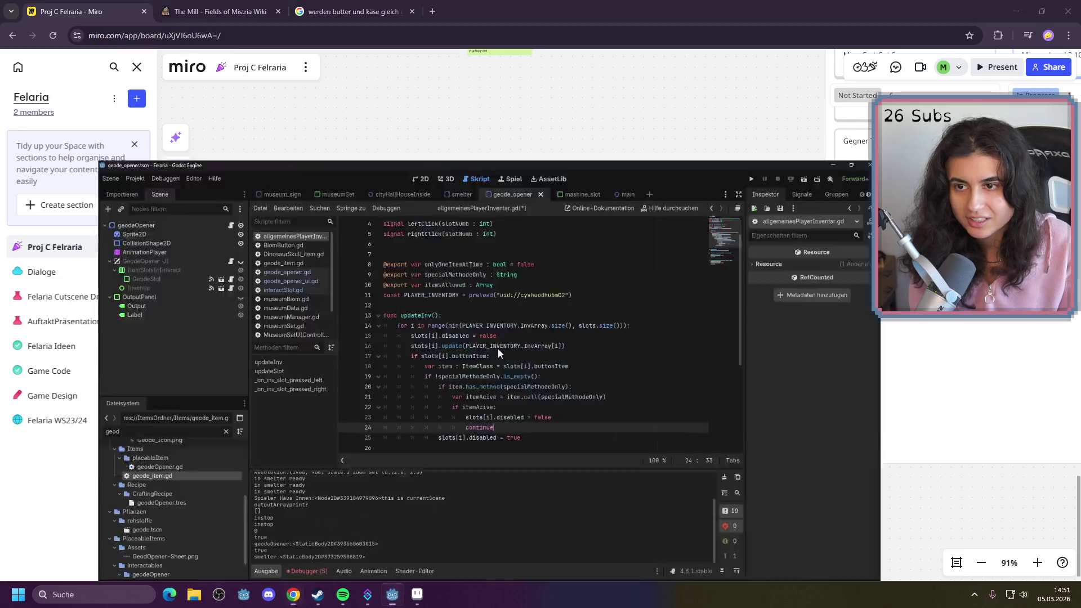
# Run the Felaria project, start a new game and open the inventory
pyautogui.click(905, 23)
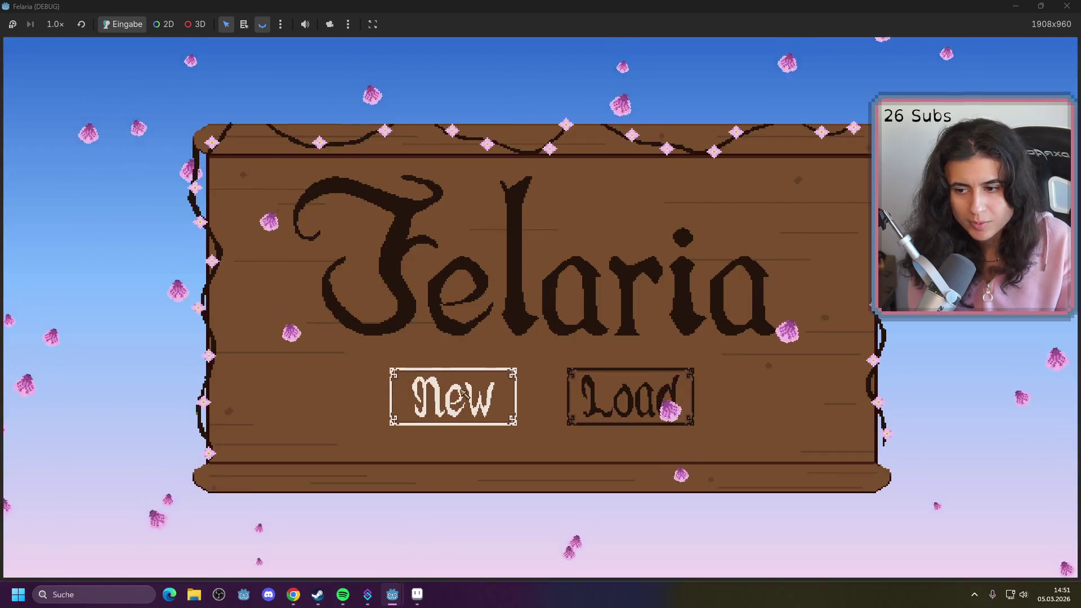
pyautogui.click(462, 394)
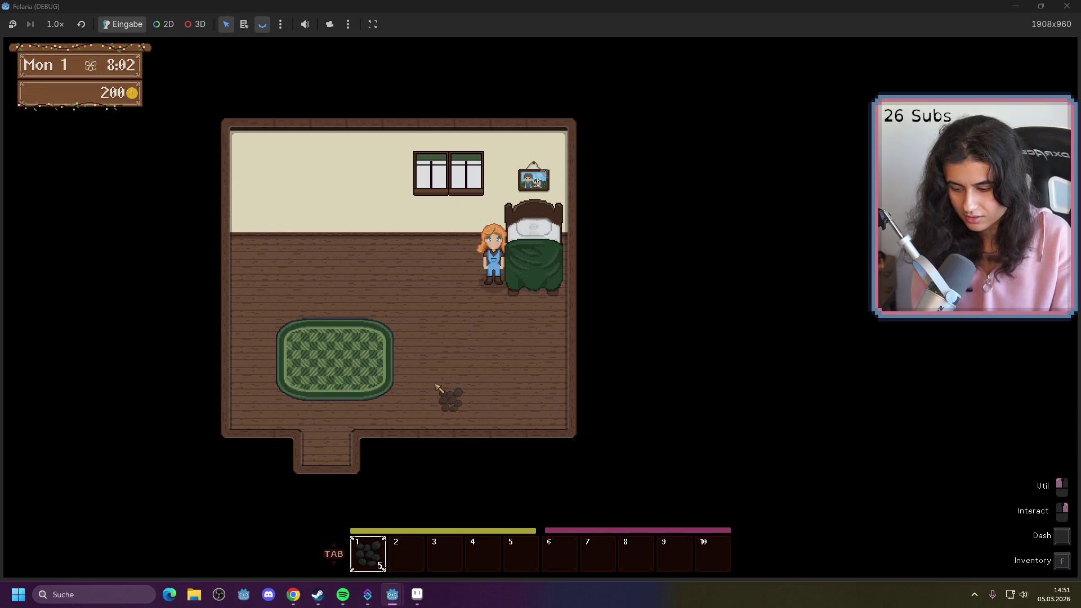
pyautogui.press('f')
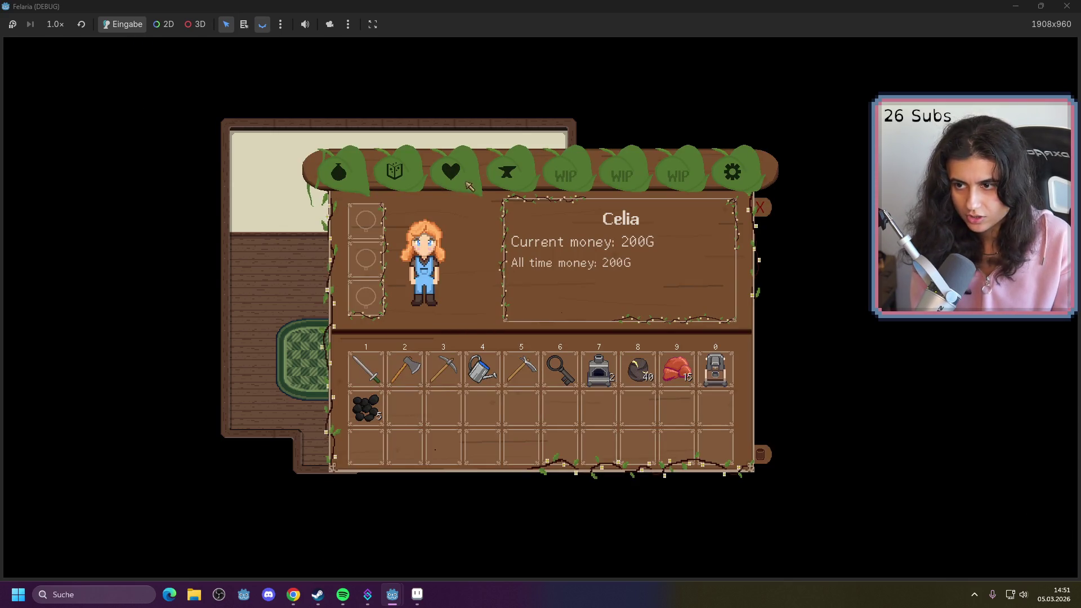
# Browse the Furnace, Chest, Scarecrow, Torch, Sprinkler and Geode Opener crafting recipes
pyautogui.click(509, 174)
pyautogui.click(392, 243)
pyautogui.click(357, 248)
pyautogui.click(476, 243)
pyautogui.click(560, 243)
pyautogui.click(517, 244)
pyautogui.click(435, 256)
pyautogui.click(393, 247)
pyautogui.click(354, 247)
pyautogui.click(518, 243)
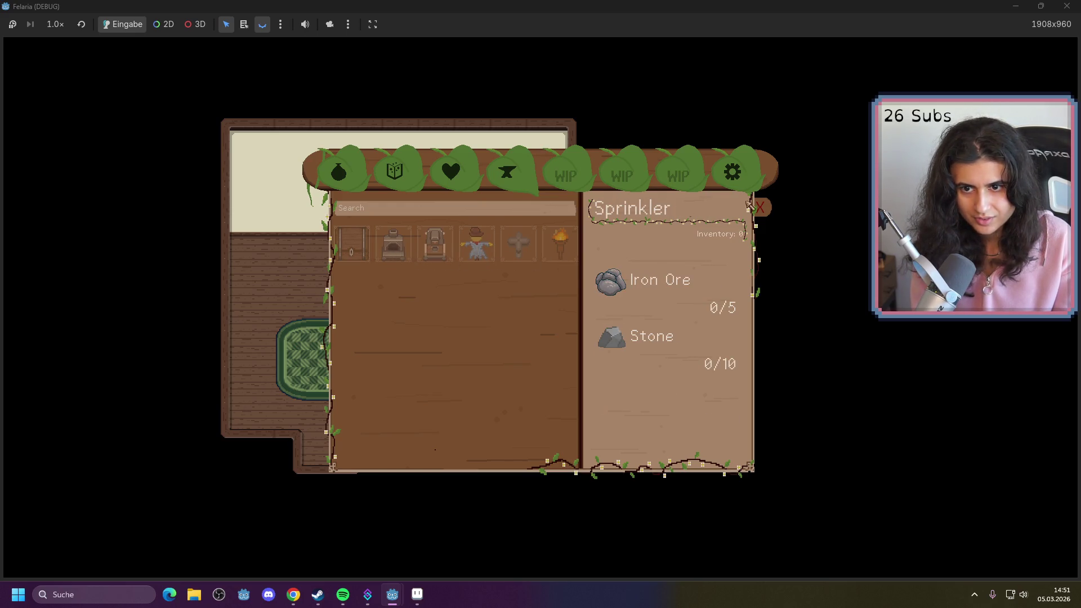
pyautogui.click(767, 211)
# Place the furnace in the bedroom and open its smelting slots
pyautogui.press('a')
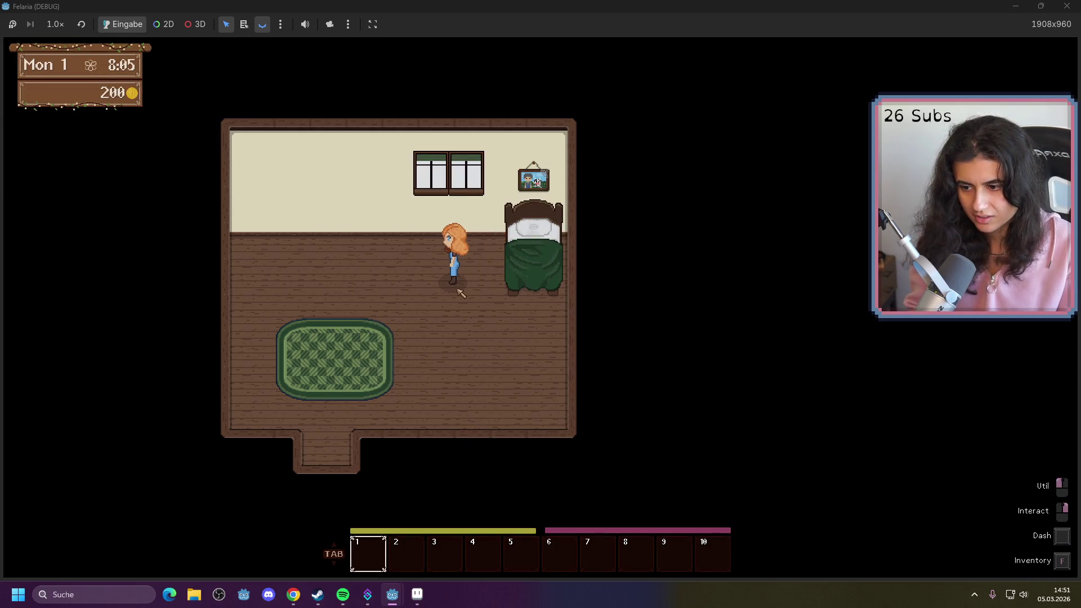
pyautogui.scroll(-6, 455, 268)
pyautogui.click(451, 258)
pyautogui.rightClick(450, 258)
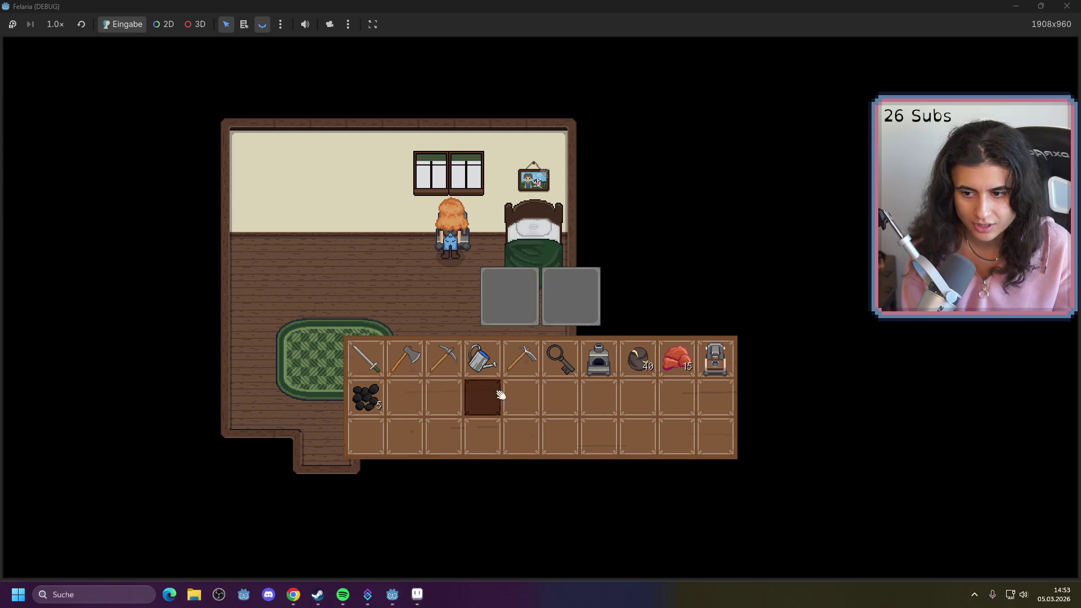
# Smelt the Copper Ore in the furnace with Coal as fuel
pyautogui.click(678, 359)
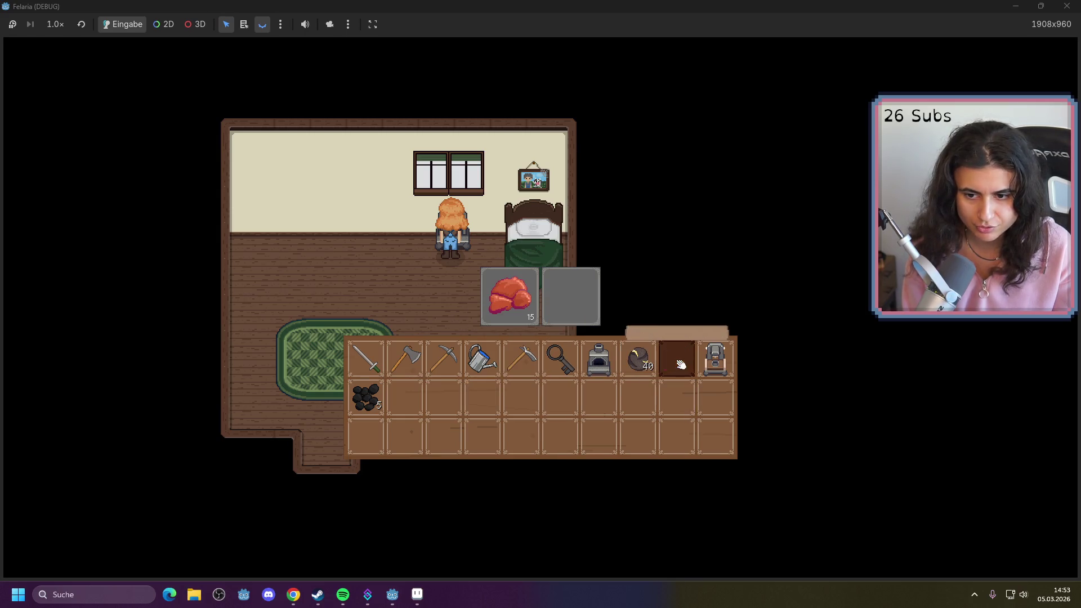
pyautogui.click(369, 399)
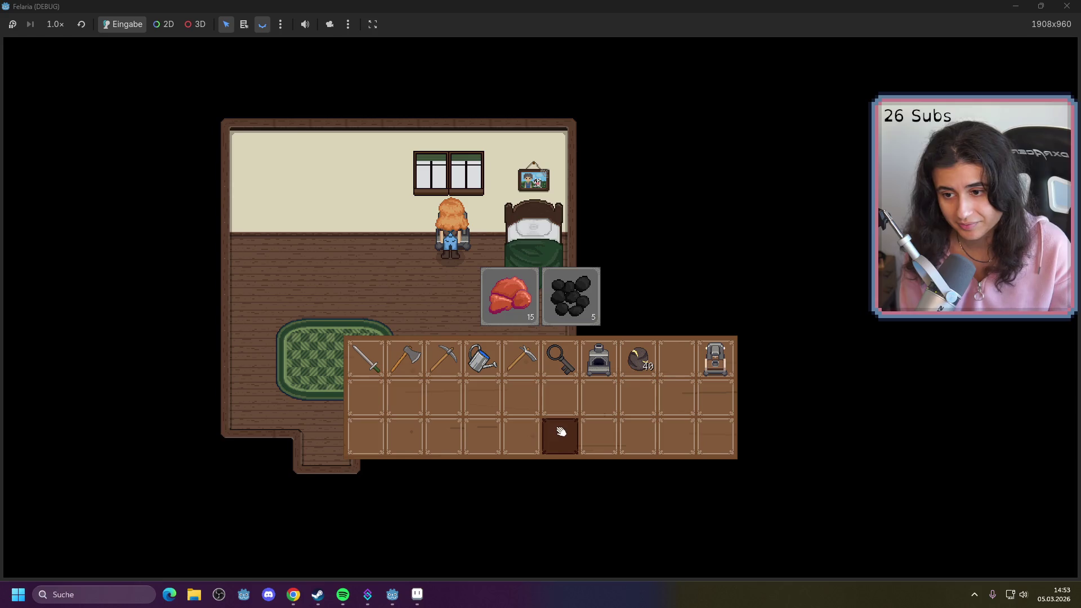
pyautogui.press('f')
pyautogui.press('a')
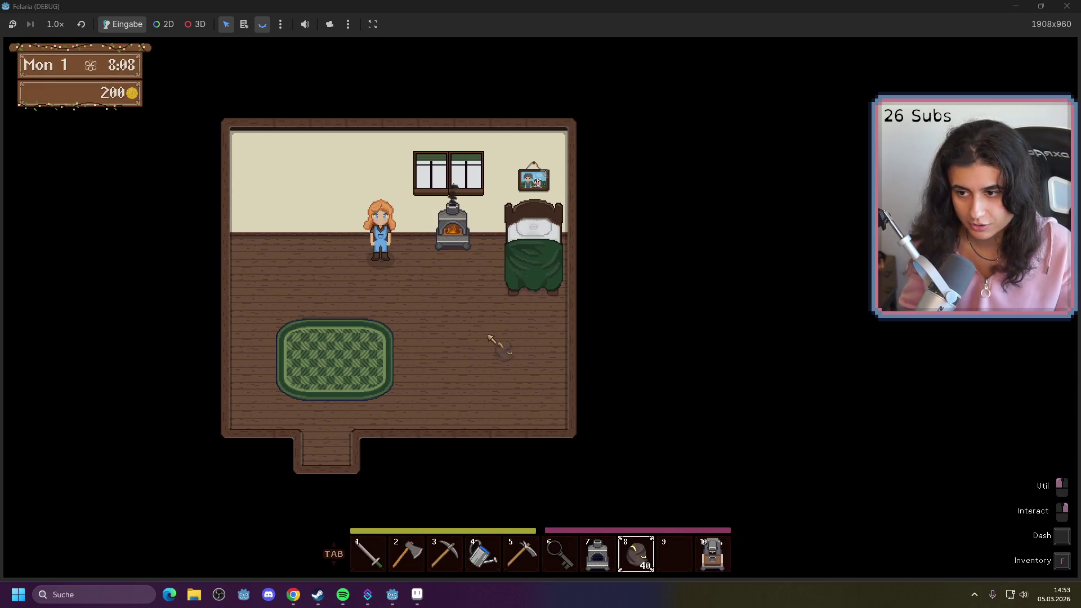
# Place the second machine beside the furnace and move the ore stack out of the hotbar
pyautogui.scroll(-4, 449, 330)
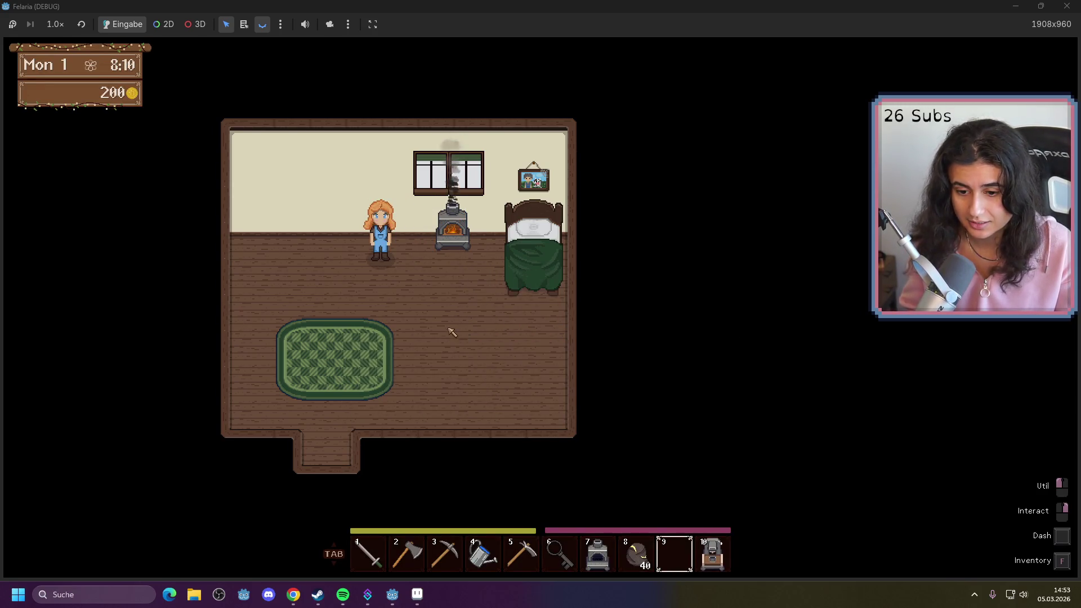
pyautogui.scroll(1, 430, 295)
pyautogui.click(414, 239)
pyautogui.press('d')
pyautogui.press('f')
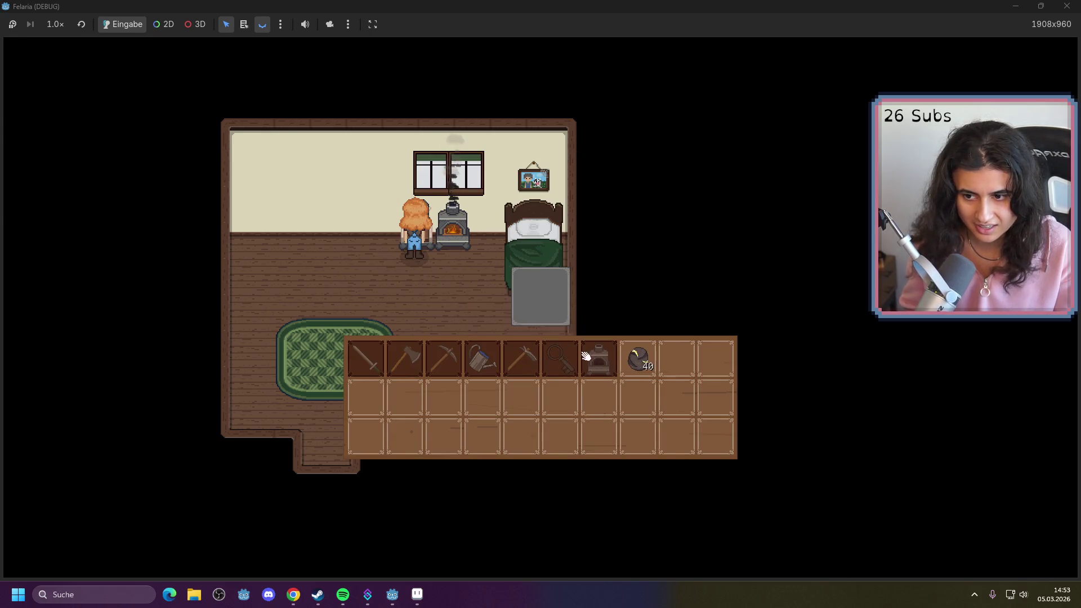
pyautogui.moveTo(638, 358); pyautogui.dragTo(638, 397)
pyautogui.press('f')
pyautogui.press('a')
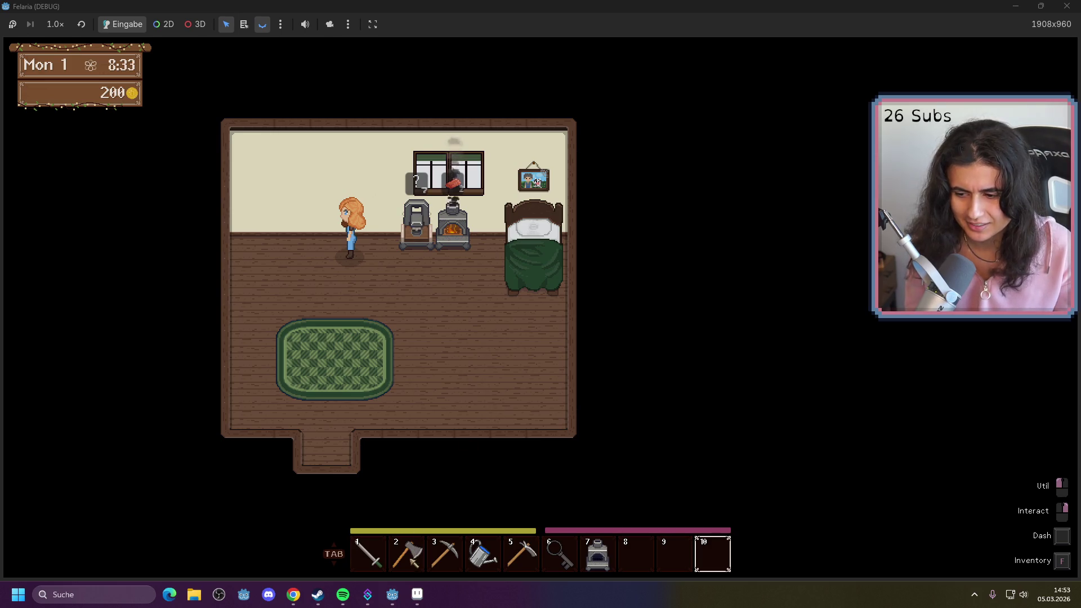
# Switch away from Godot and bring the butterfass search window into view
pyautogui.moveTo(418, 600)
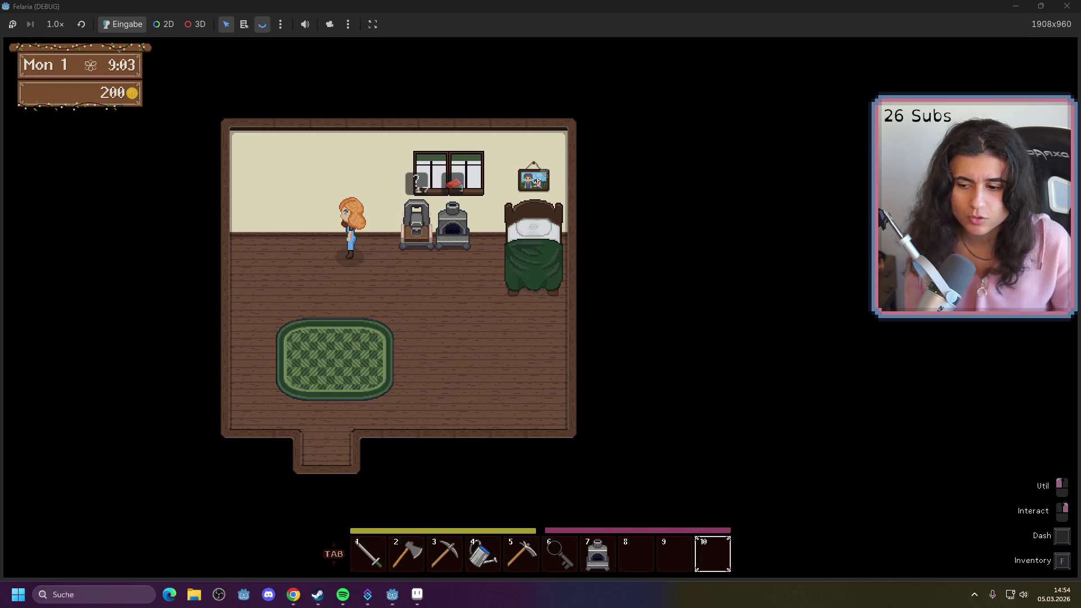
pyautogui.click(293, 594)
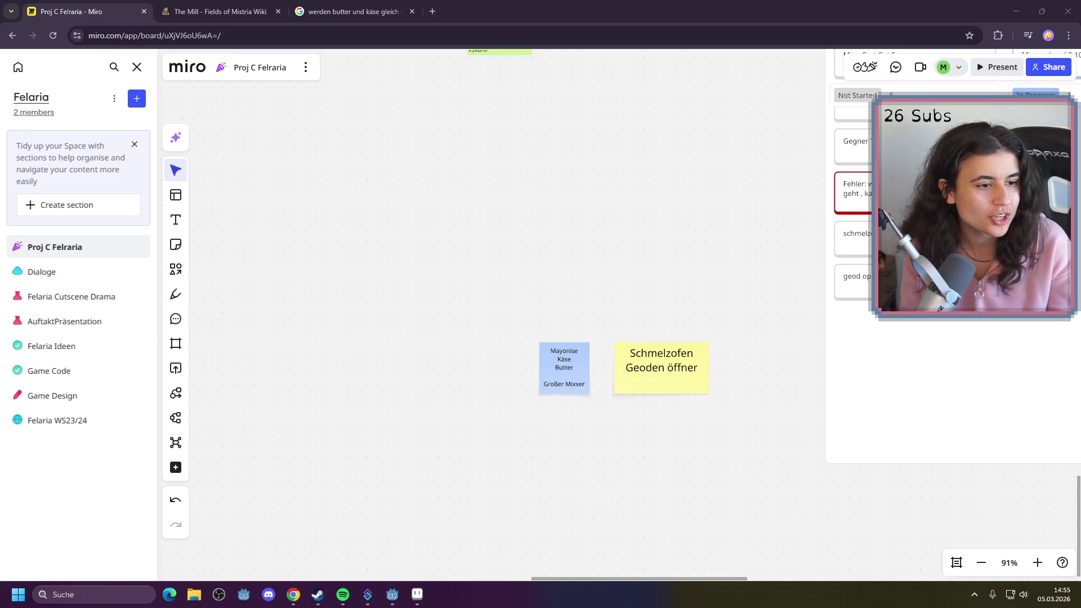
pyautogui.moveTo(1080, 322)
pyautogui.mouseDown()
pyautogui.moveTo(553, 180)
pyautogui.moveTo(480, 94)
pyautogui.moveTo(441, 81)
pyautogui.mouseUp()
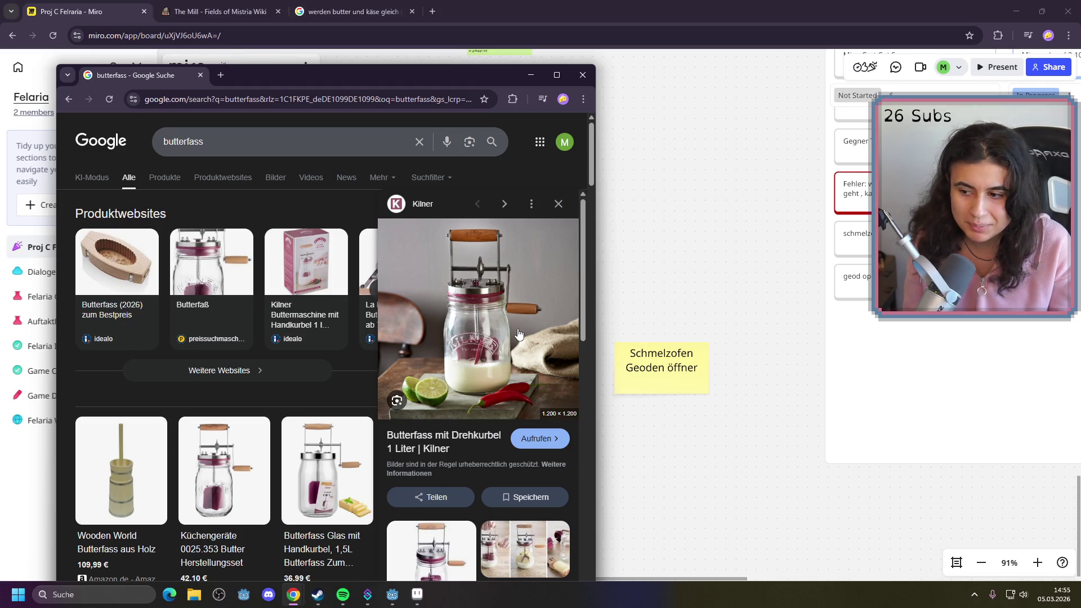
# Look at the 109,99 € wooden Butterfass aus Holz listing, then return to the blue Miro note
pyautogui.click(143, 496)
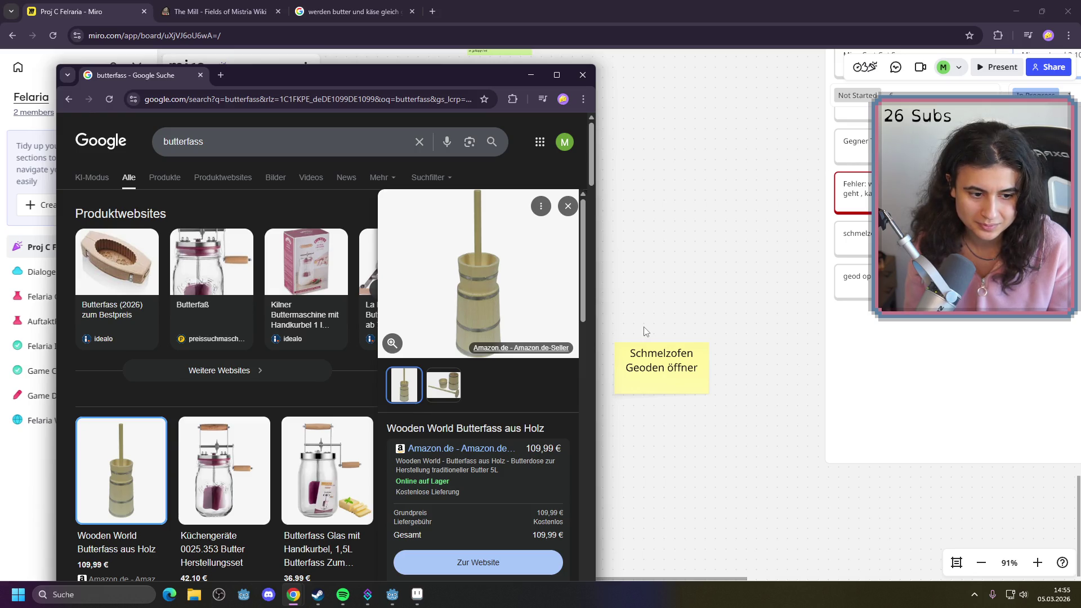
pyautogui.moveTo(485, 81)
pyautogui.mouseDown()
pyautogui.moveTo(353, 86)
pyautogui.moveTo(381, 100)
pyautogui.mouseUp()
pyautogui.doubleClick(576, 366)
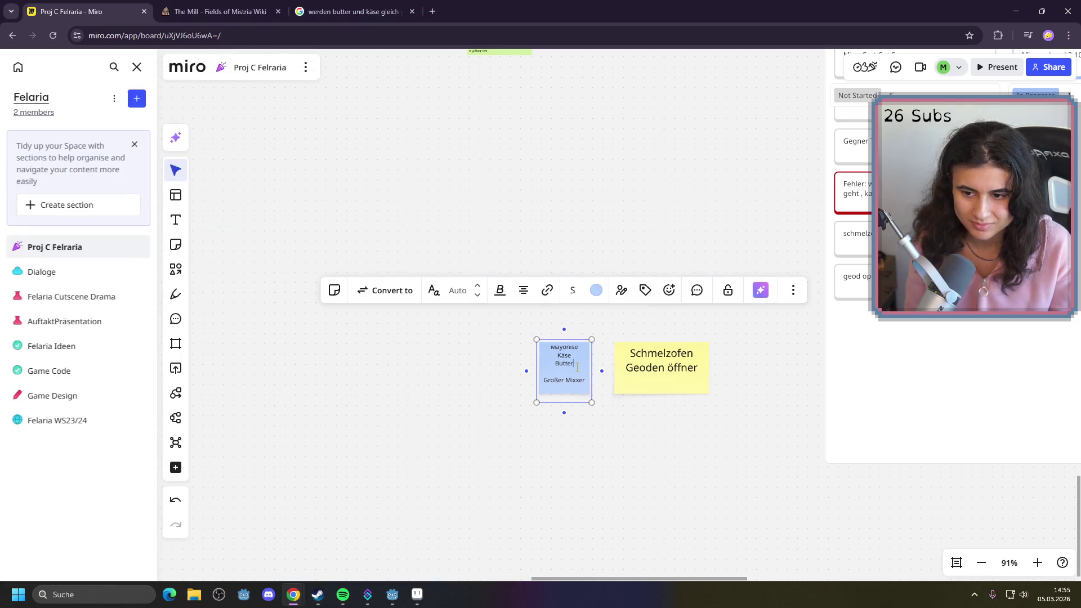
# Append '-> Butterfass' after Butter and widen the blue note to the left
pyautogui.write('-> Butterfass')
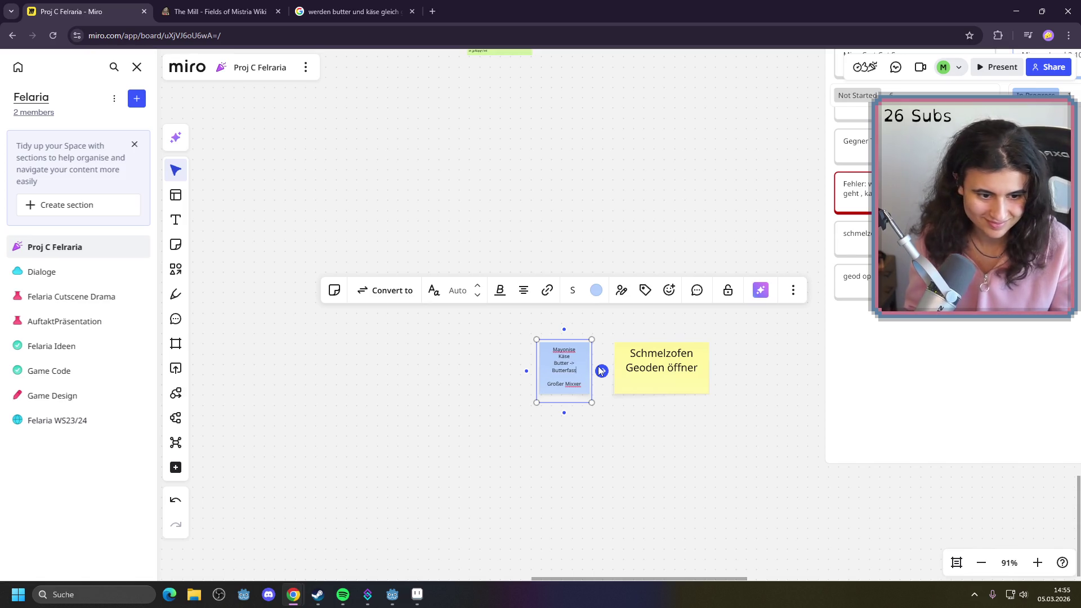
pyautogui.click(636, 479)
pyautogui.click(555, 376)
pyautogui.moveTo(537, 372); pyautogui.dragTo(496, 371)
pyautogui.click(633, 484)
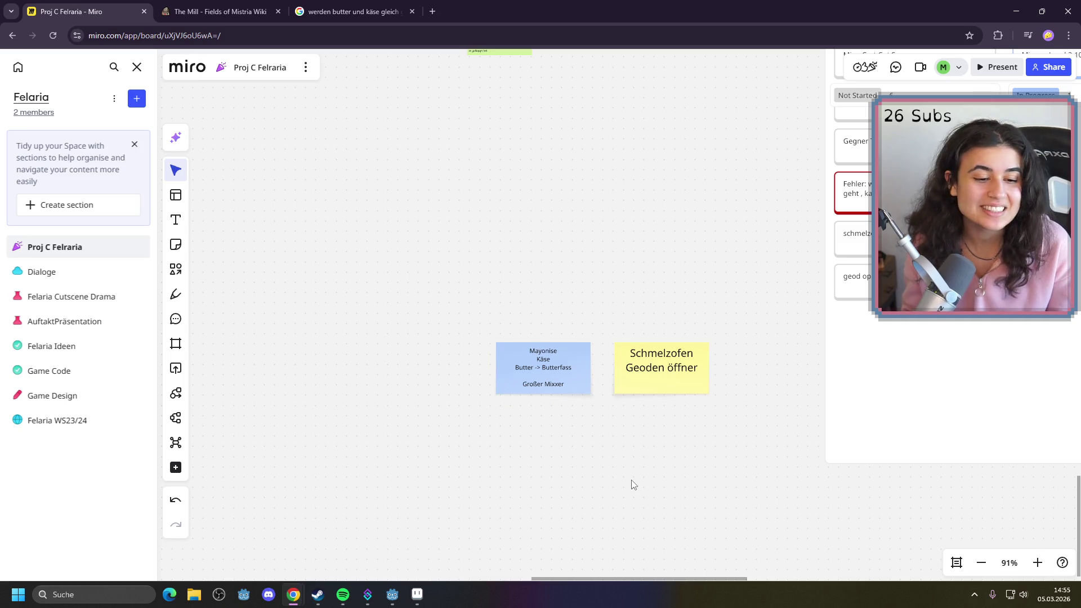
# Remove the Großer Mixxer line from the blue note
pyautogui.click(560, 381)
pyautogui.click(560, 384)
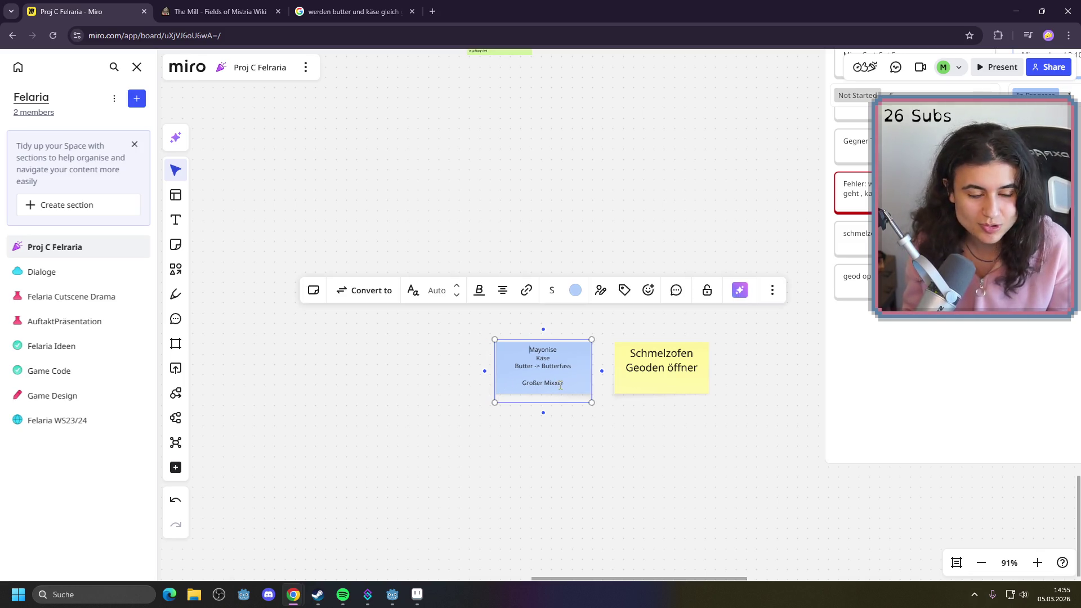
pyautogui.moveTo(564, 384)
pyautogui.mouseDown()
pyautogui.moveTo(515, 365)
pyautogui.moveTo(519, 381)
pyautogui.mouseUp()
pyautogui.press('BackSpace')
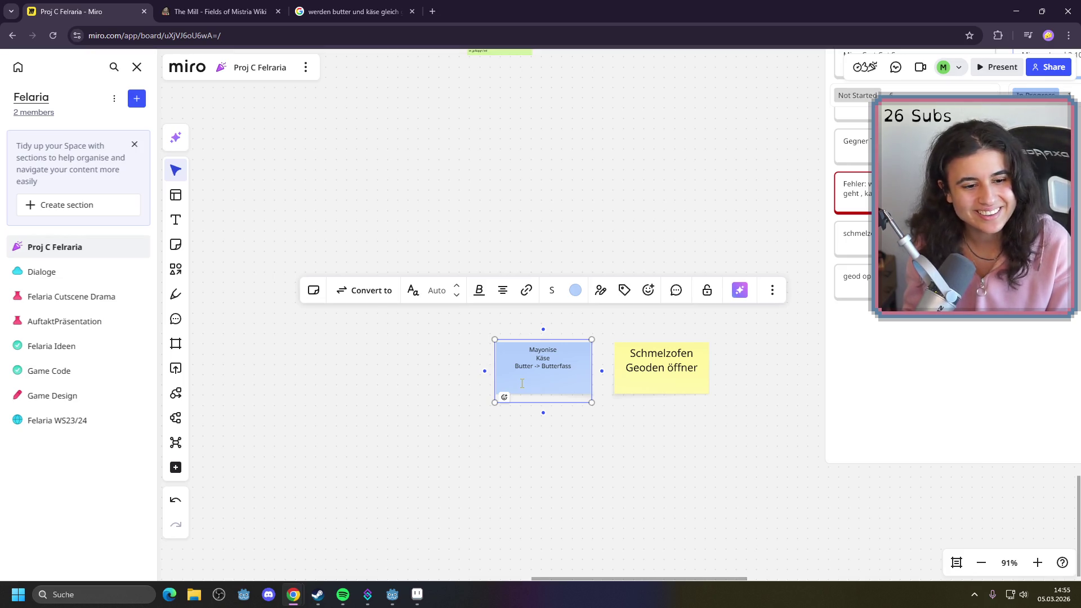
pyautogui.press('BackSpace')
pyautogui.press('BackSpace')
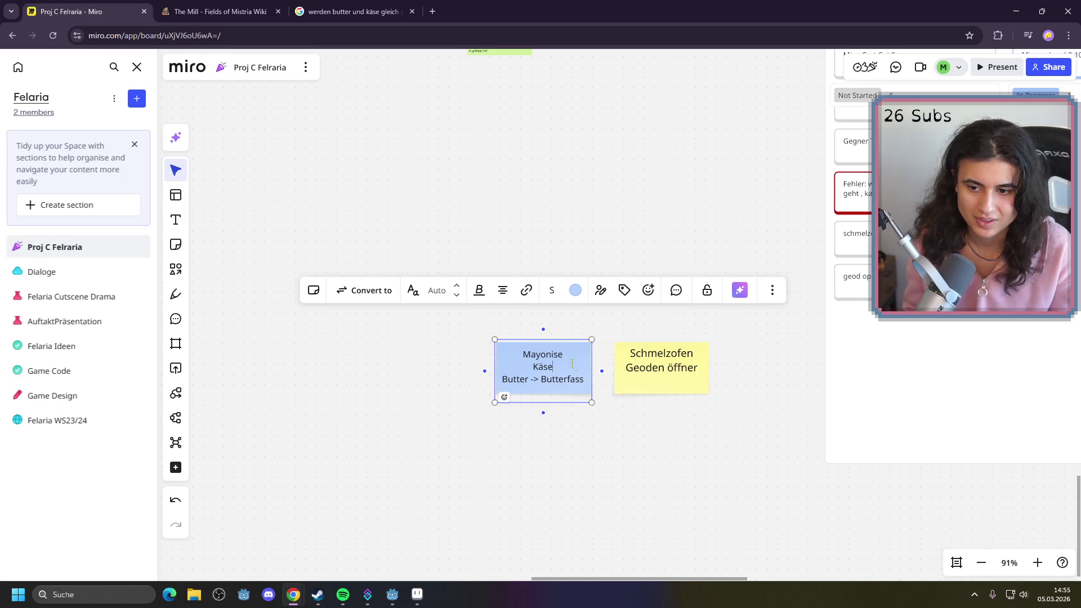
pyautogui.click(434, 16)
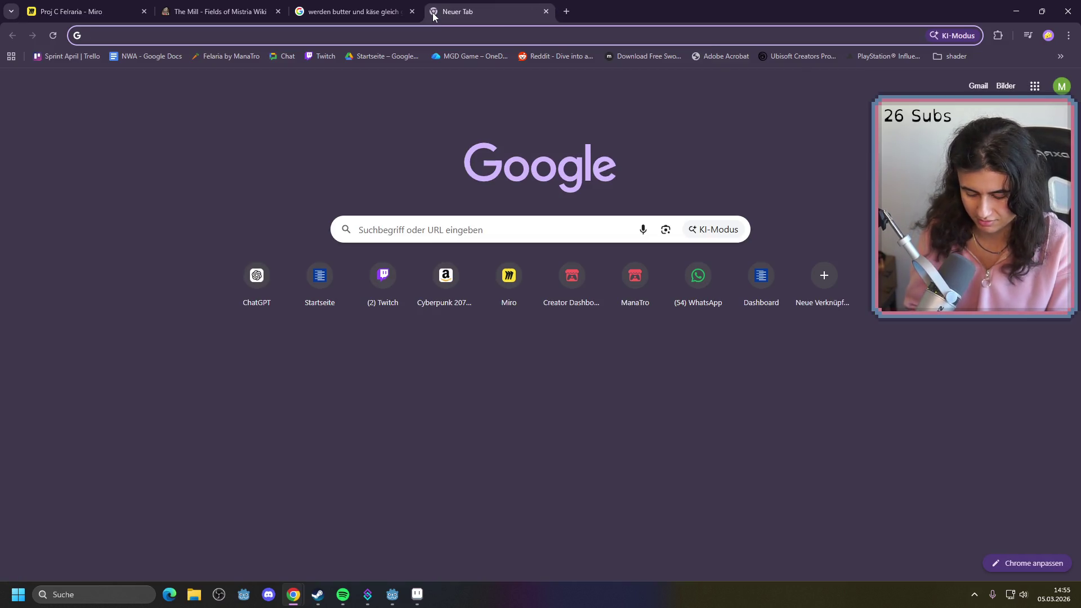
# Search 'wie hat man in der reinance käse hergestellt' and expand the AI overview
pyautogui.write('wie ht')
pyautogui.press('BackSpace')
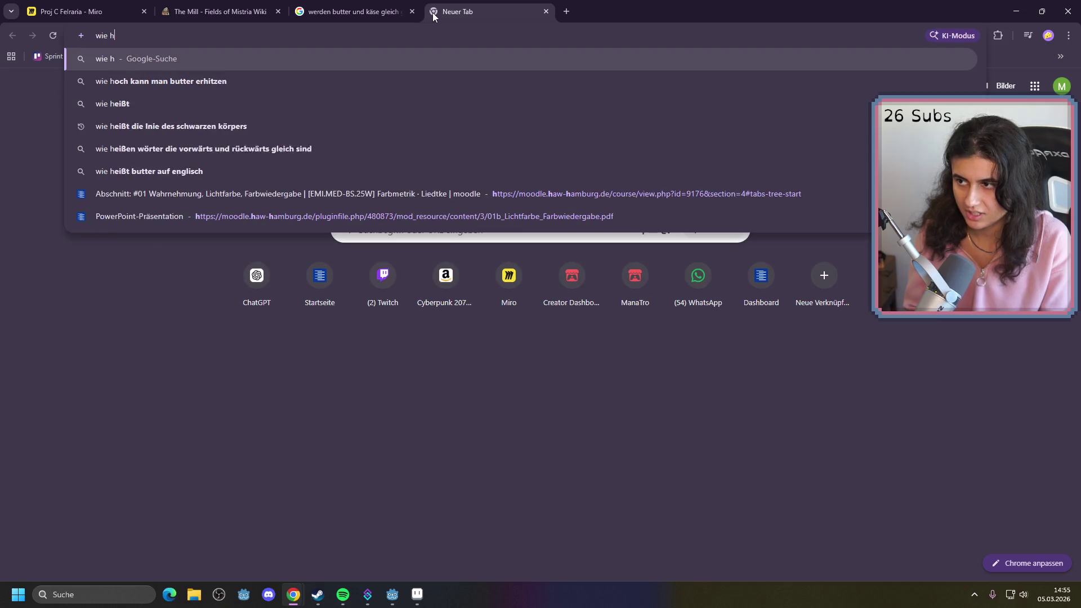
pyautogui.write('at man in der reina')
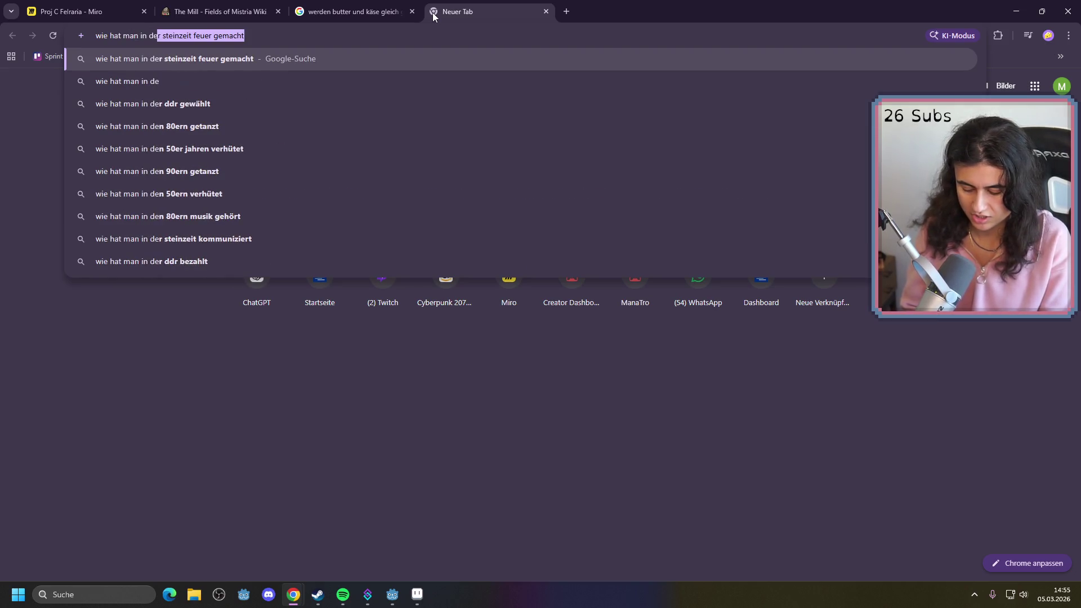
pyautogui.write('n')
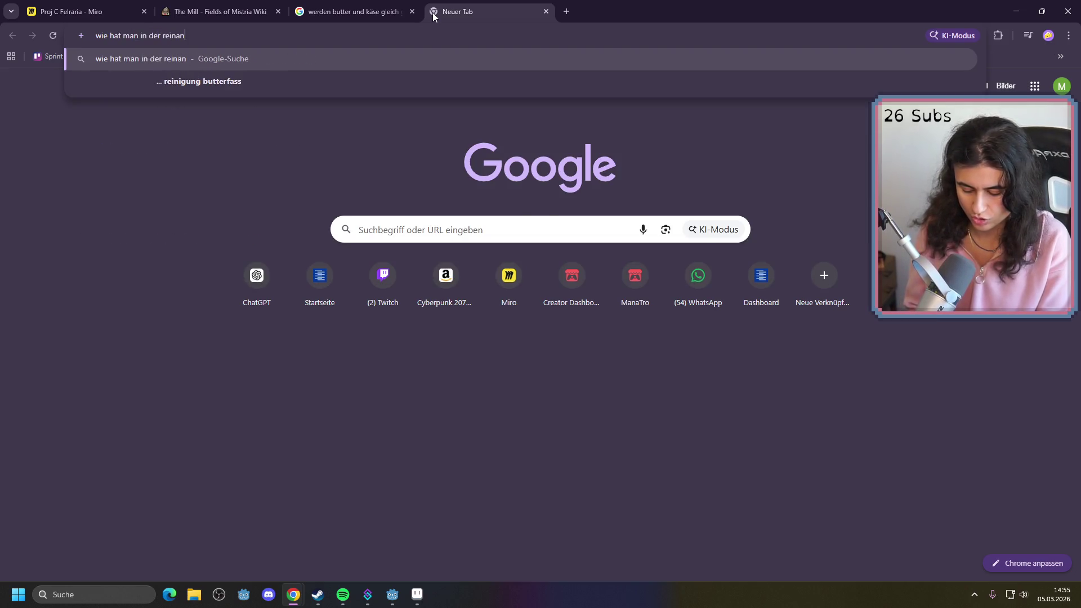
pyautogui.write('ce käse hergestellt')
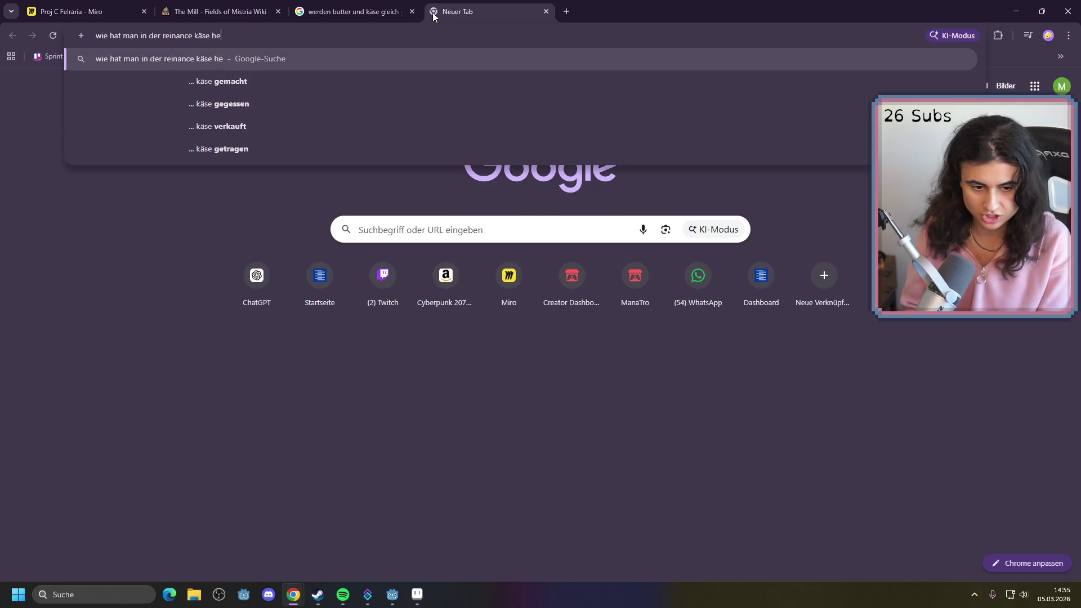
pyautogui.press('Return')
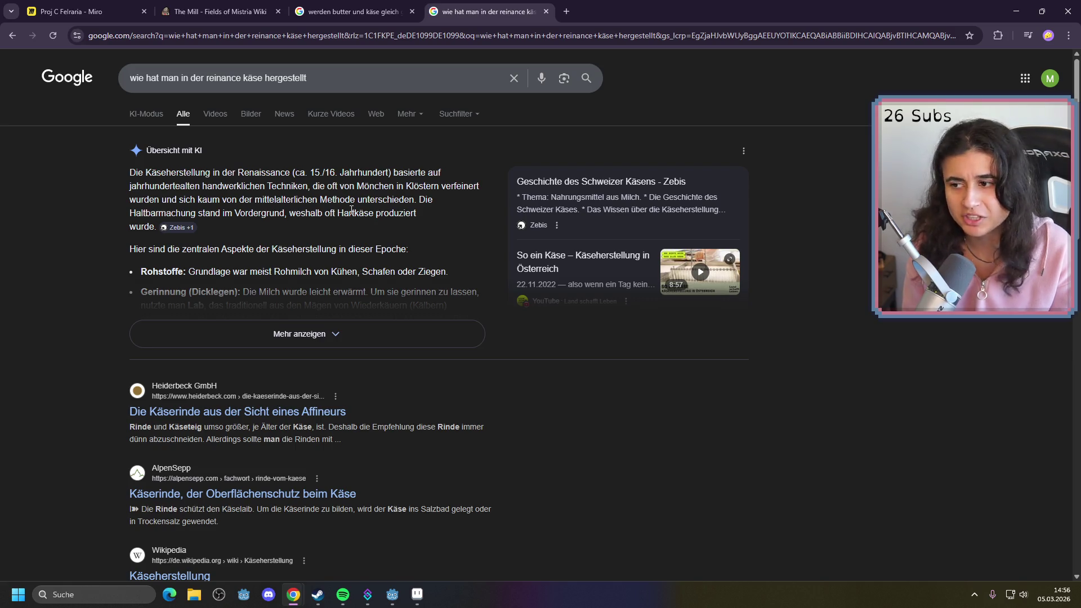
pyautogui.click(308, 331)
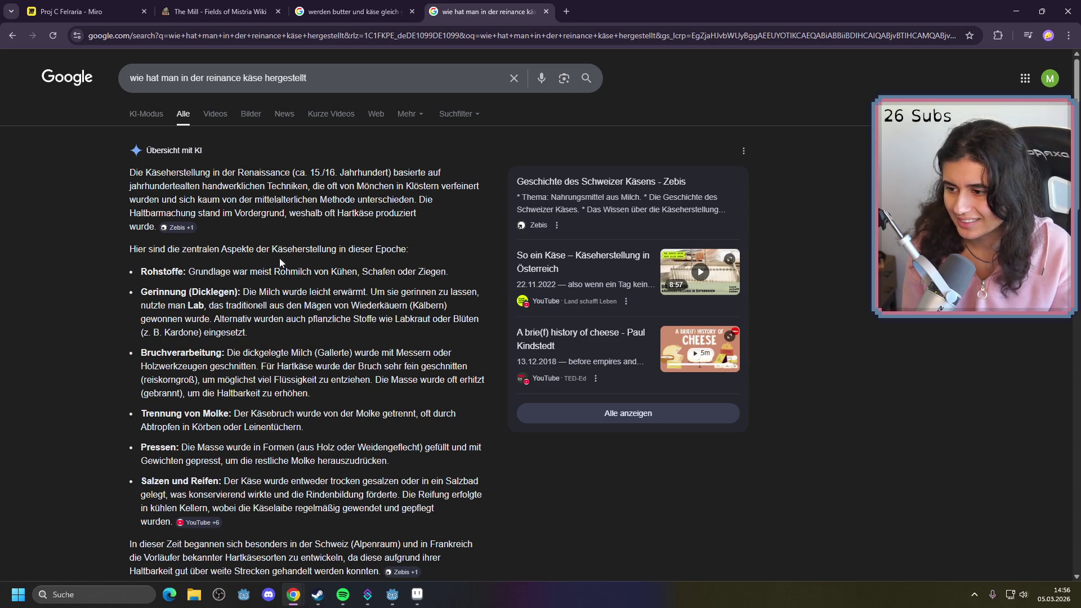
# Search images for 'käse herstellungsgerät'
pyautogui.click(251, 114)
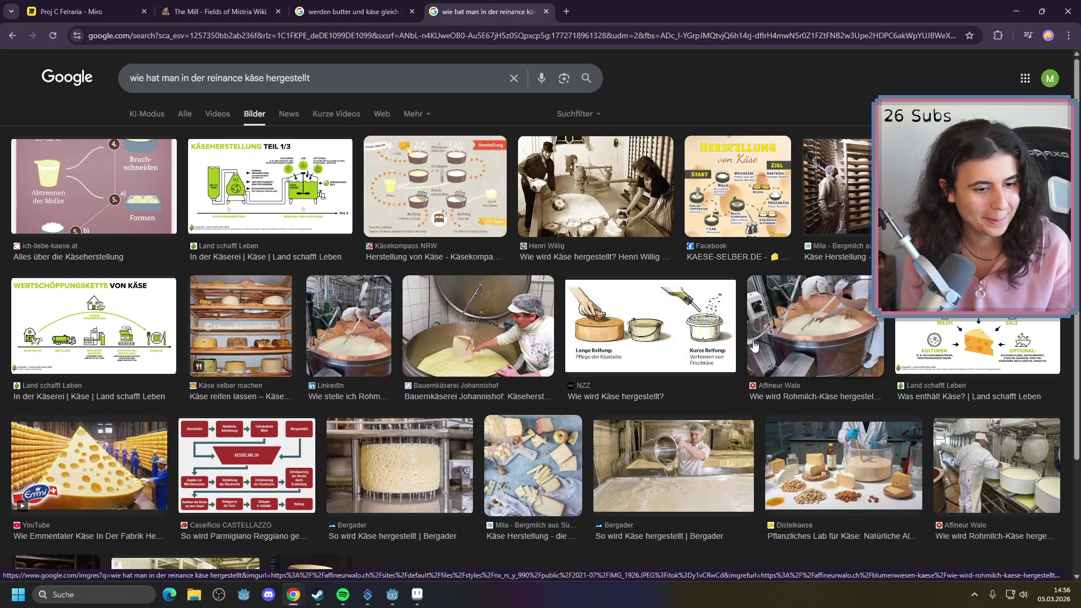
pyautogui.scroll(-3, 397, 300)
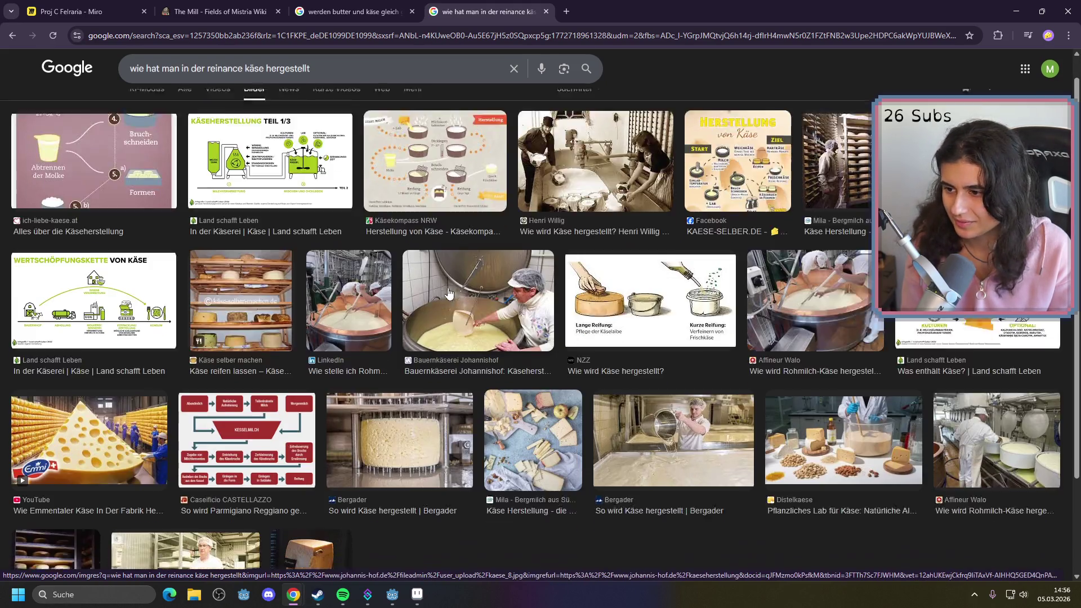
pyautogui.scroll(3, 397, 300)
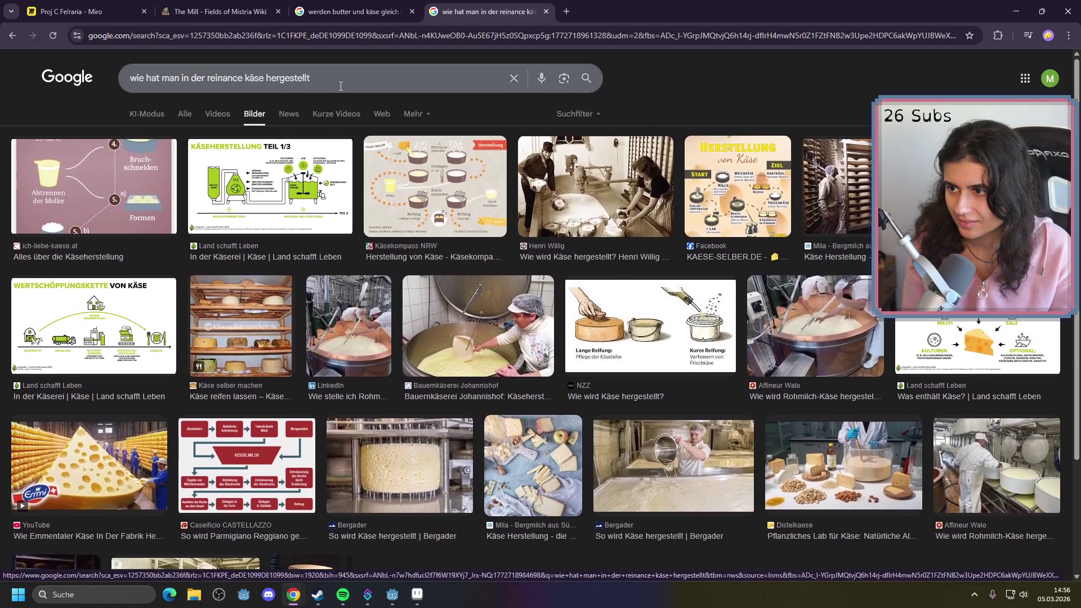
pyautogui.hotkey('ctrl', 'BackSpace')
pyautogui.hotkey('ctrl', 'BackSpace')
pyautogui.hotkey('ctrl', 'BackSpace')
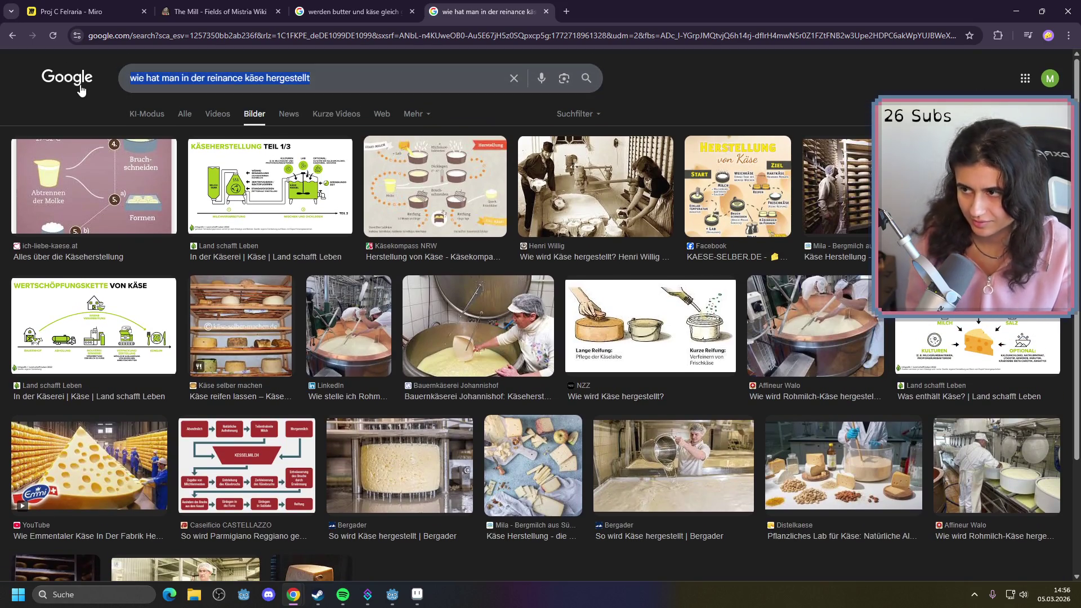
pyautogui.write('käse h')
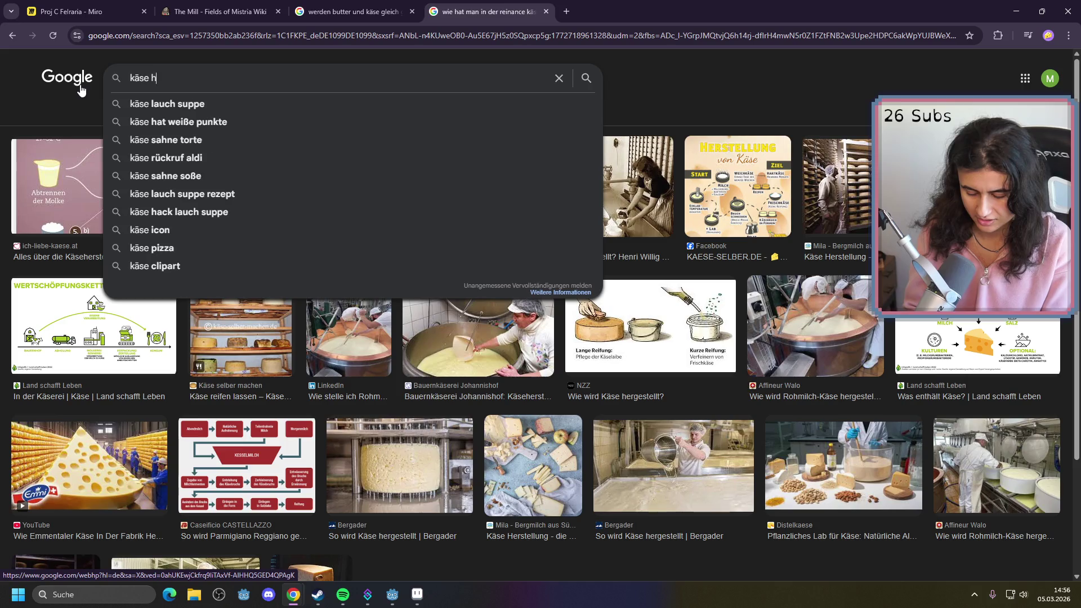
pyautogui.write('erstellungsgerät')
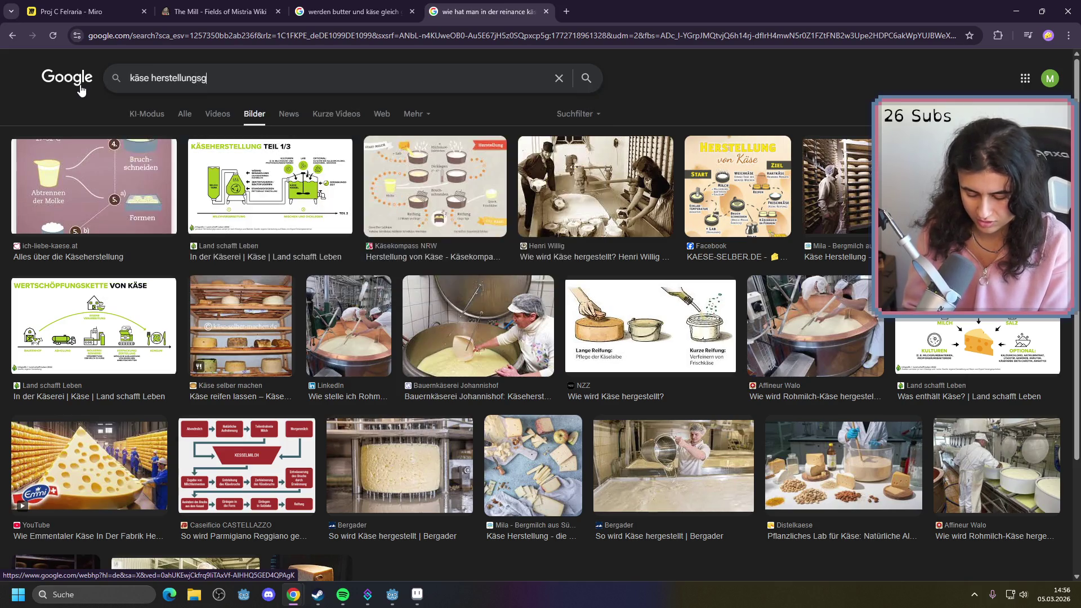
pyautogui.press('Return')
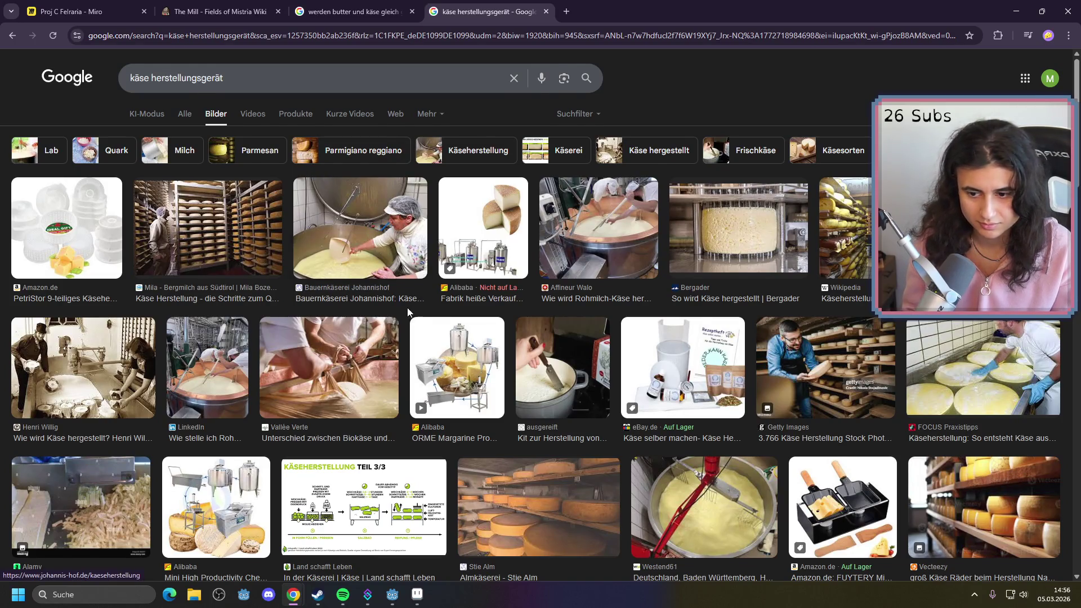
# Preview the KAESE-SELBER.DE cheese-making diagram from the image results
pyautogui.scroll(-1, 407, 307)
pyautogui.scroll(-8, 407, 311)
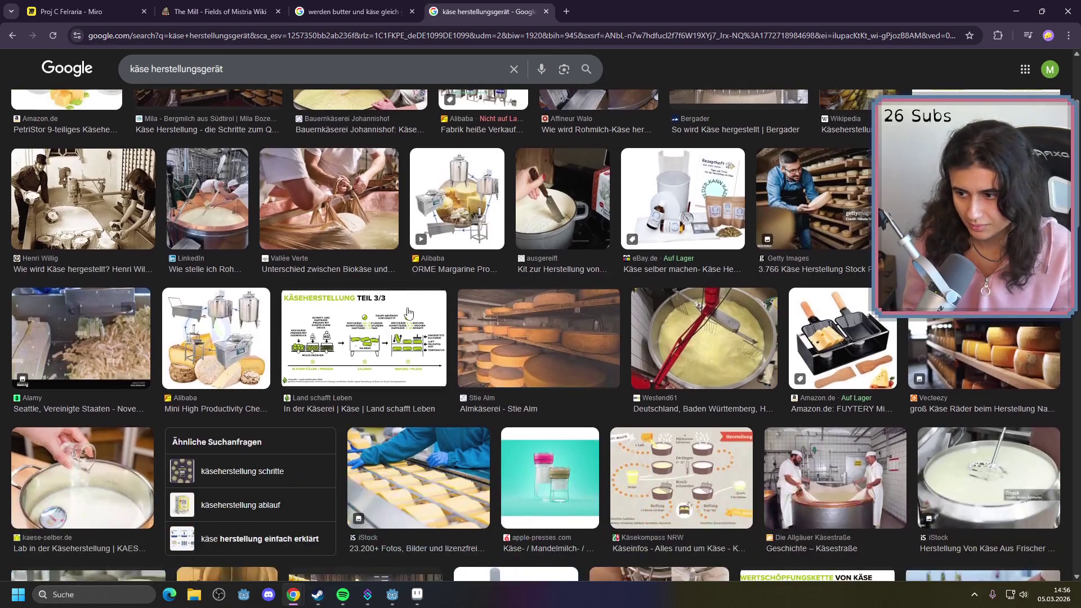
pyautogui.scroll(-9, 407, 313)
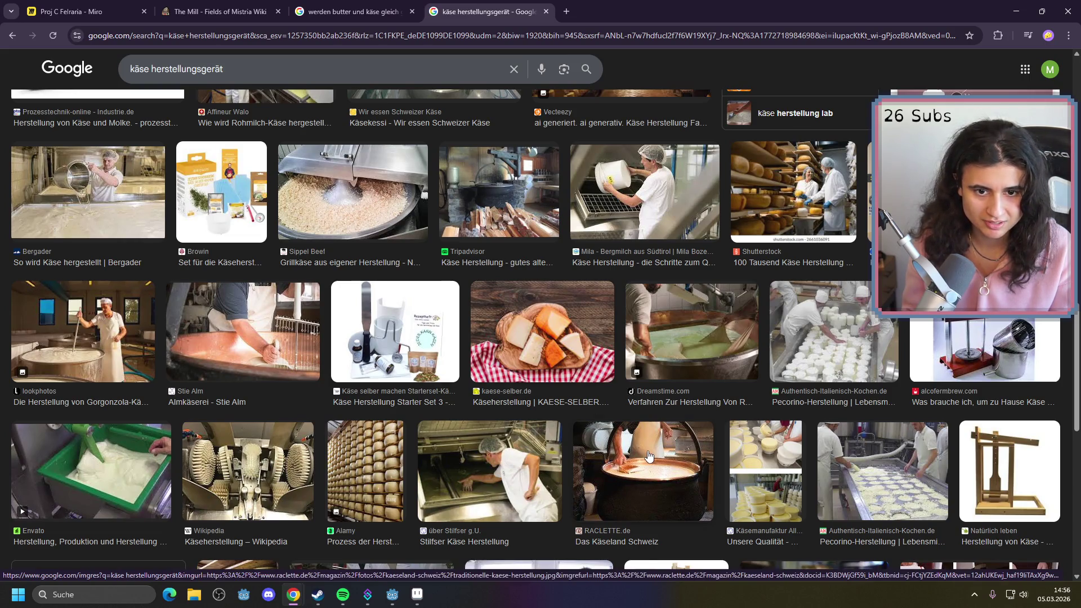
pyautogui.click(459, 262)
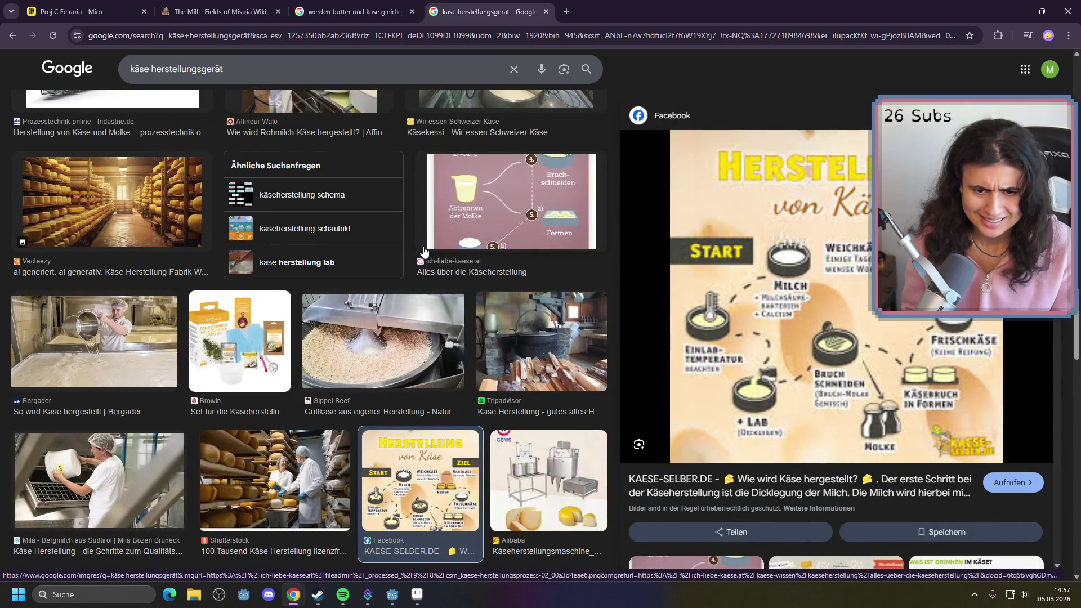
pyautogui.click(82, 4)
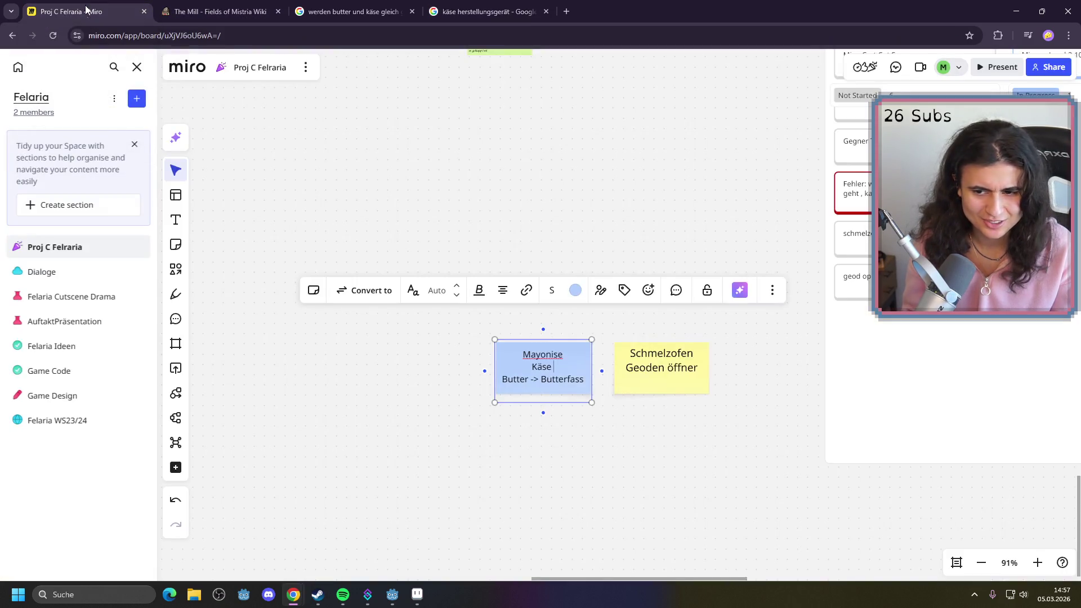
# Add 'Zauberbuch erlen Tisch' as a new line under Geoden öffner on the yellow note
pyautogui.click(663, 466)
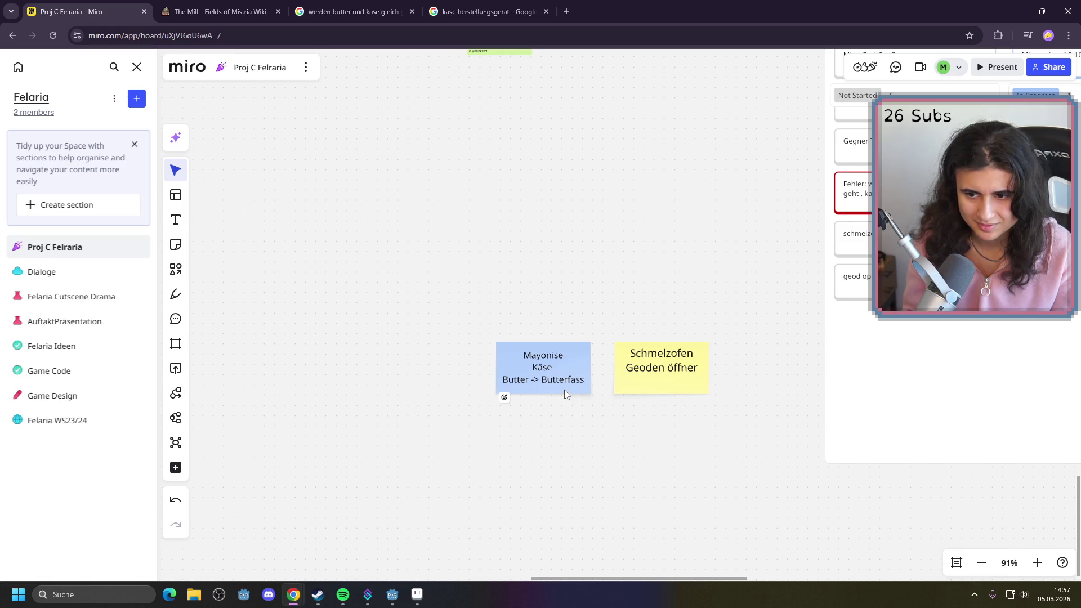
pyautogui.doubleClick(577, 369)
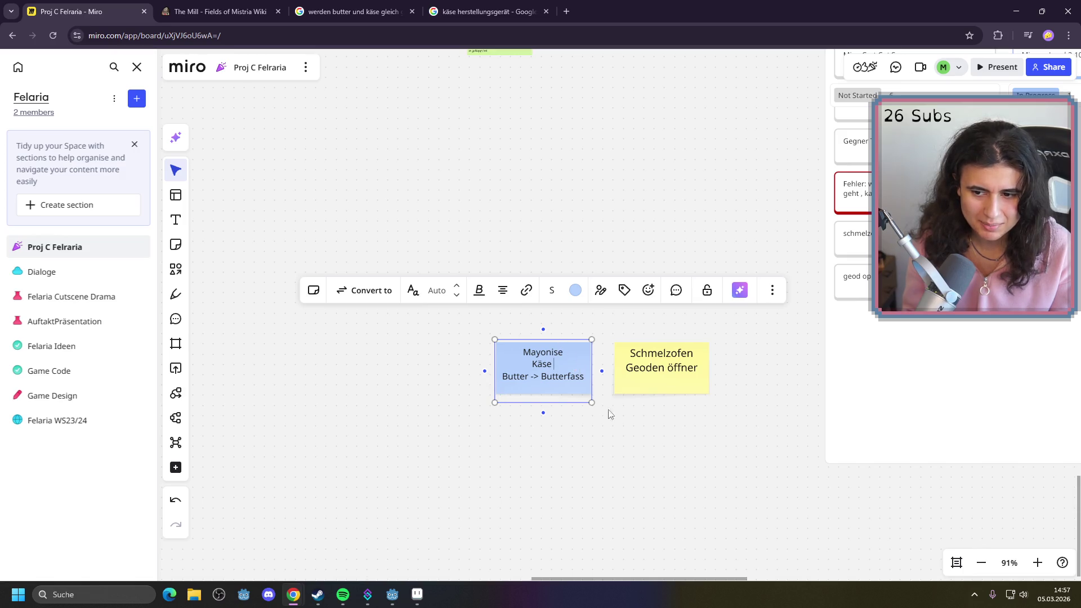
pyautogui.click(641, 443)
pyautogui.doubleClick(706, 374)
pyautogui.click(701, 368)
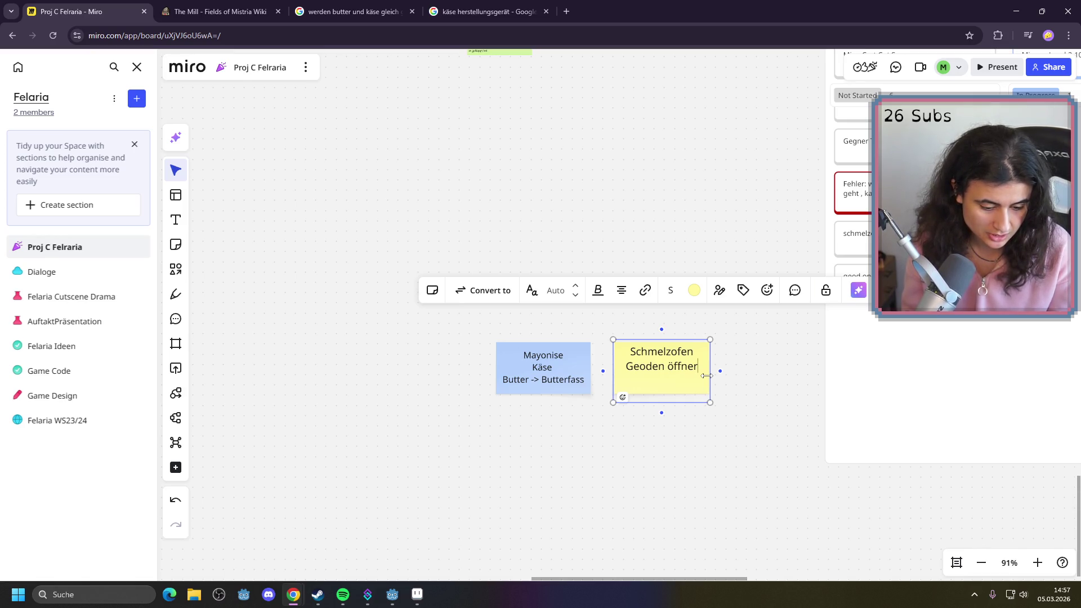
pyautogui.press('Return')
pyautogui.write('Zauberbuch erl')
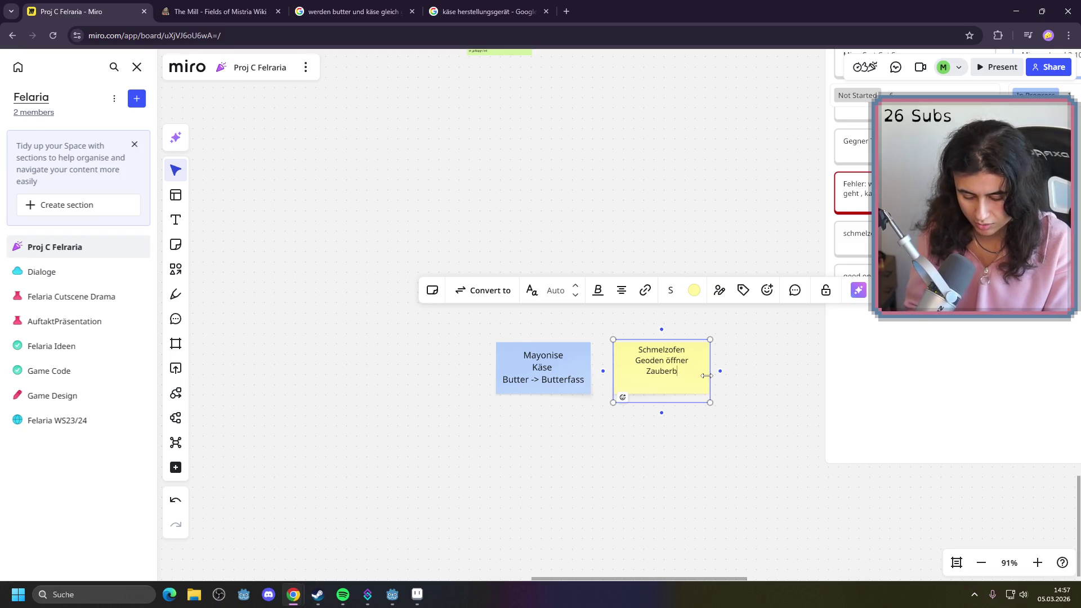
pyautogui.write('en Tisch')
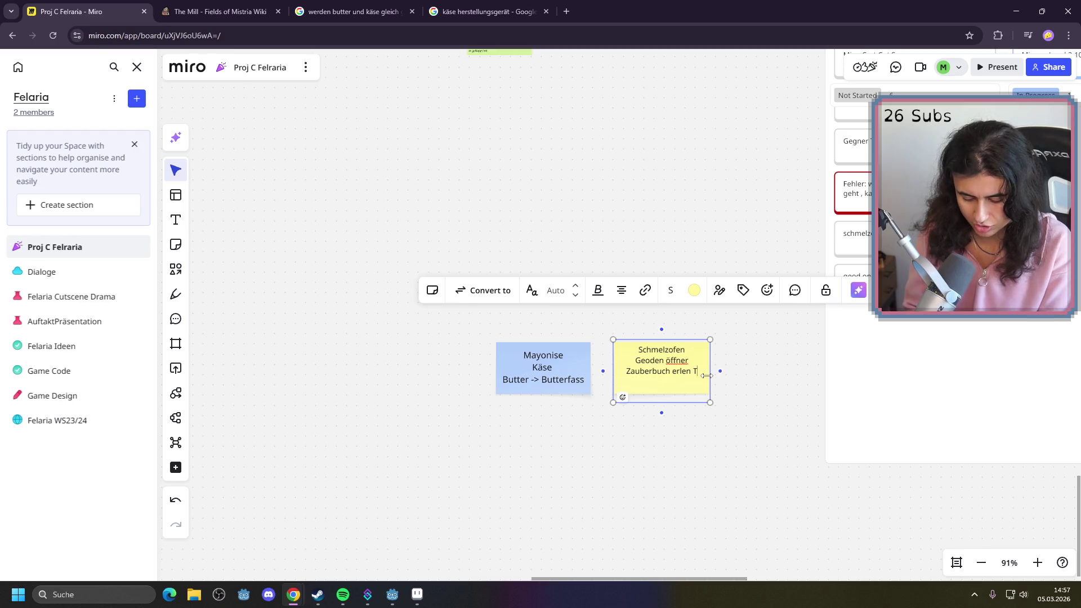
pyautogui.click(778, 394)
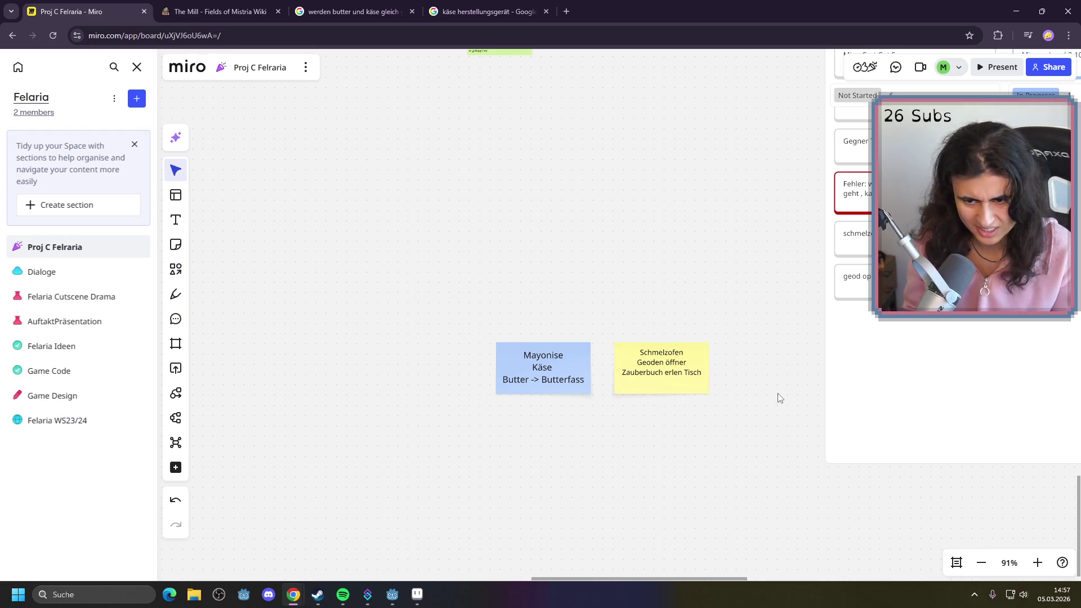
# Fix the typo so the line reads 'Zauberbuch erlern Tisch'
pyautogui.click(685, 386)
pyautogui.click(676, 374)
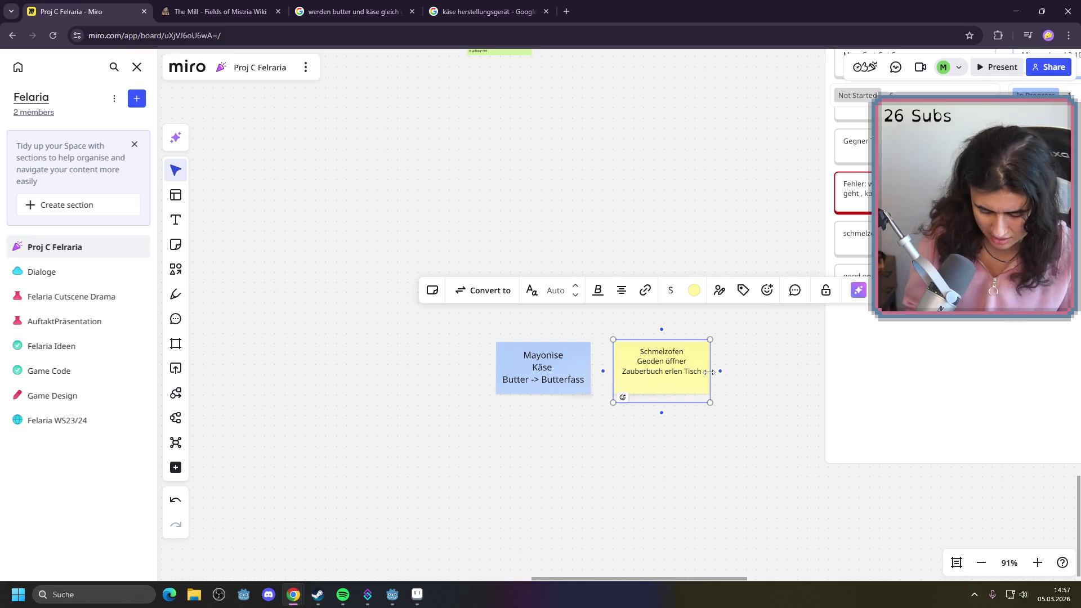
pyautogui.write('r')
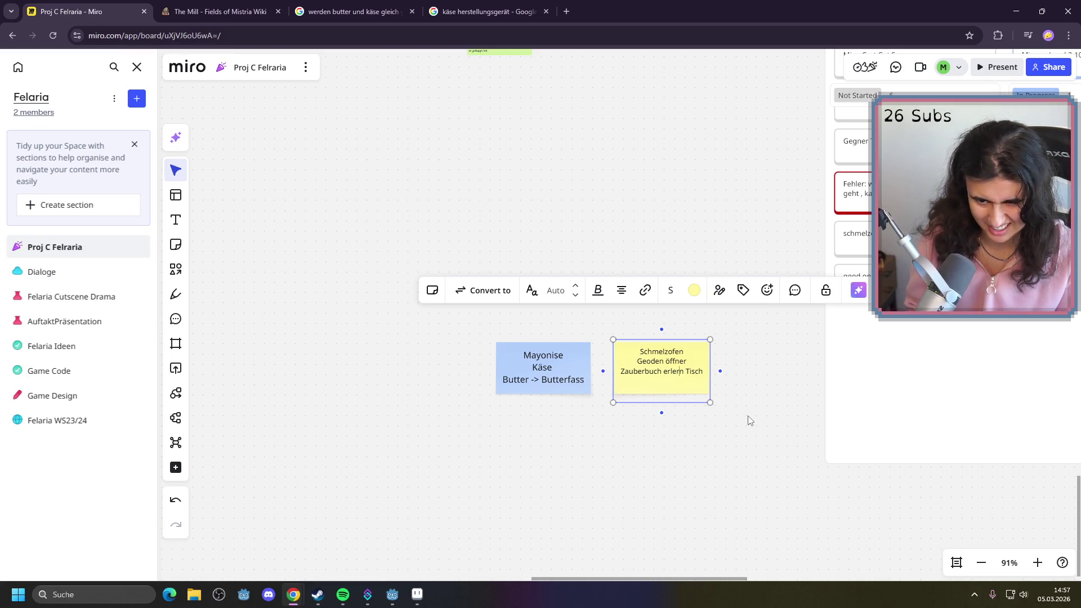
pyautogui.click(754, 422)
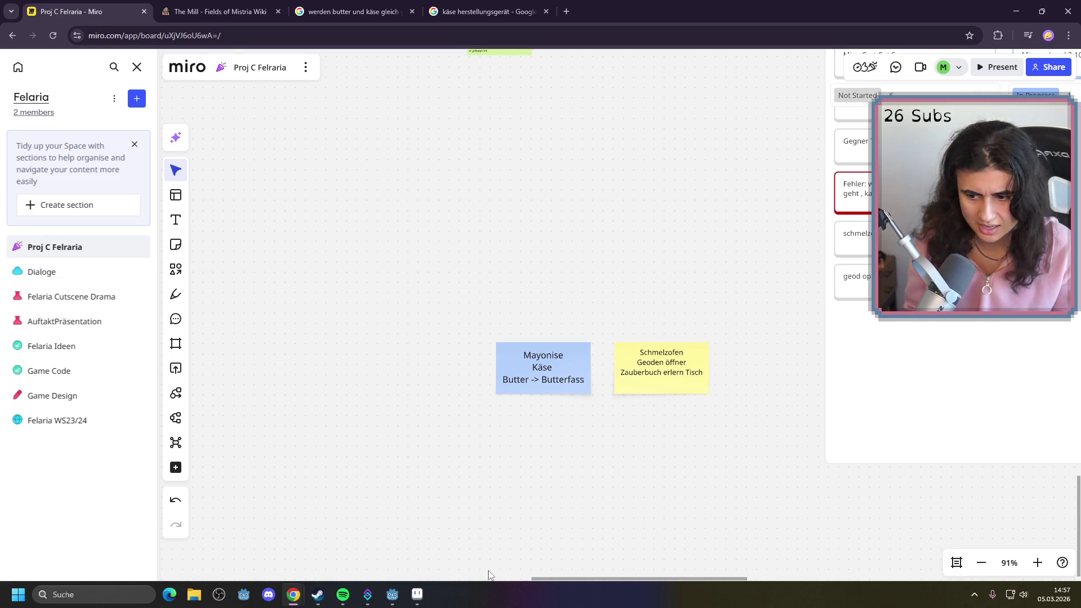
pyautogui.moveTo(394, 595)
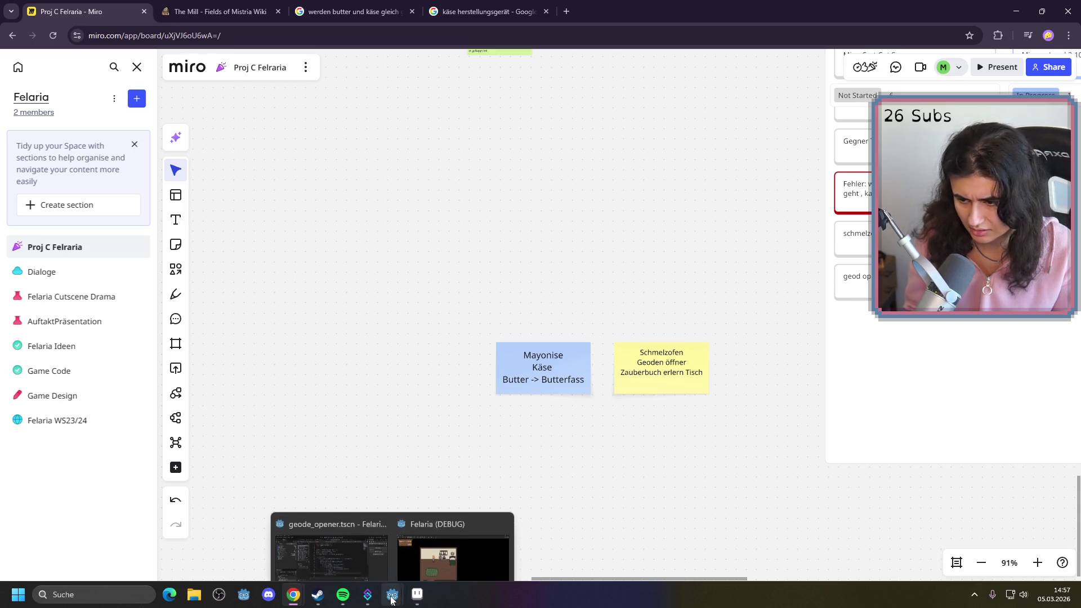
pyautogui.click(363, 547)
# Filter Godot's FileSystem for 'zaub' to find only zauberBoeseHexe.wav, clear it, and return to Miro
pyautogui.doubleClick(38, 372)
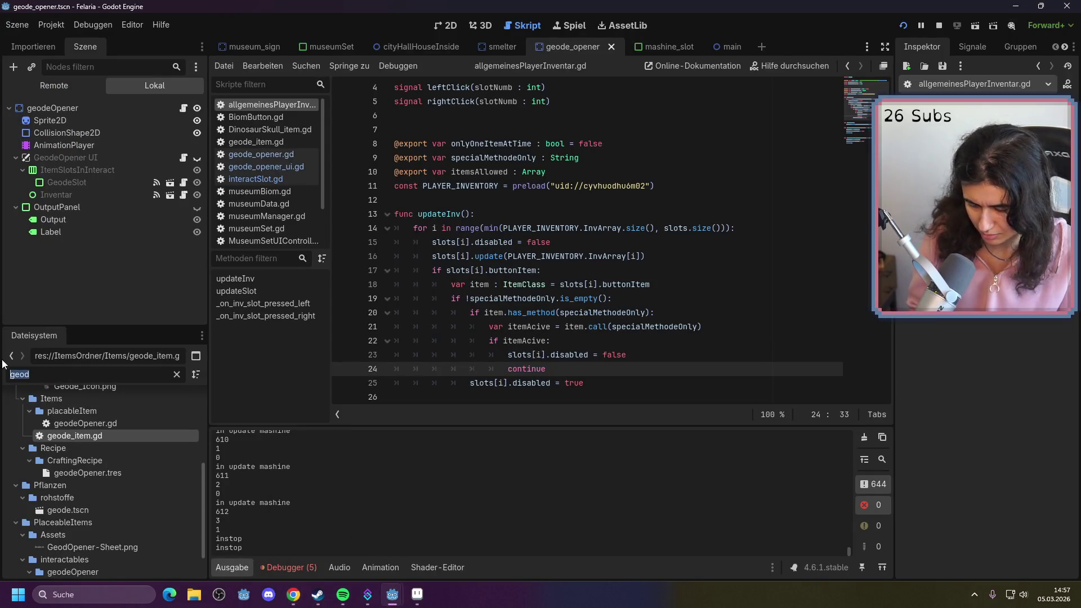
pyautogui.write('zaub')
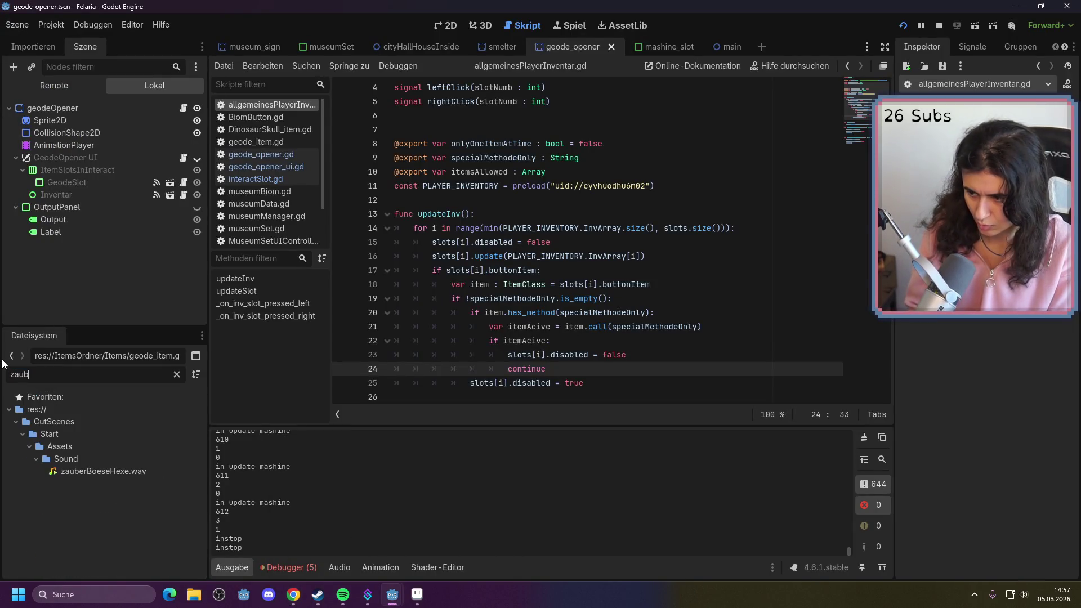
pyautogui.press('BackSpace')
pyautogui.press('BackSpace')
pyautogui.press('BackSpace')
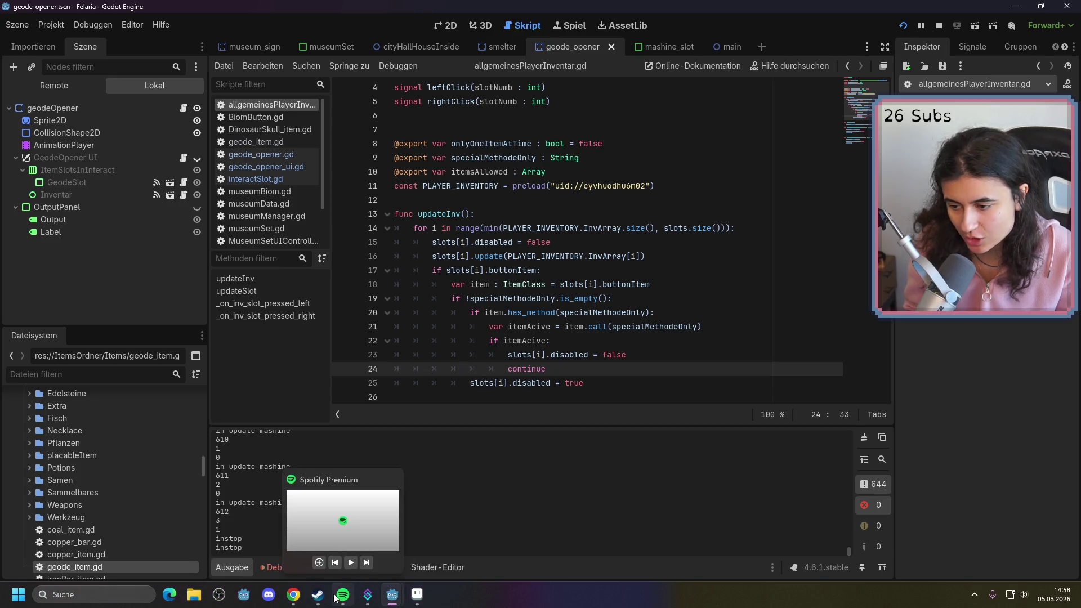
pyautogui.moveTo(322, 595)
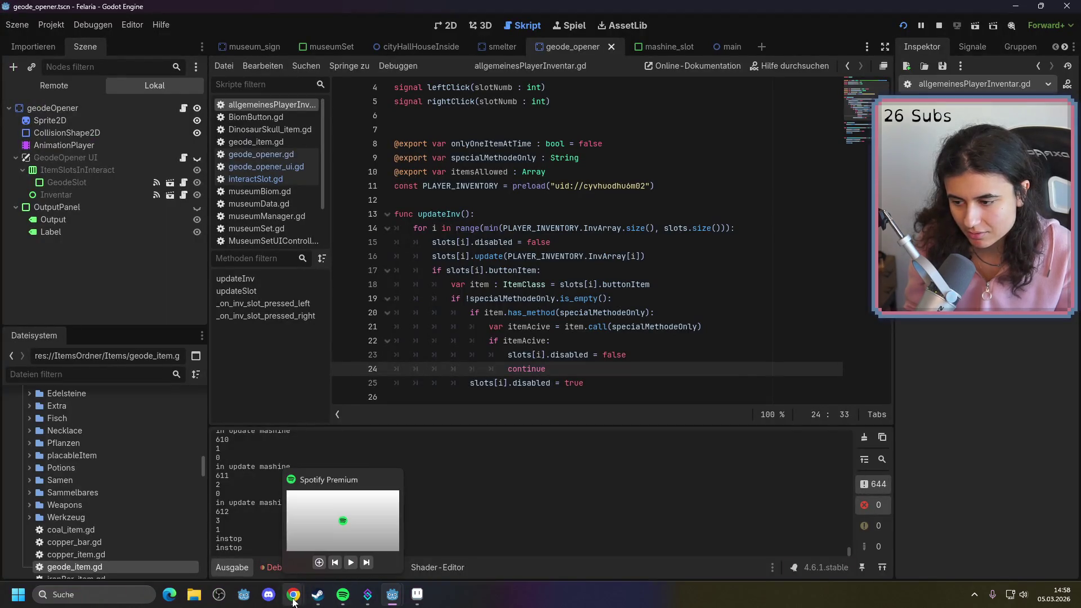
pyautogui.click(248, 534)
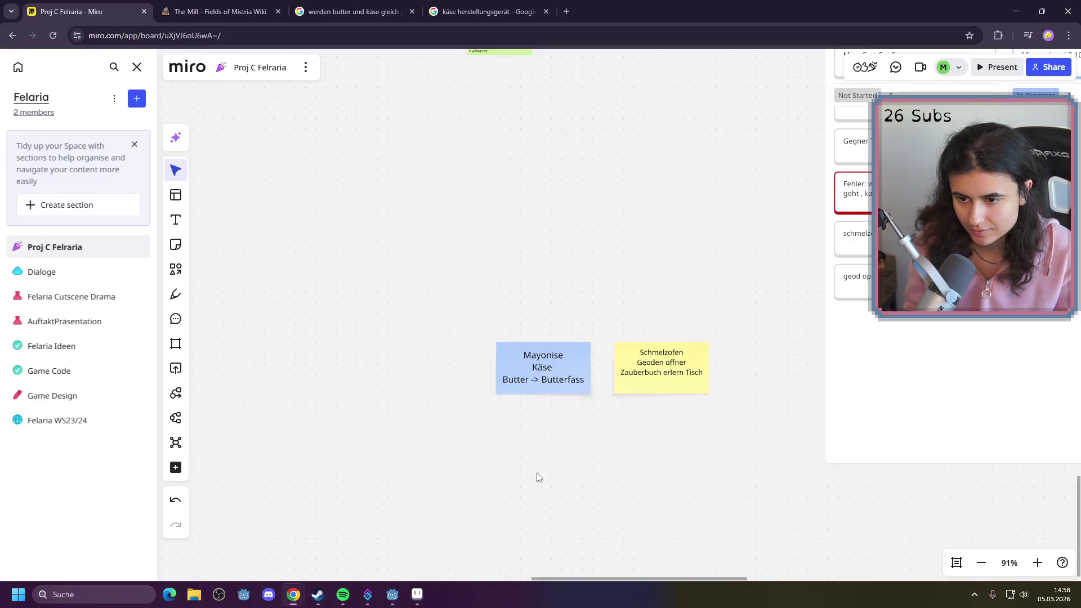
# Add a 'Fass -> Bier Wein' line to the yellow sticky note, fixing the trailing typo
pyautogui.doubleClick(703, 386)
pyautogui.press('Return')
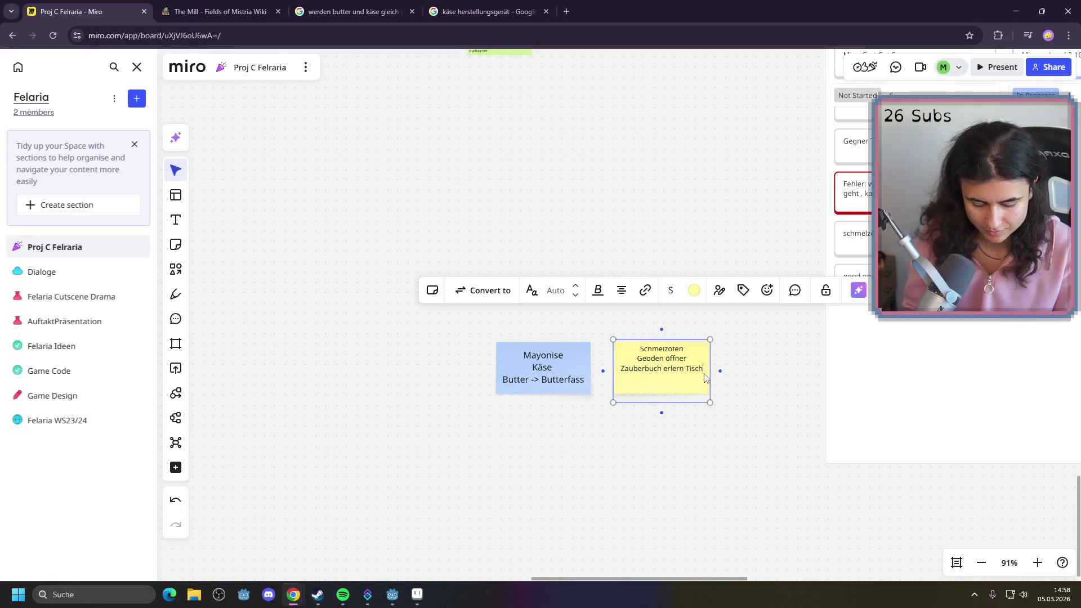
pyautogui.write('Fass')
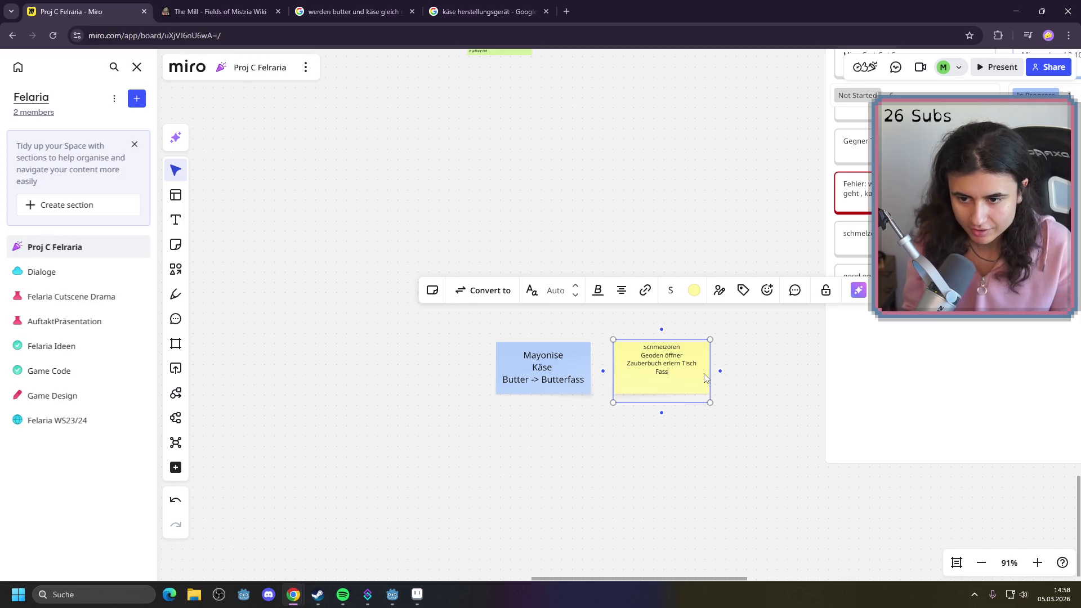
pyautogui.write(' -> B')
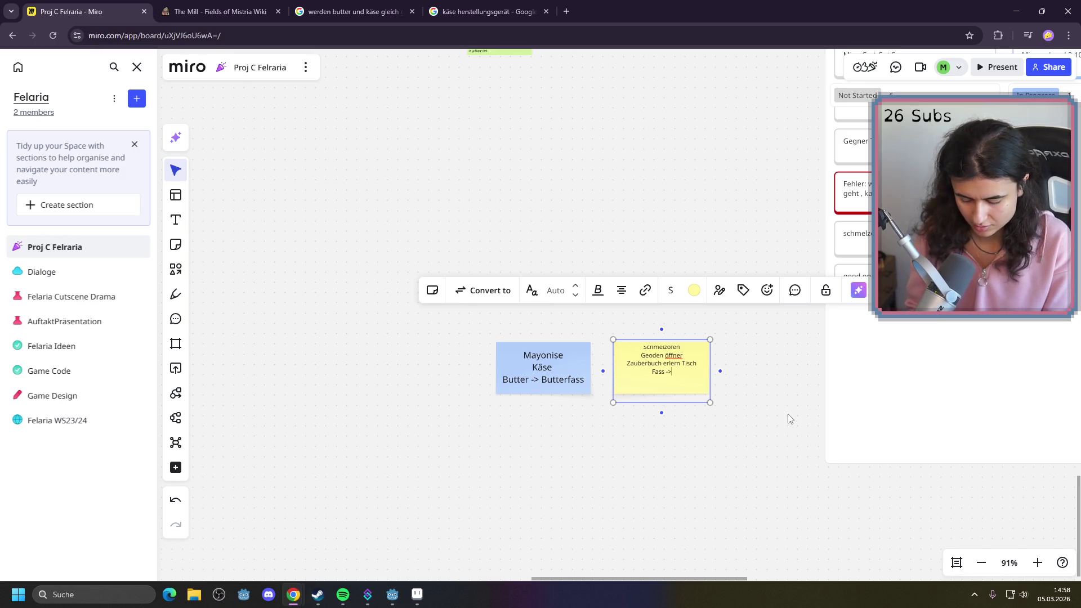
pyautogui.write('ier Wein')
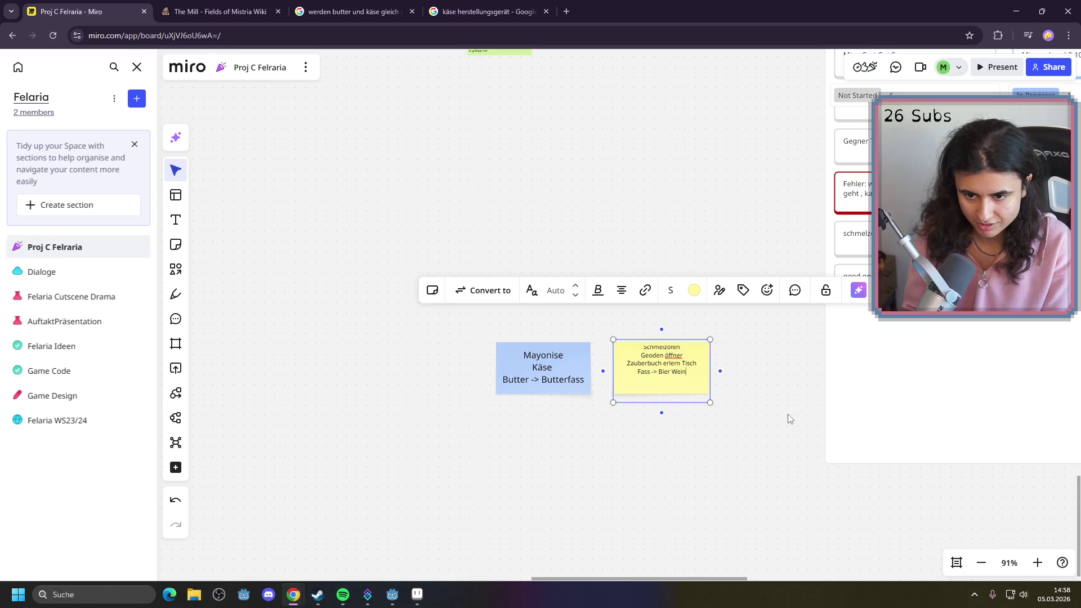
pyautogui.press('BackSpace')
pyautogui.press('BackSpace')
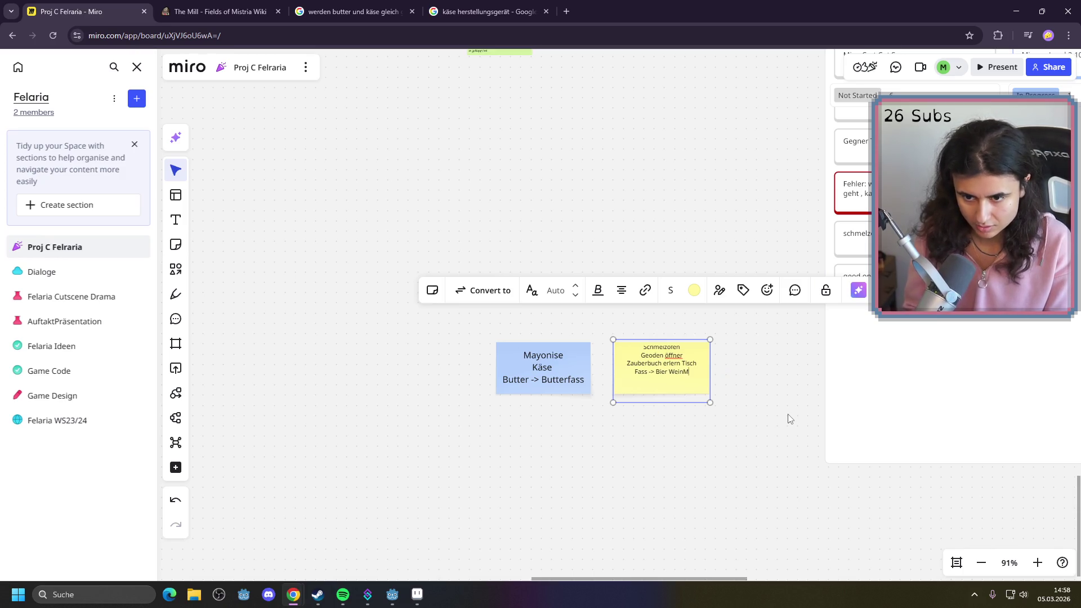
pyautogui.write('n')
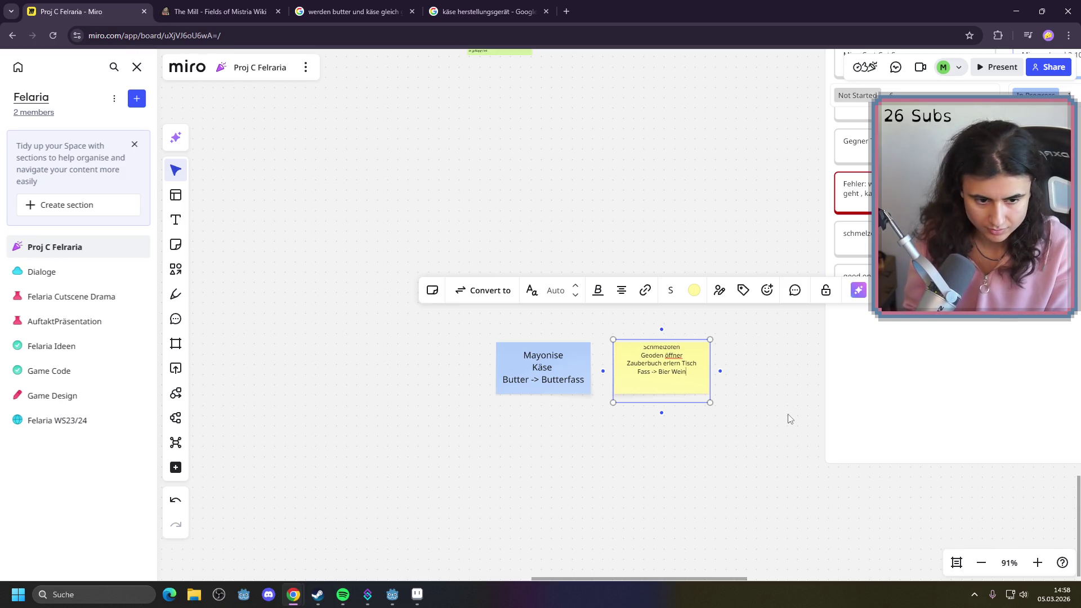
pyautogui.click(491, 4)
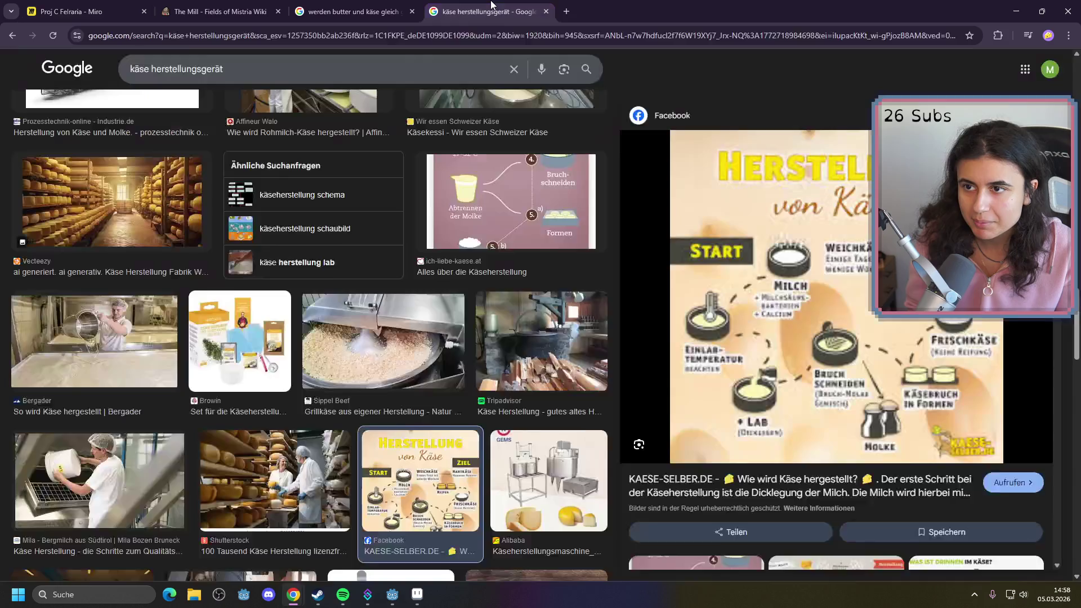
# Search Google for 'wie hat man früher marmelade gemacht', browse the images, and go back to Miro
pyautogui.write('wie hat man m')
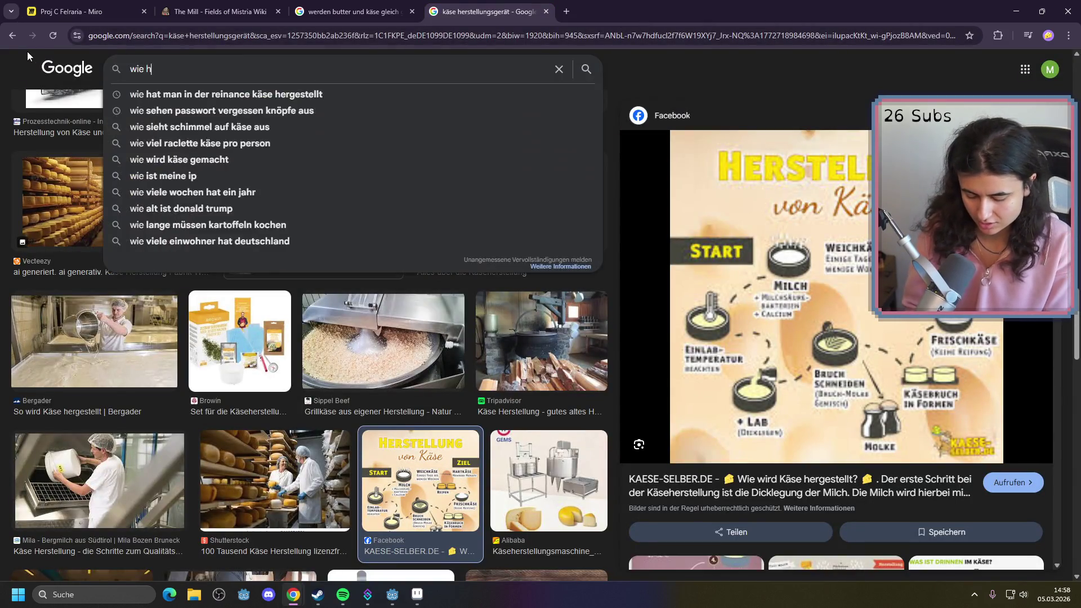
pyautogui.press('BackSpace')
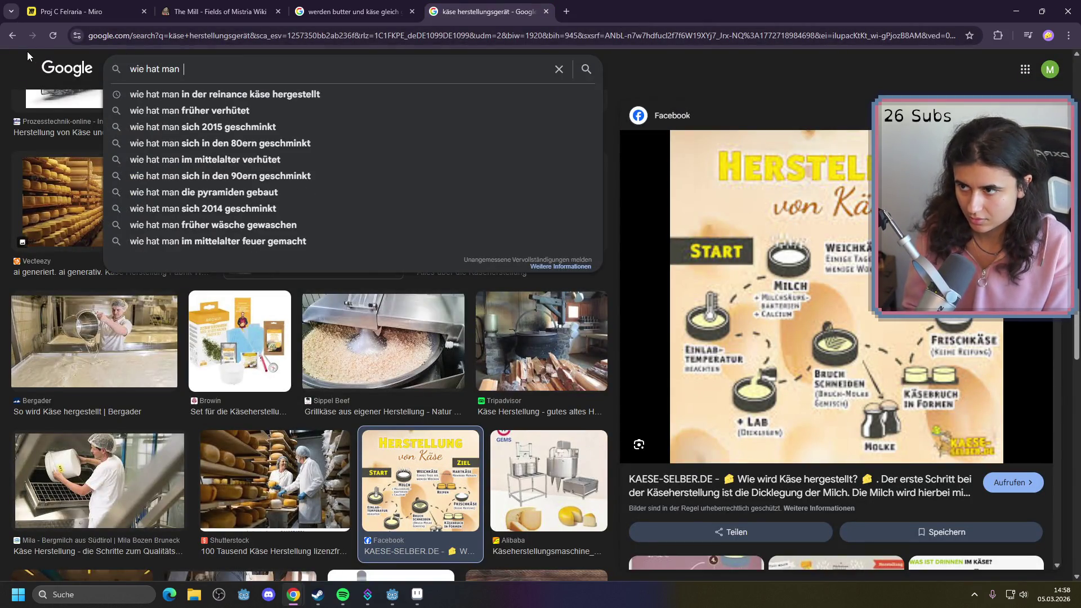
pyautogui.write('marmela')
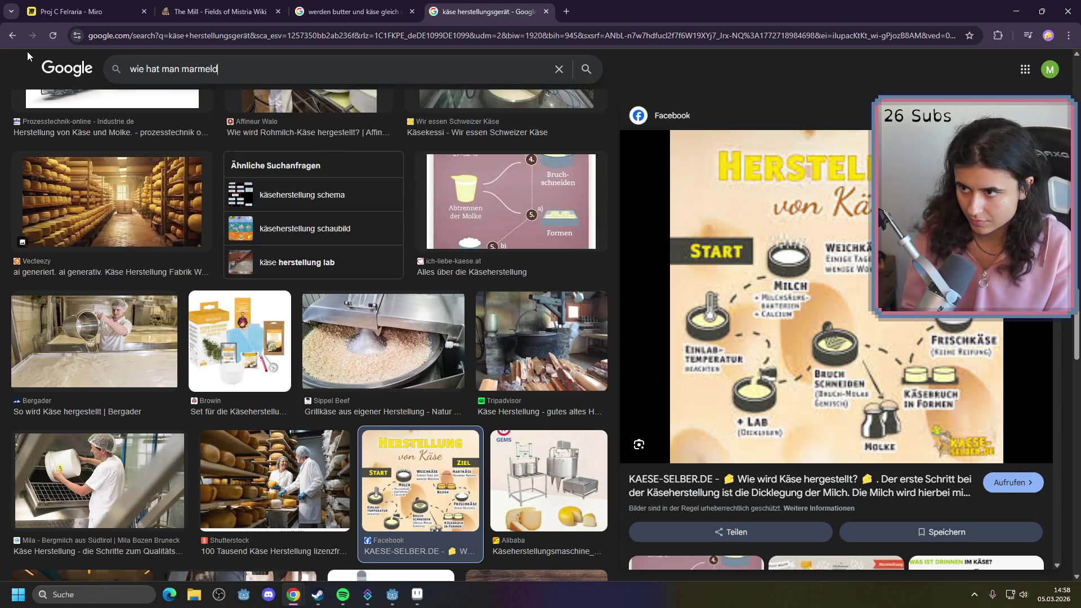
pyautogui.write('de')
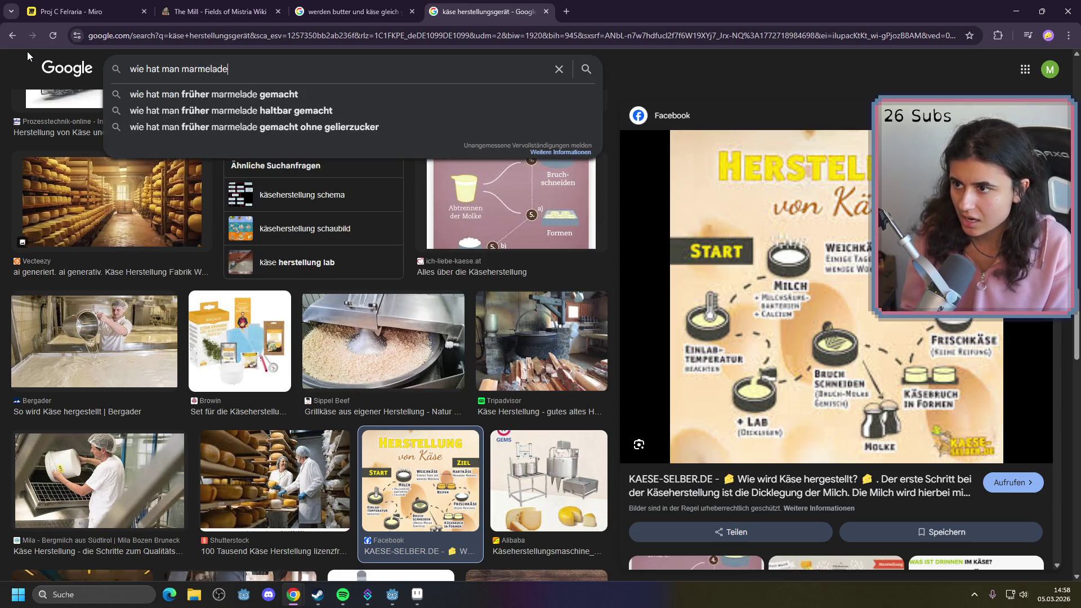
pyautogui.press('Down')
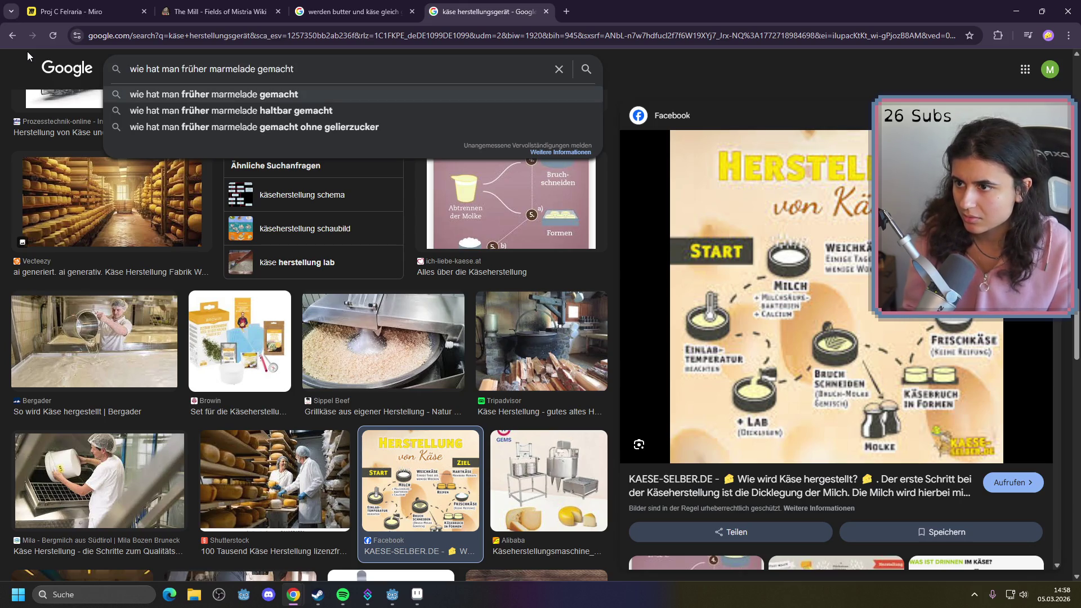
pyautogui.press('Return')
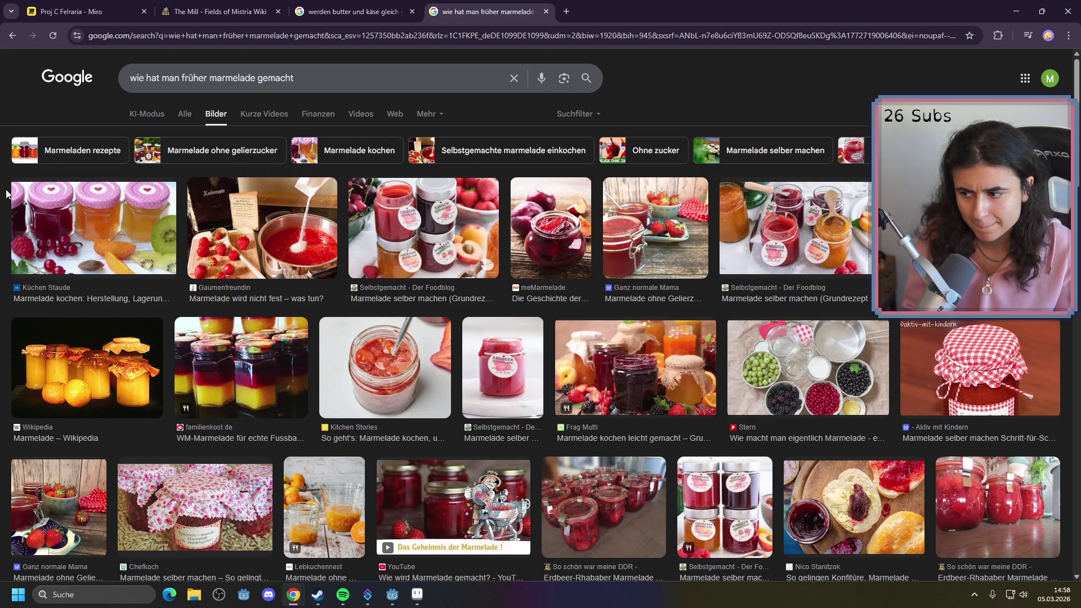
pyautogui.scroll(-4, 6, 193)
pyautogui.scroll(-5, 169, 225)
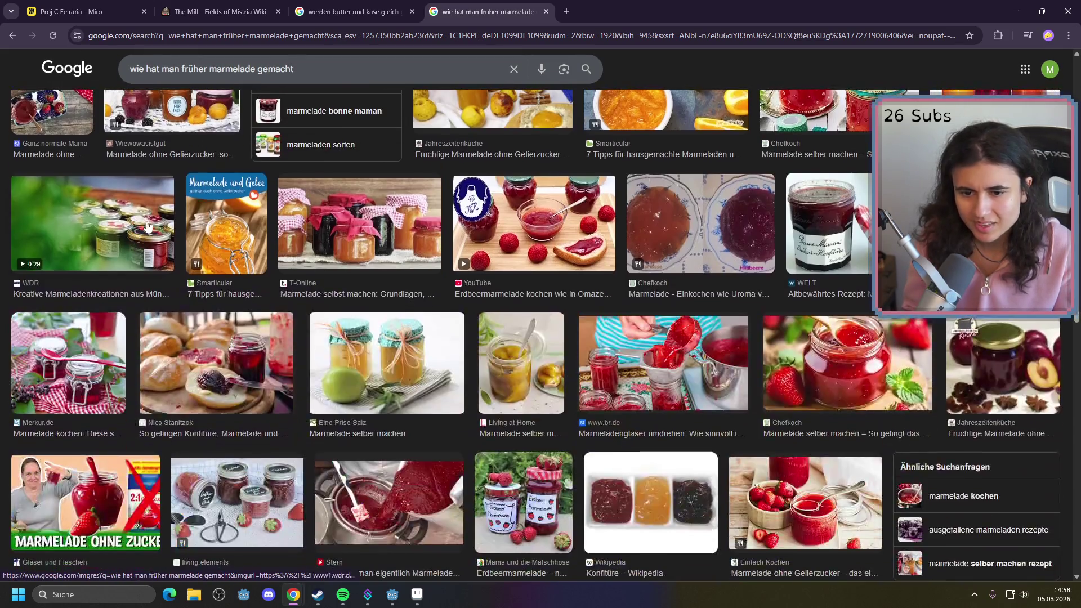
pyautogui.click(208, 13)
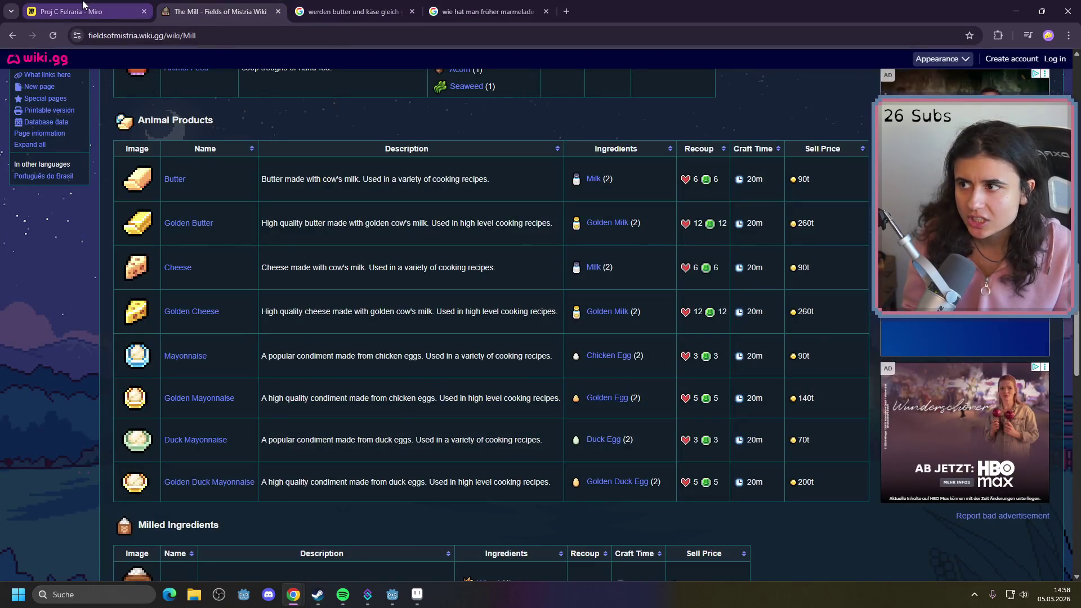
pyautogui.click(72, 11)
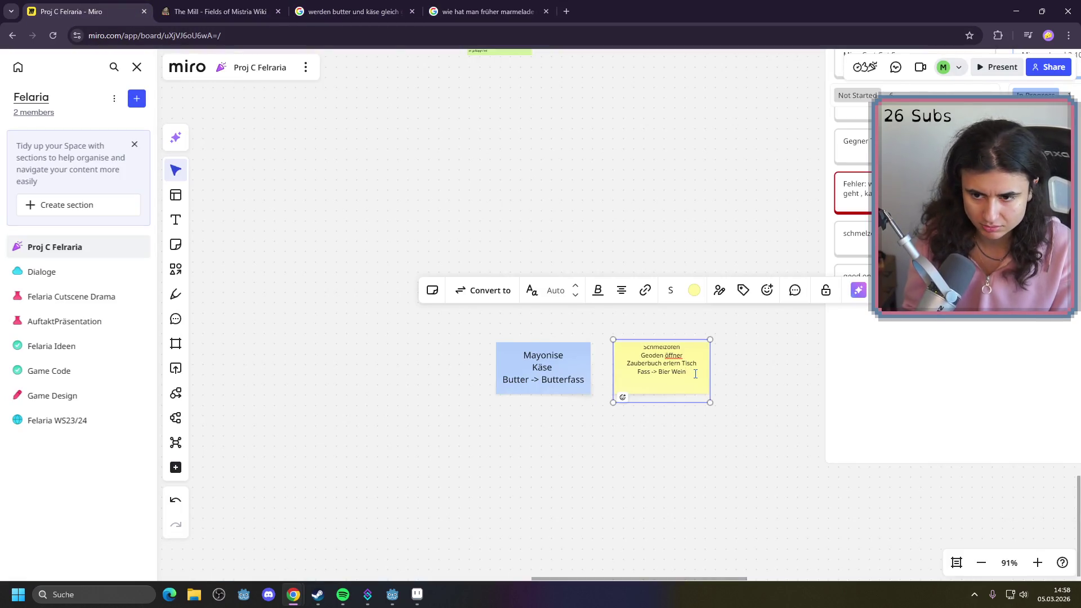
# Append 'Marmelade Maschine' as a new line below 'Fass -> Bier Wein' on the yellow note
pyautogui.press('Return')
pyautogui.write('Marmela')
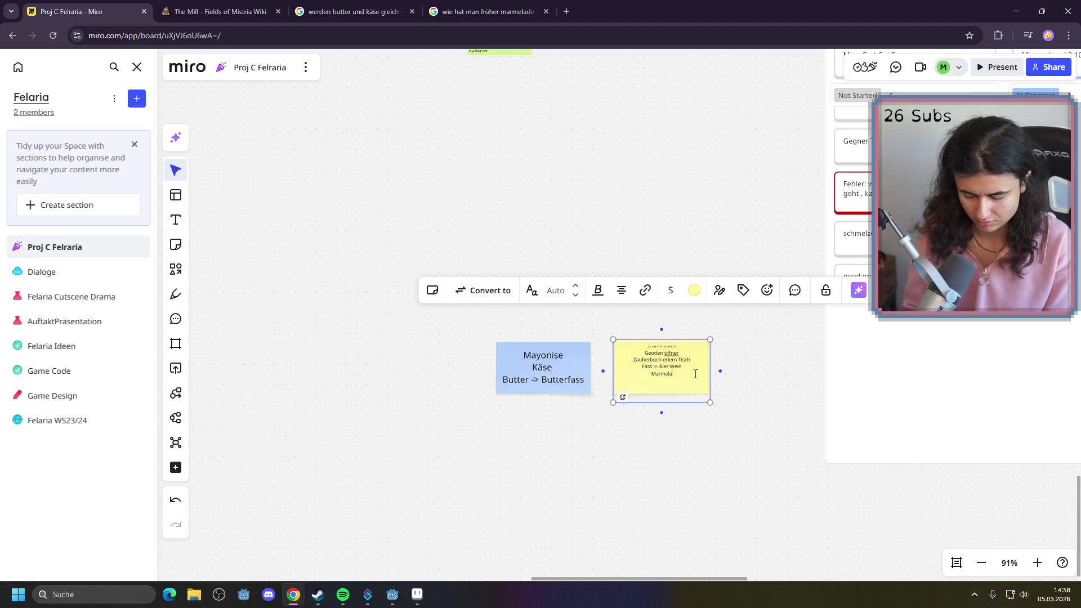
pyautogui.write('de Maschine')
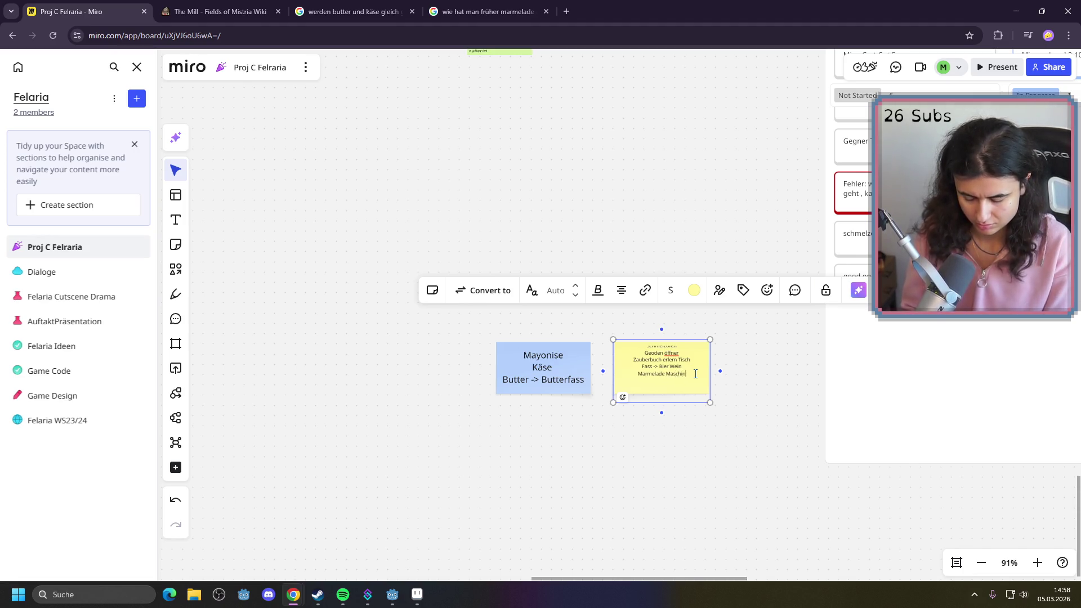
pyautogui.click(735, 406)
pyautogui.click(667, 393)
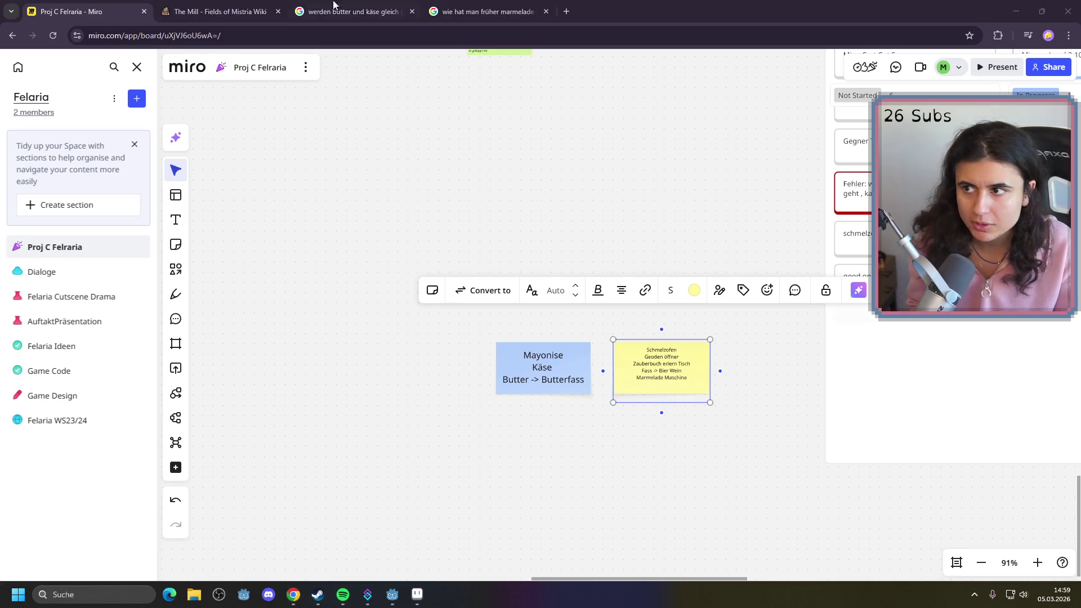
pyautogui.click(486, 11)
# Search for 'Honig Schleuder', skim the honey-centrifuge results, then return to the Miro board
pyautogui.click(423, 36)
pyautogui.write('Honig Schleuder')
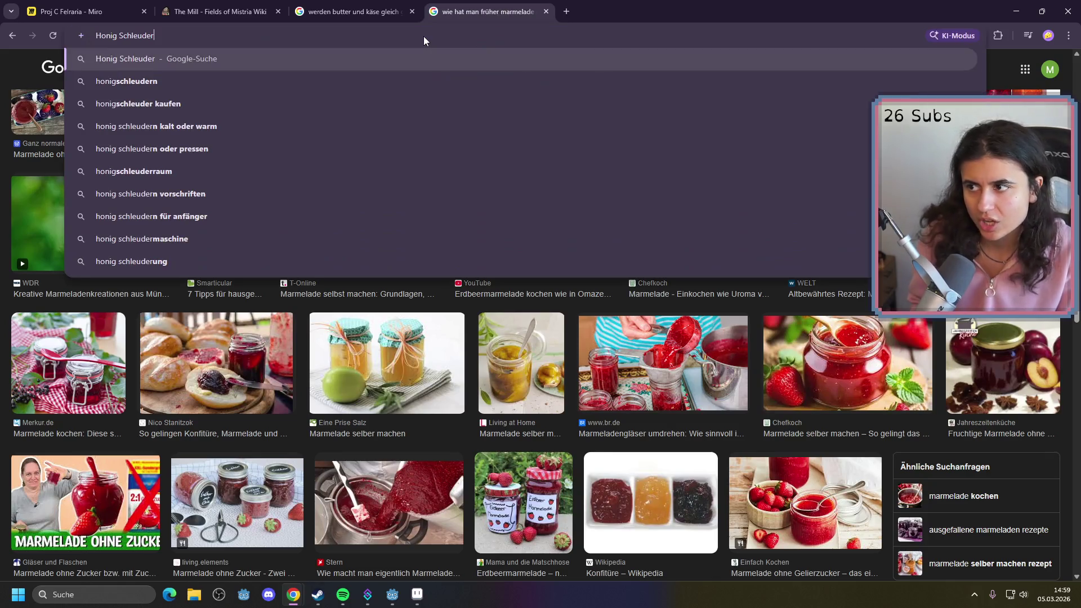
pyautogui.press('Return')
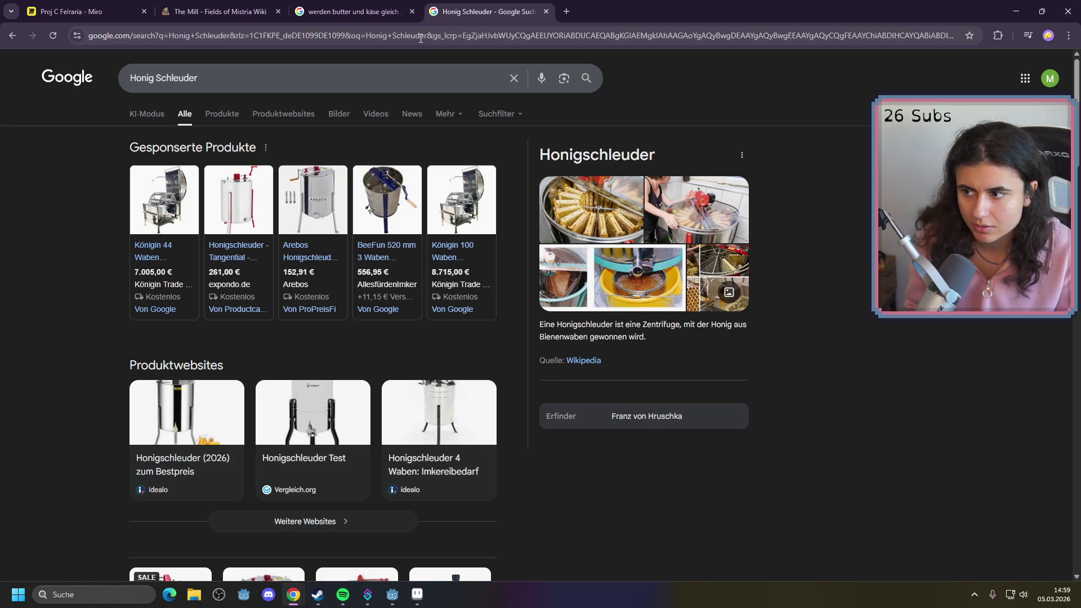
pyautogui.scroll(-4, 517, 110)
pyautogui.scroll(3, 528, 113)
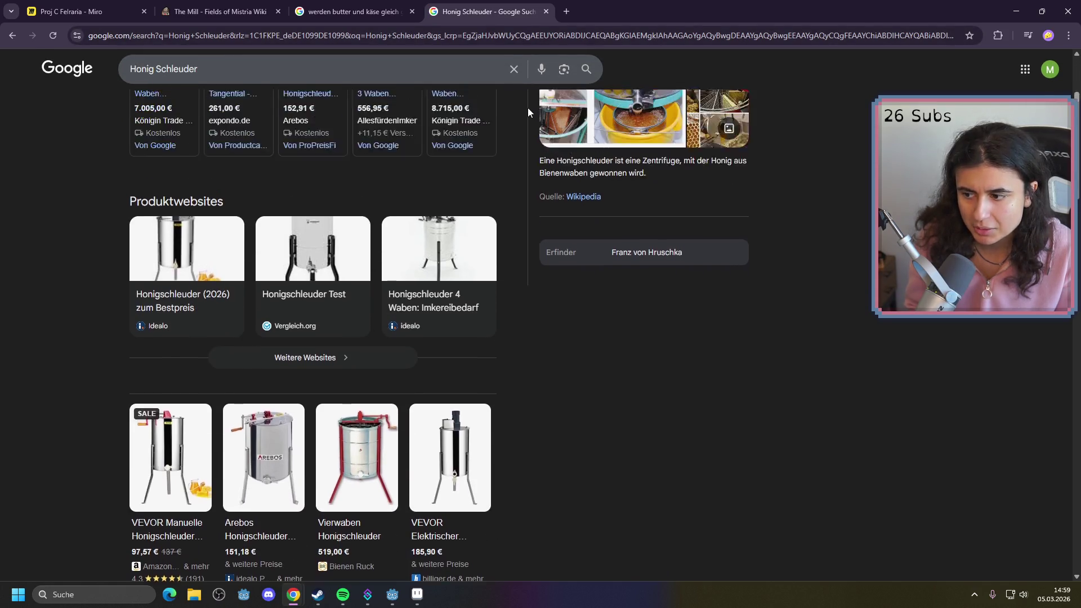
pyautogui.click(59, 5)
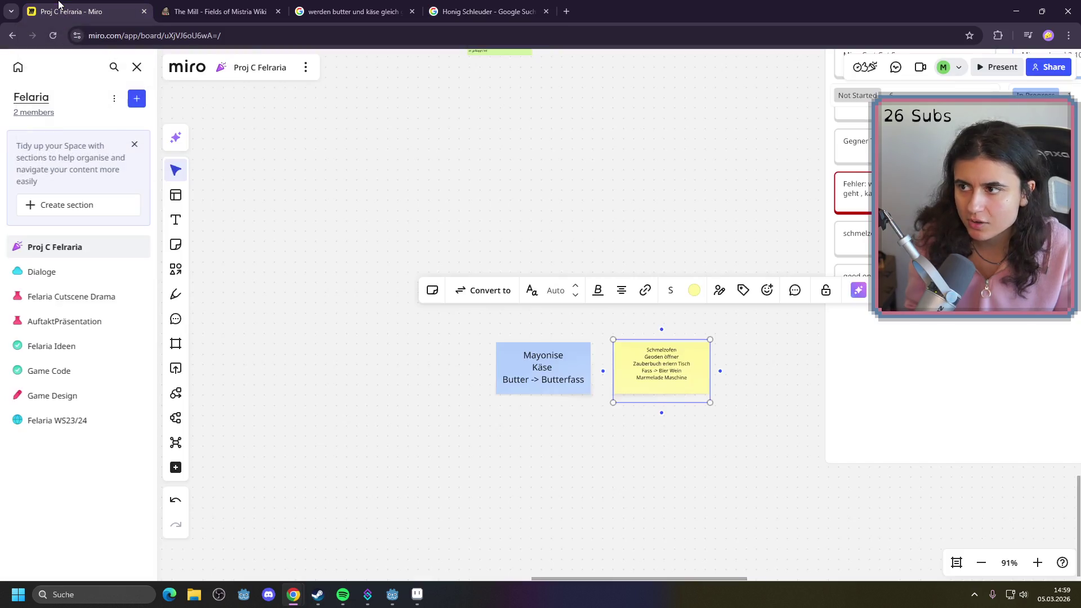
# Add a 'Honig' line below 'Marmelade Maschine' on the yellow ideas note
pyautogui.click(695, 384)
pyautogui.click(695, 384)
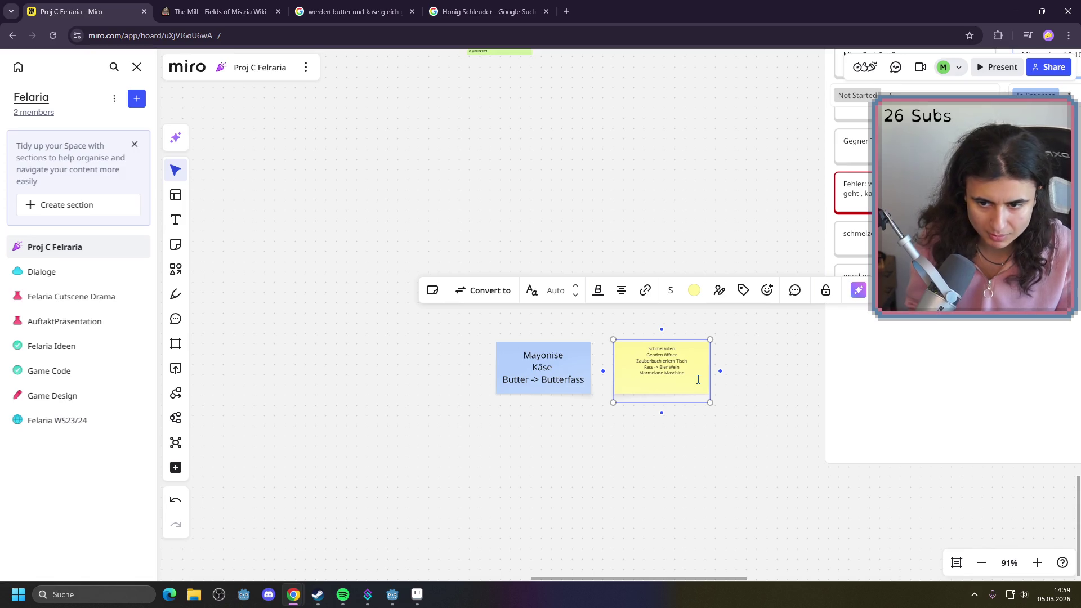
pyautogui.click(755, 406)
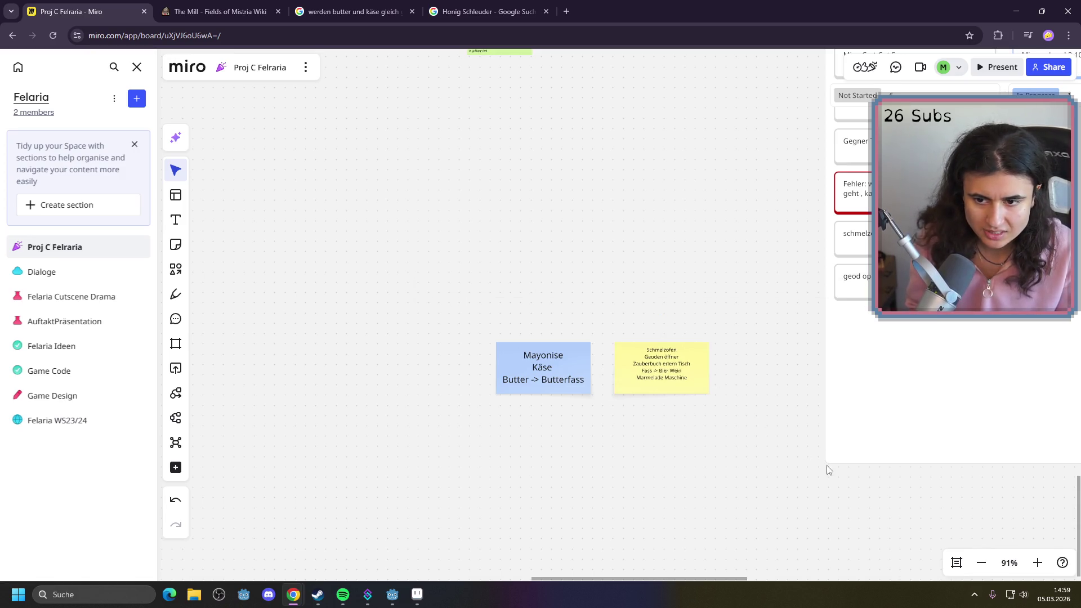
pyautogui.click(1037, 562)
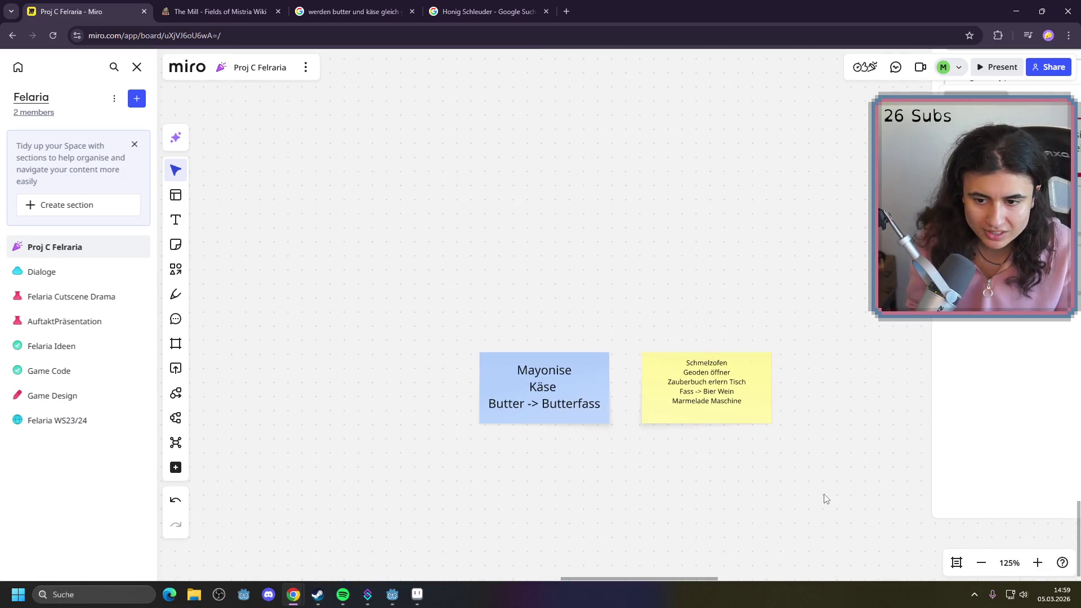
pyautogui.click(712, 392)
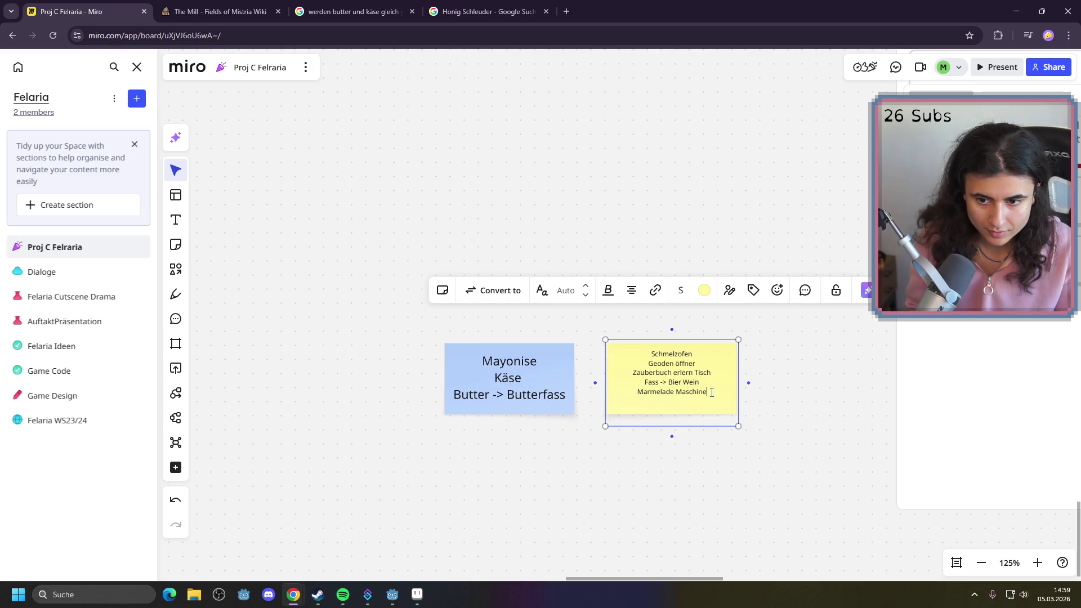
pyautogui.click(636, 391)
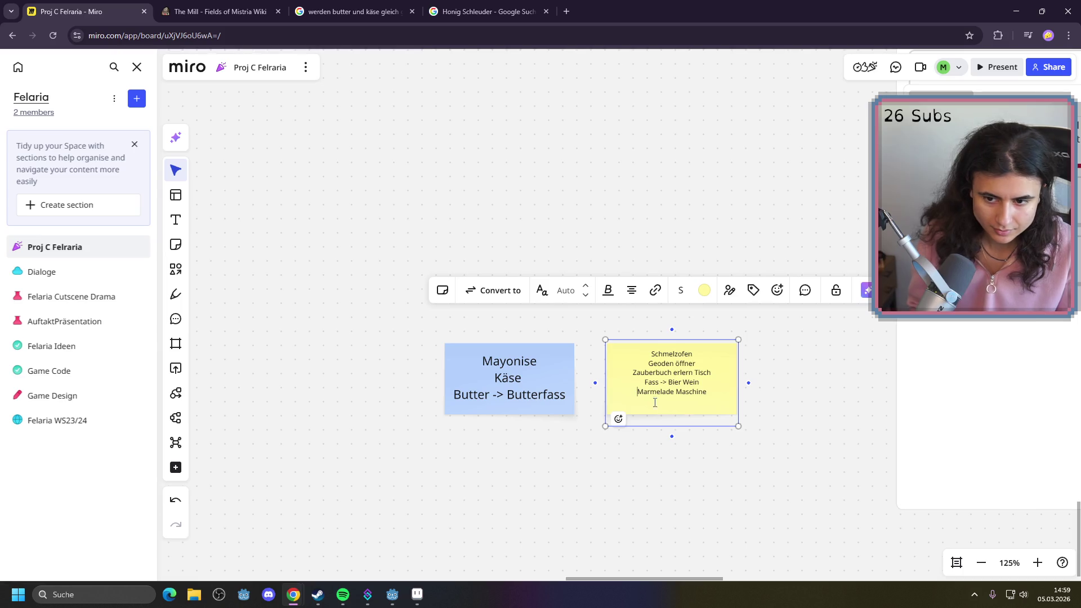
pyautogui.click(710, 392)
pyautogui.press('Return')
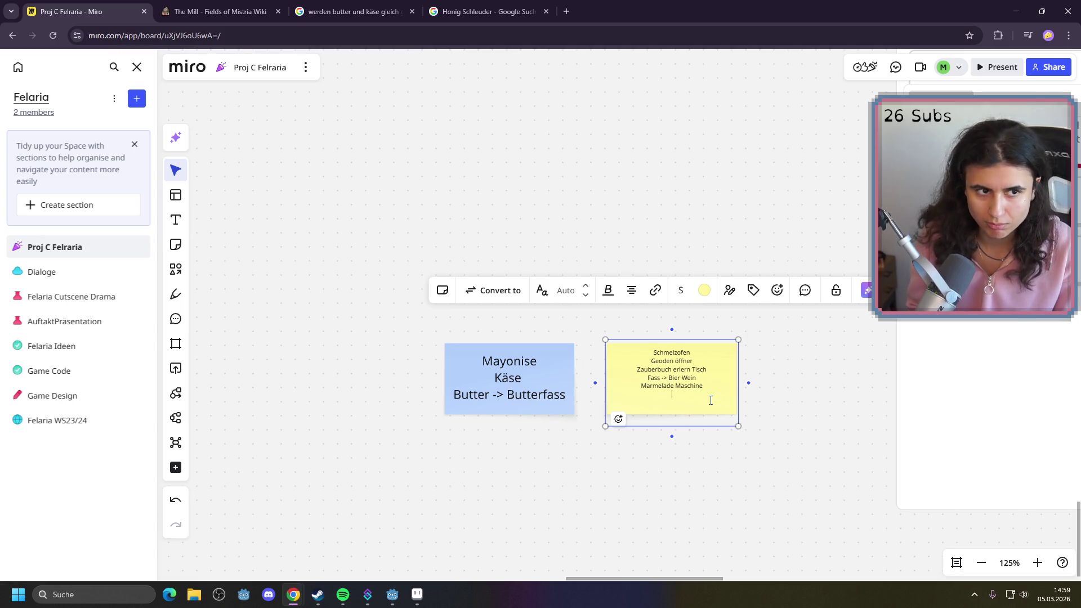
pyautogui.write('Ho')
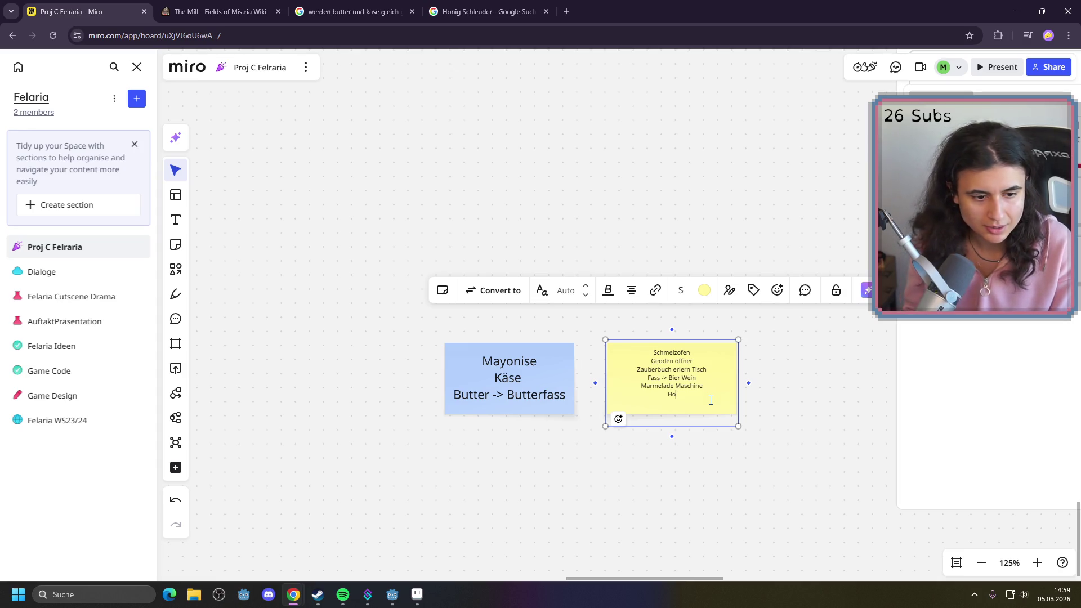
pyautogui.press('BackSpace')
pyautogui.press('BackSpace')
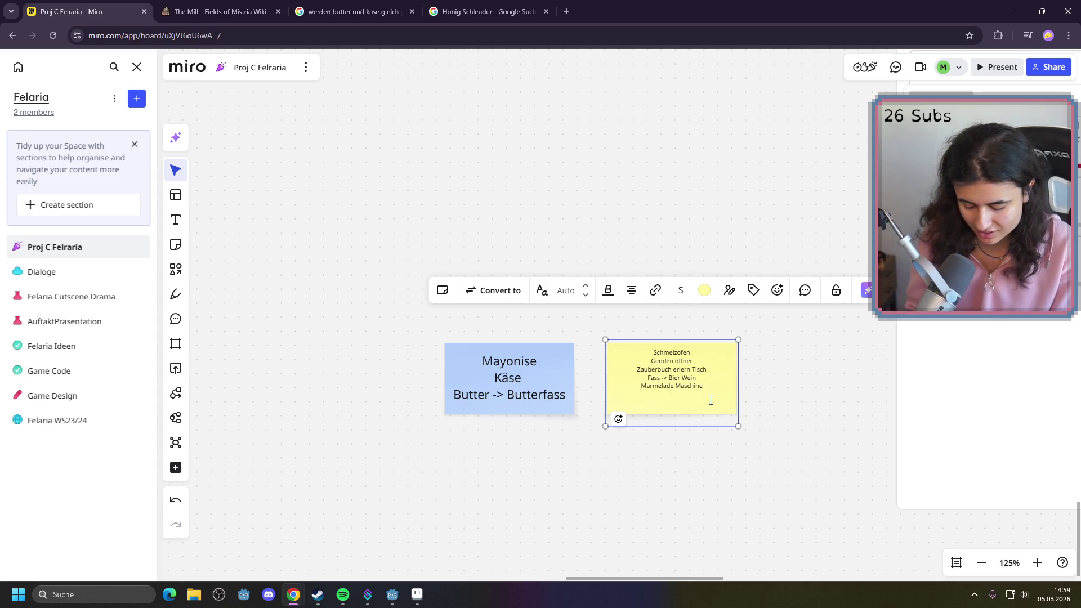
pyautogui.write('Honig')
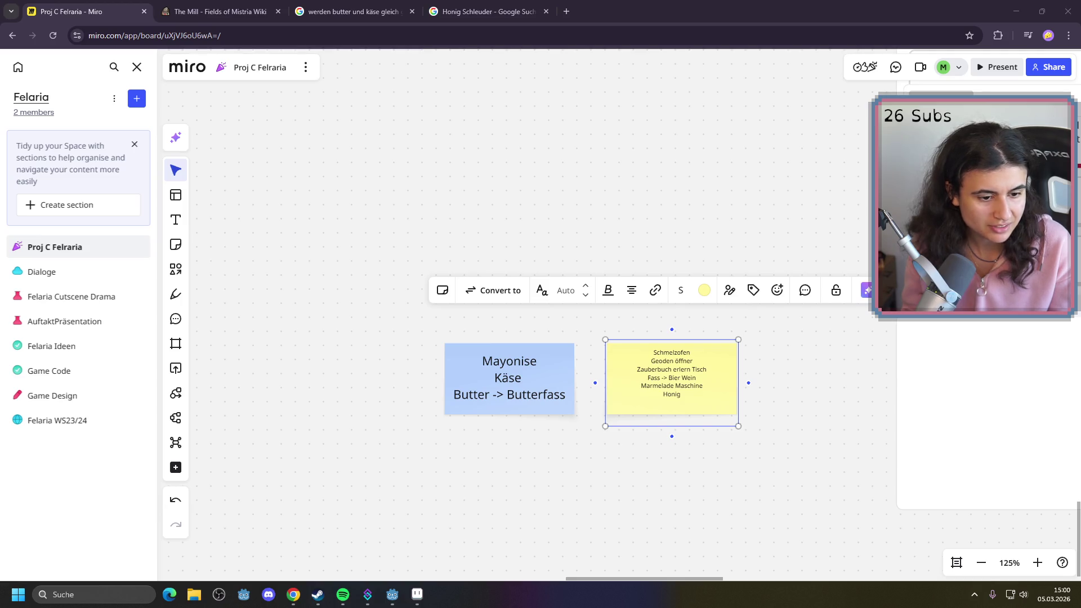
# Search Google for 'binenwabe' honeycomb images, then return to the Miro board
pyautogui.click(484, 11)
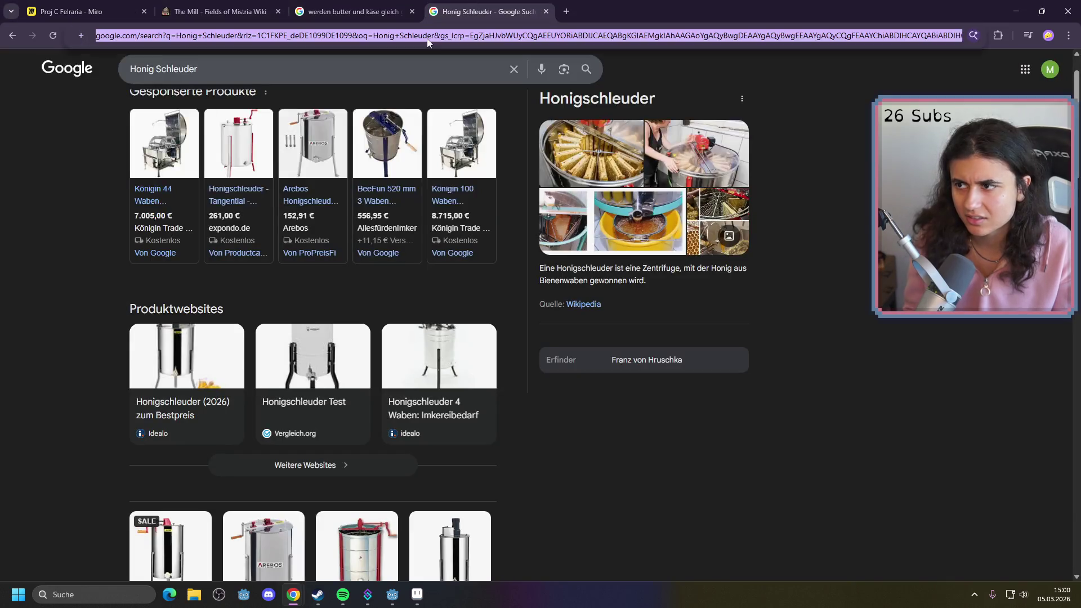
pyautogui.click(428, 38)
pyautogui.write('binenwabe')
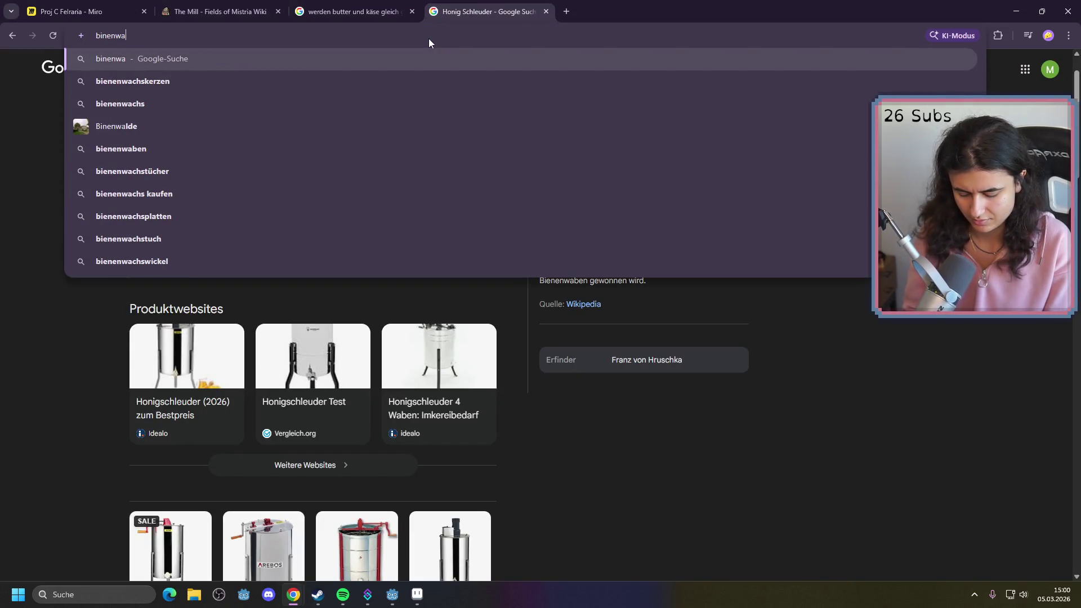
pyautogui.press('Return')
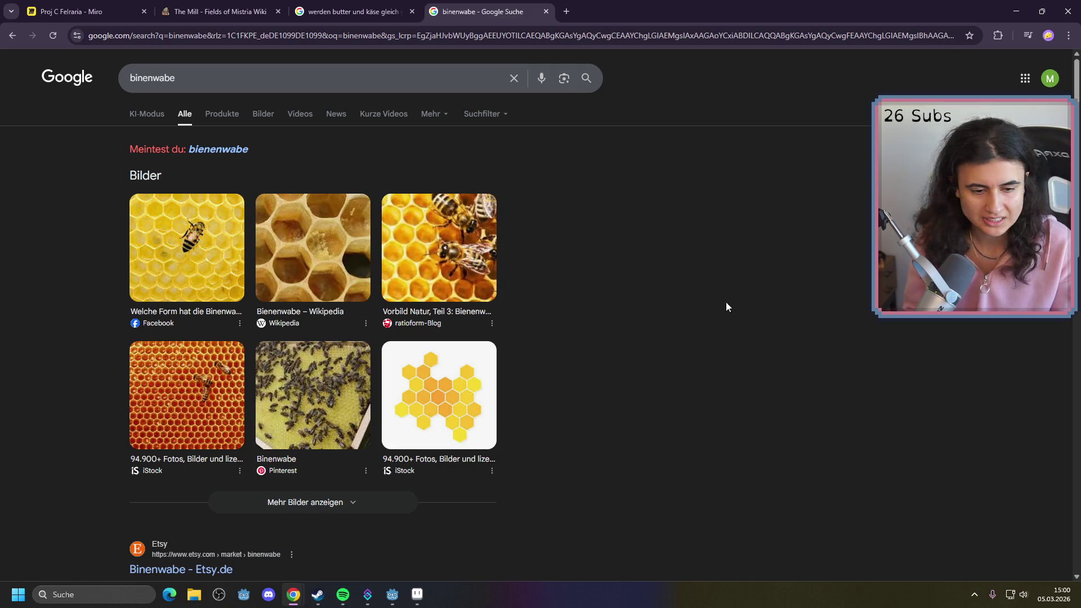
pyautogui.click(84, 11)
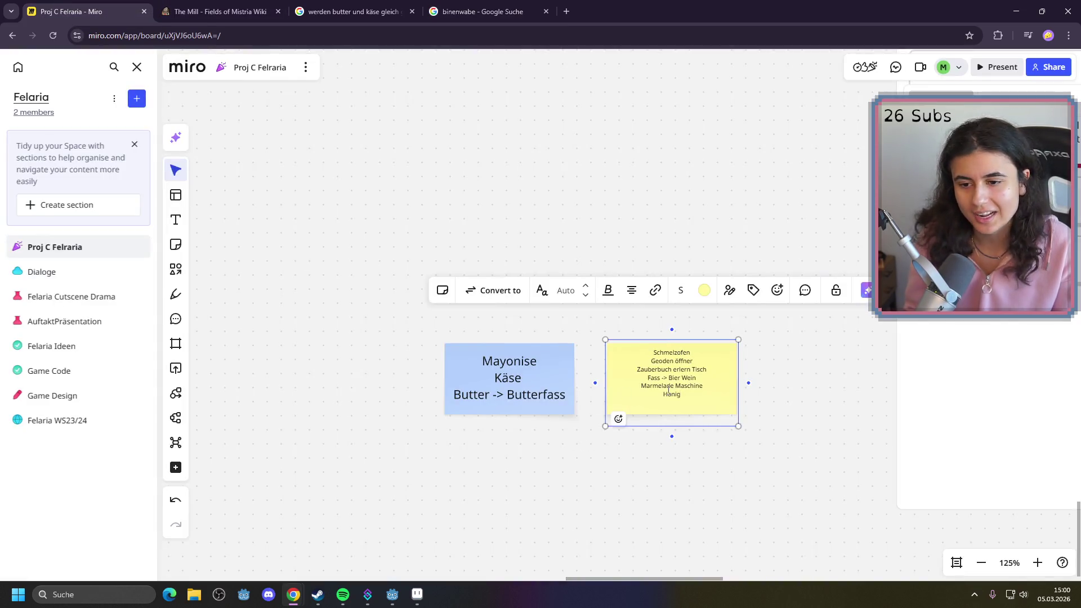
# Replace 'Honig' with 'Bienenstock' in the yellow machine list
pyautogui.press('BackSpace')
pyautogui.press('BackSpace')
pyautogui.press('BackSpace')
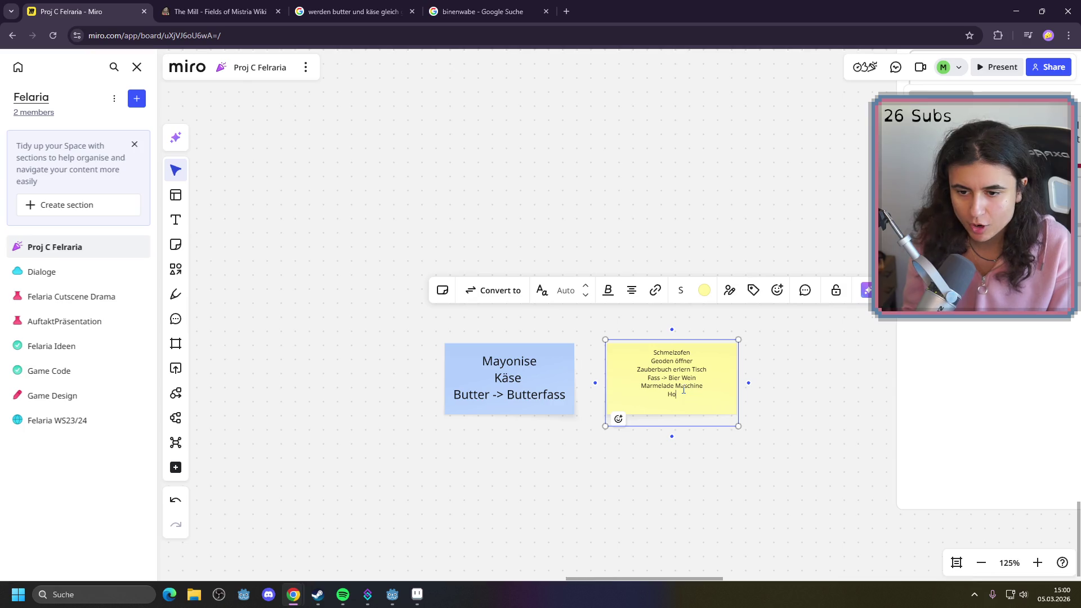
pyautogui.write('bine')
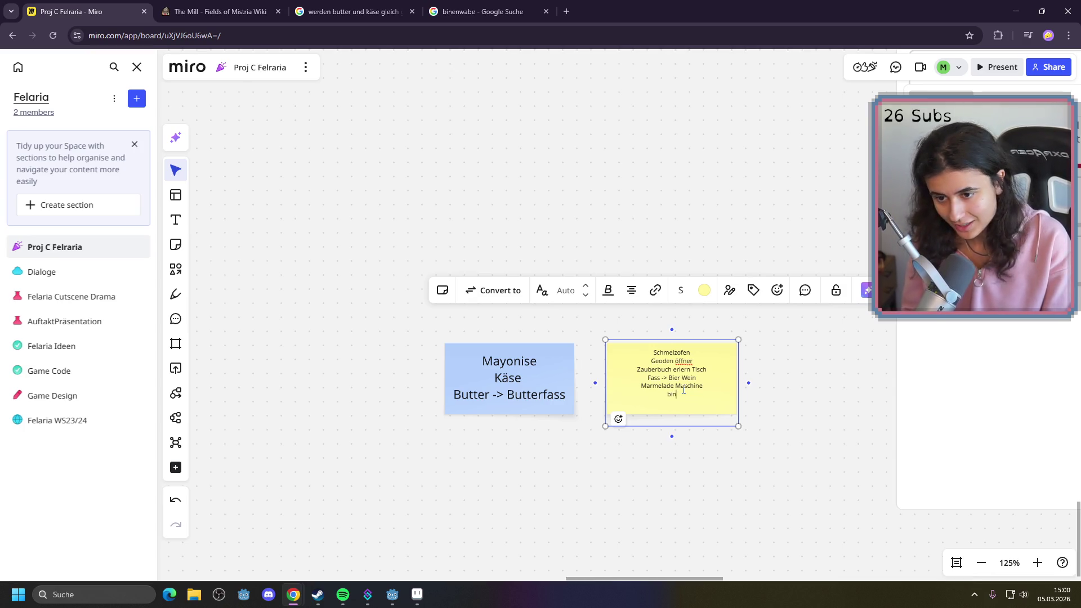
pyautogui.press('BackSpace')
pyautogui.press('BackSpace')
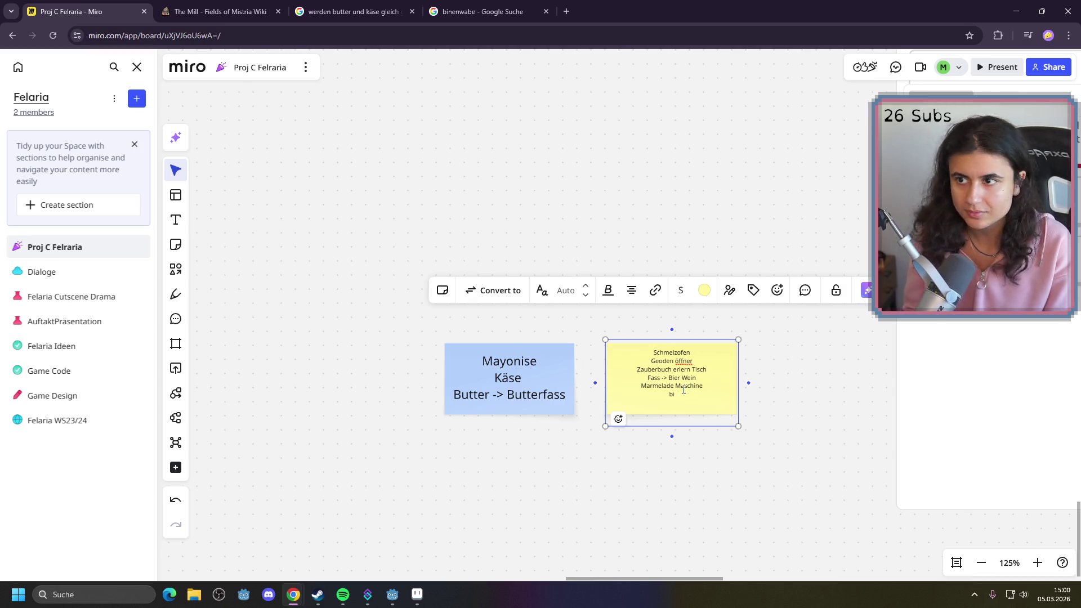
pyautogui.press('BackSpace')
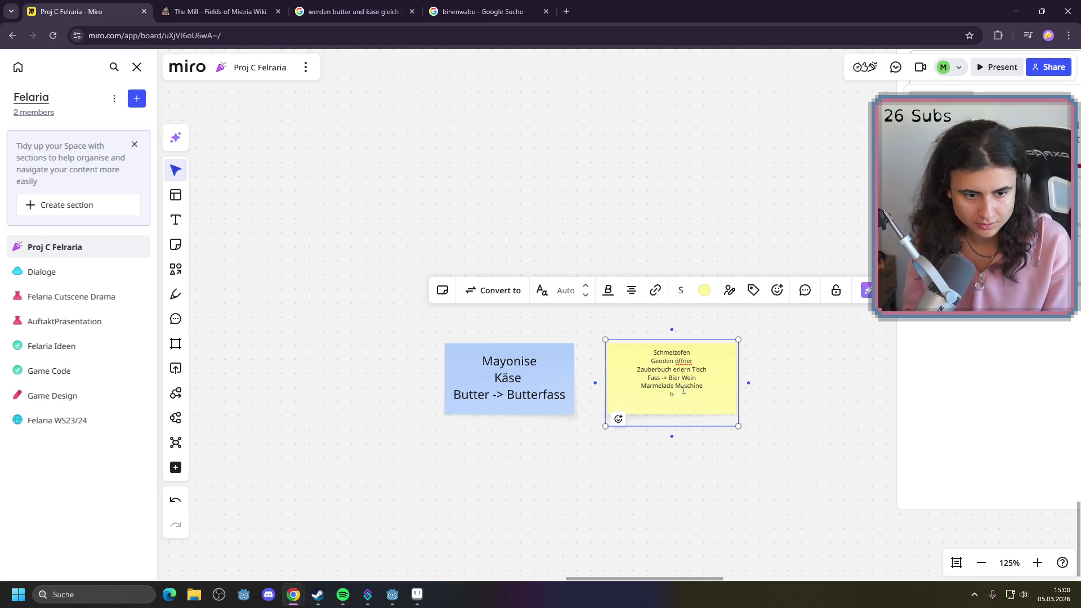
pyautogui.write('Bienenstock')
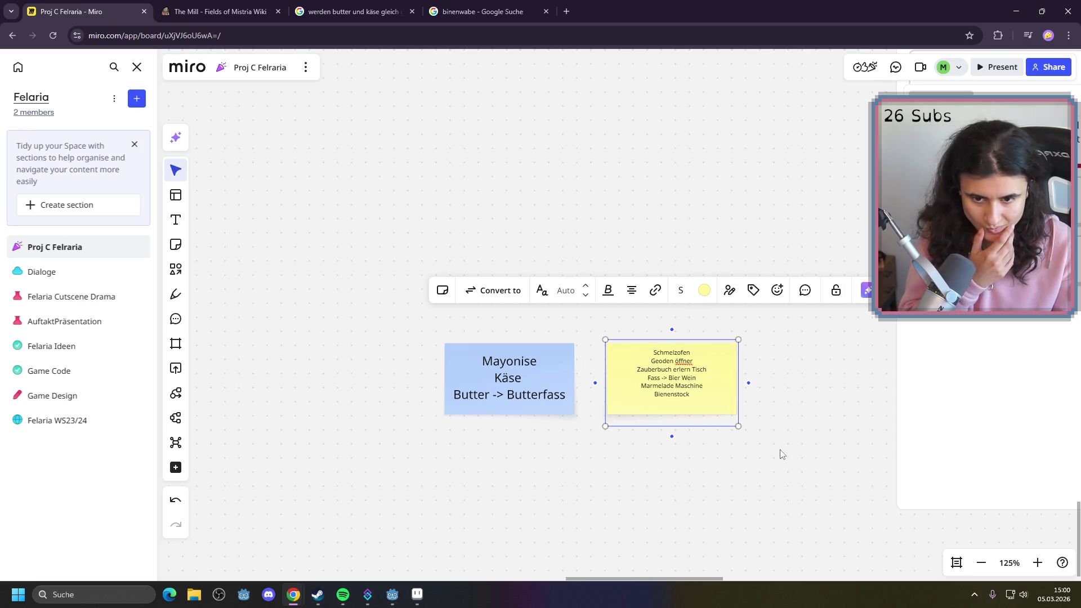
pyautogui.click(793, 454)
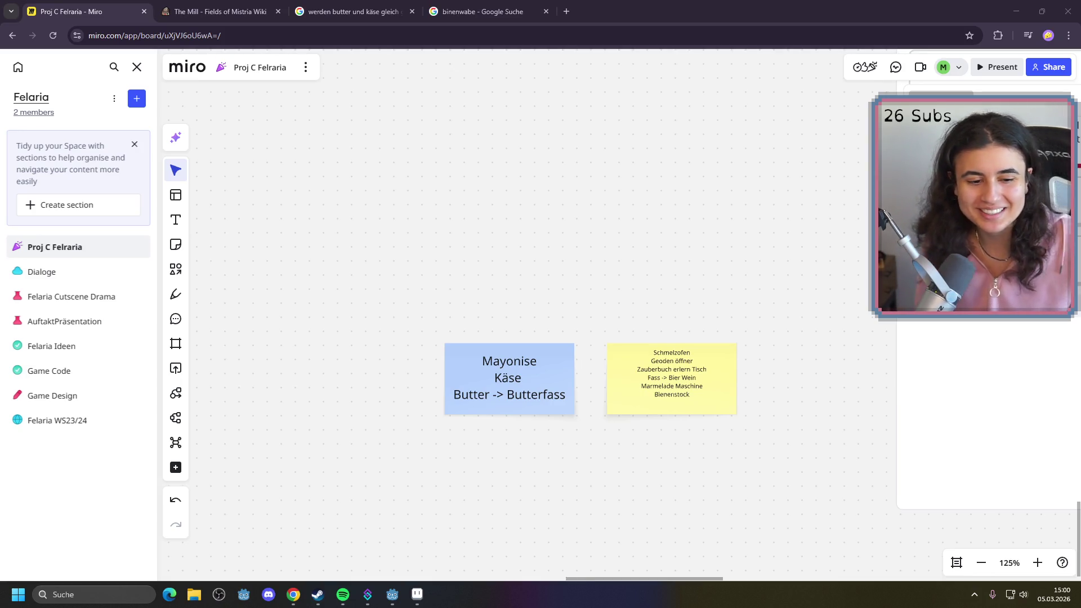
# Add a Webtisch line below Bienenstock on the yellow note
pyautogui.doubleClick(695, 396)
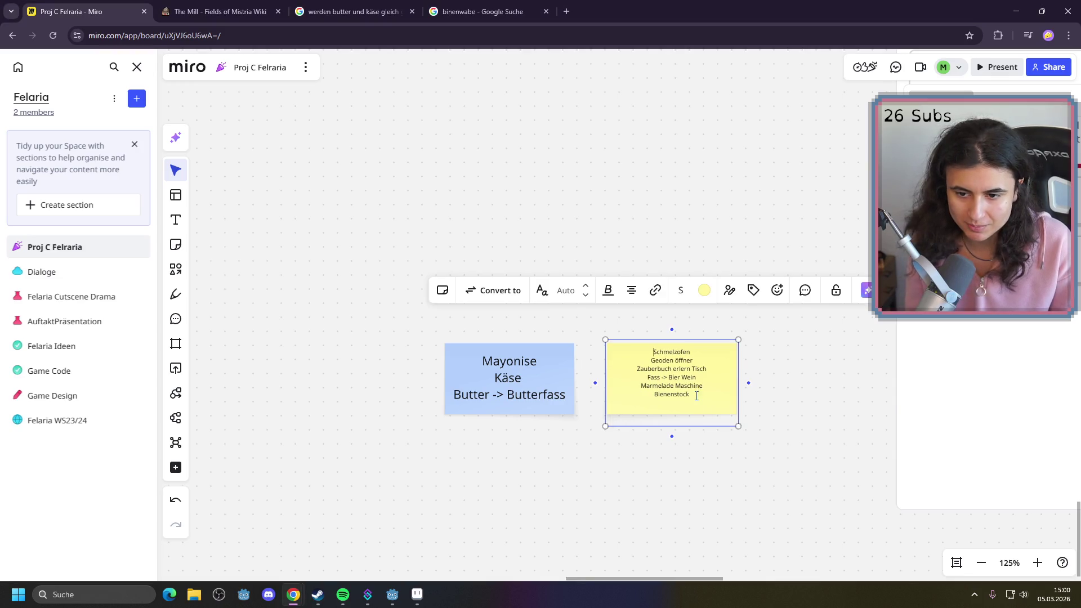
pyautogui.press('Return')
pyautogui.write('Webstu')
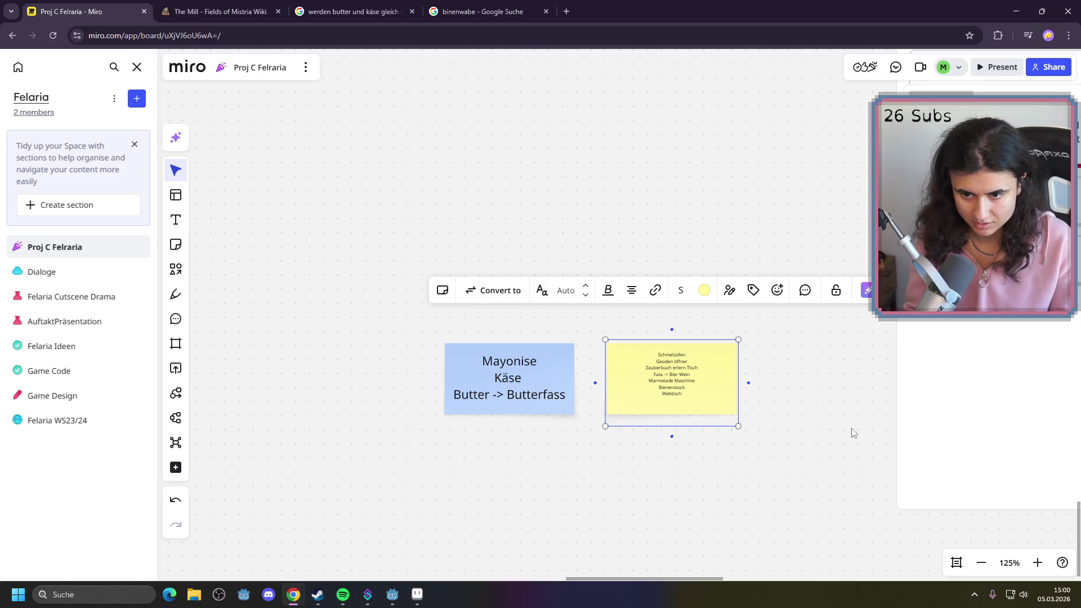
pyautogui.click(844, 445)
pyautogui.click(1037, 562)
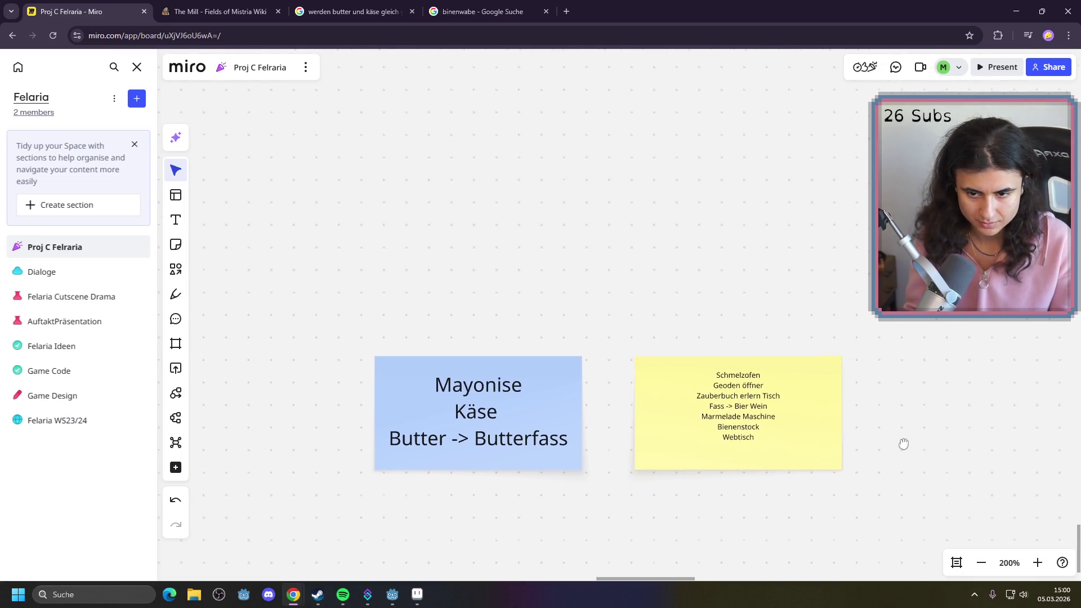
pyautogui.hscroll(5, 902, 441)
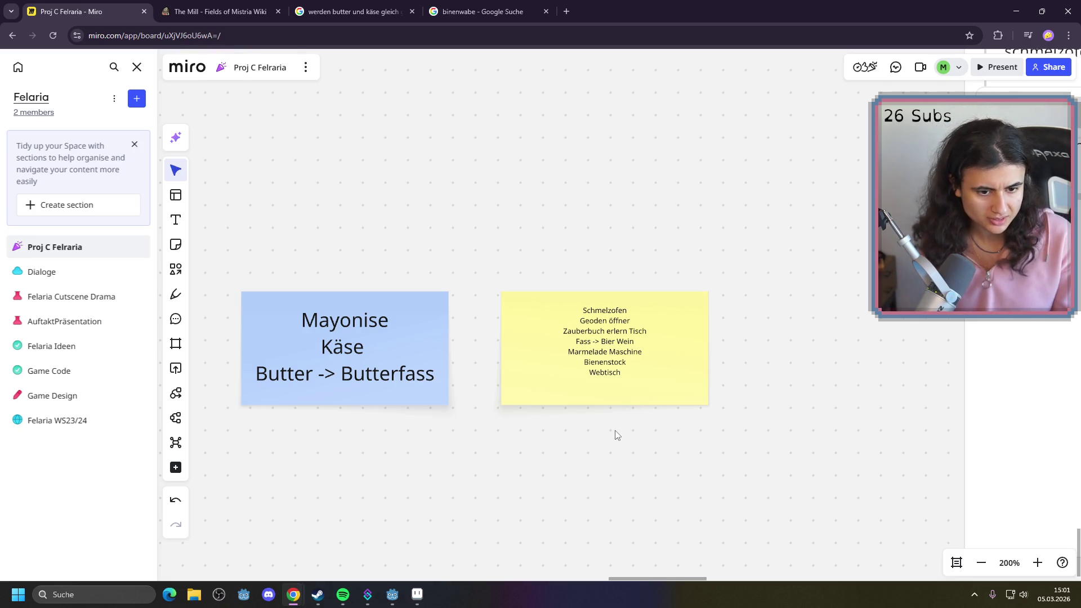
# Add the line 'Mühle -> Mehl, Käse' after Webtisch, replacing a discarded Wasserrad entry
pyautogui.doubleClick(638, 374)
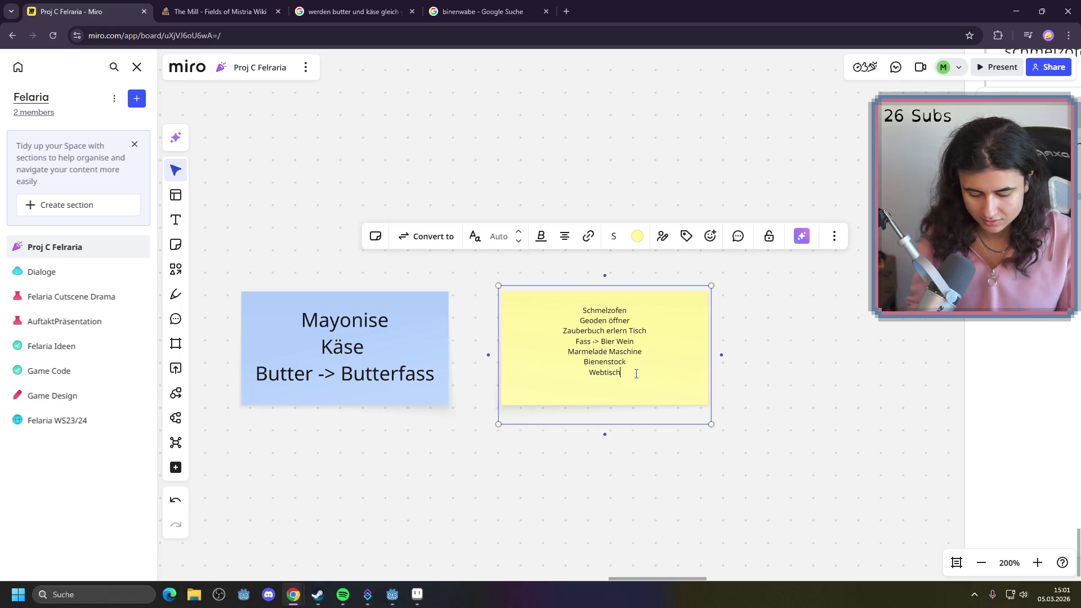
pyautogui.press('Return')
pyautogui.write('Wasserrad')
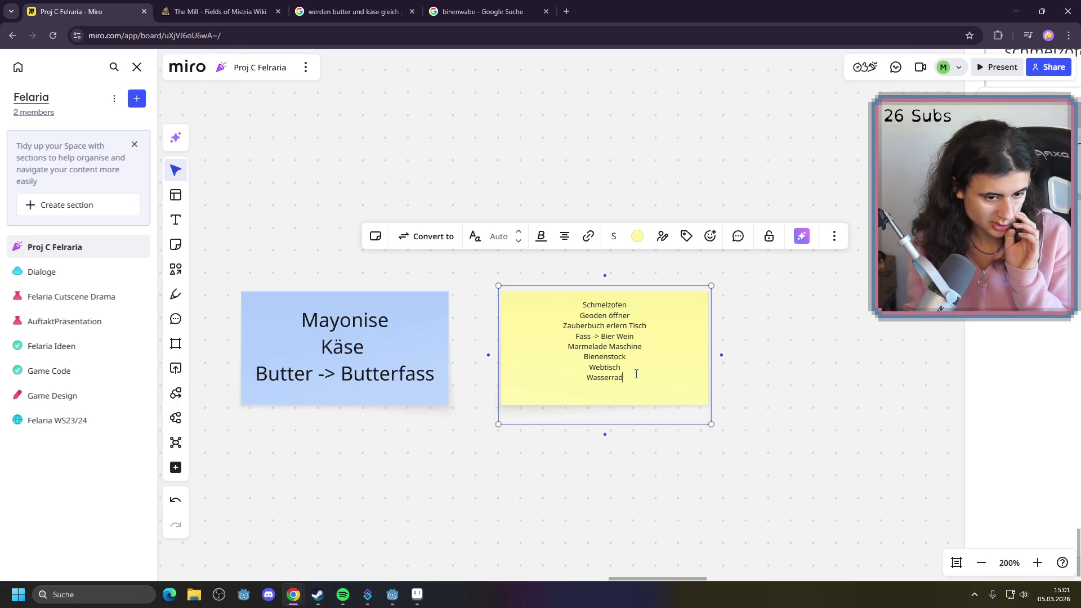
pyautogui.press('BackSpace')
pyautogui.press('BackSpace')
pyautogui.press('BackSpace')
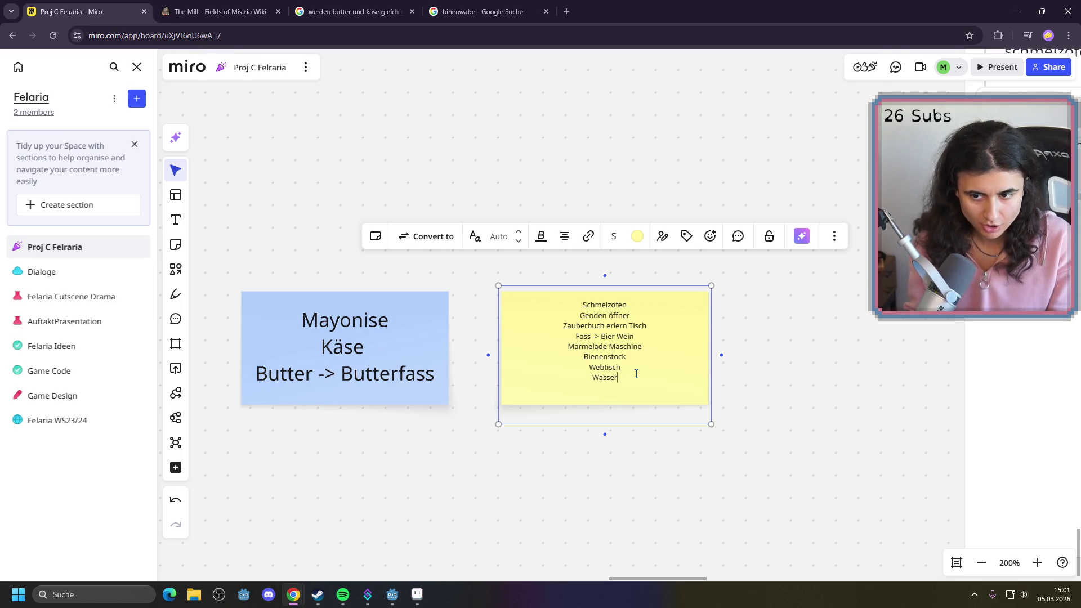
pyautogui.write('Mü')
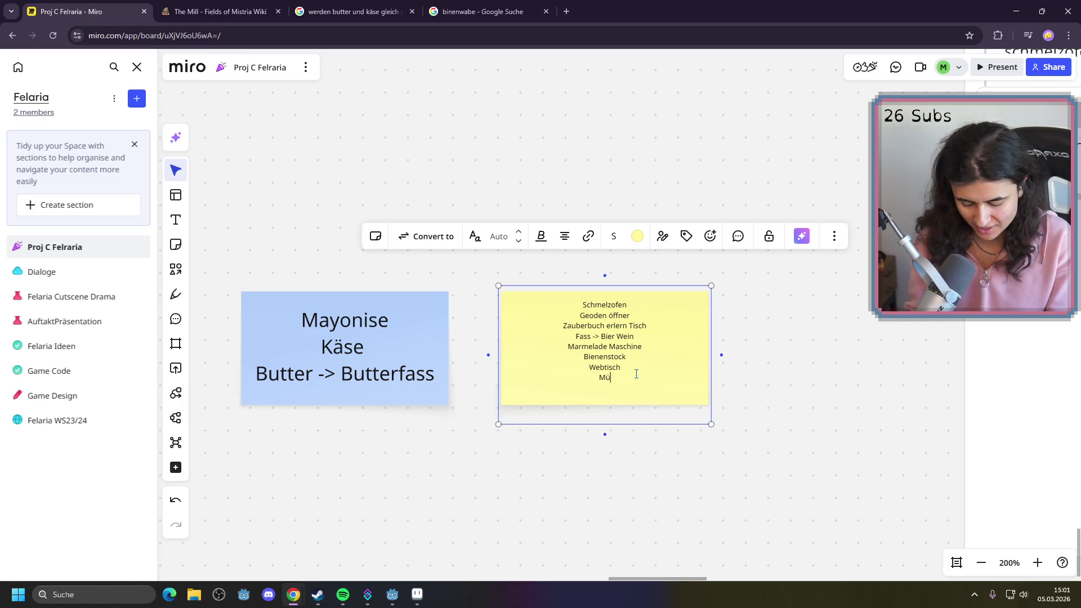
pyautogui.write('hle -> Mehl')
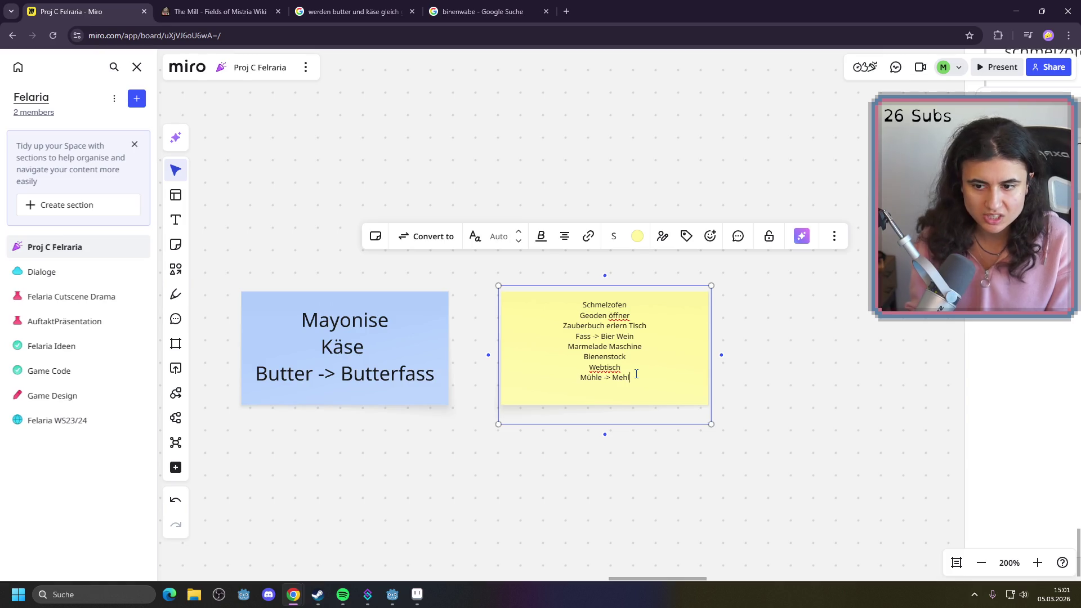
pyautogui.write(', käse')
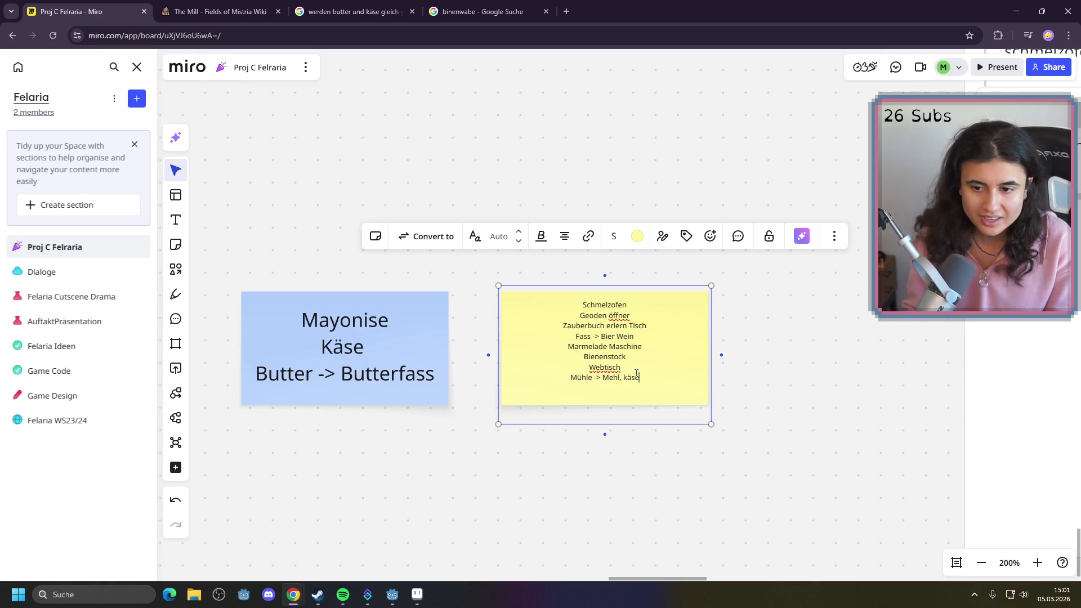
pyautogui.press('BackSpace')
pyautogui.press('BackSpace')
pyautogui.press('BackSpace')
pyautogui.write('Käse')
pyautogui.press('Escape')
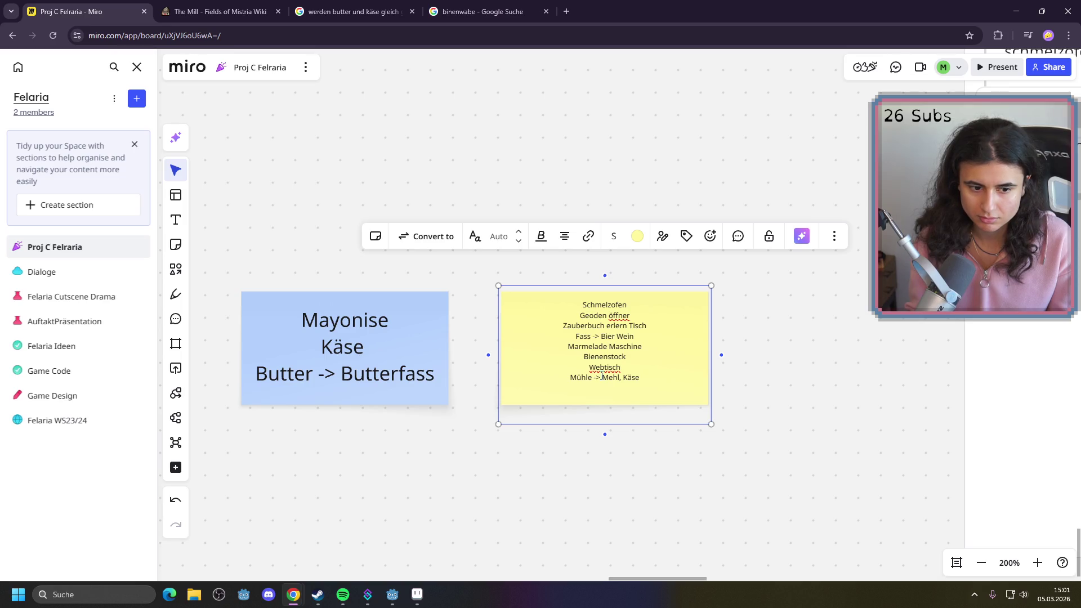
pyautogui.click(404, 376)
# Add a 'Butterfass -> Butter' line below the Mühle line on the yellow note
pyautogui.tripleClick(430, 366)
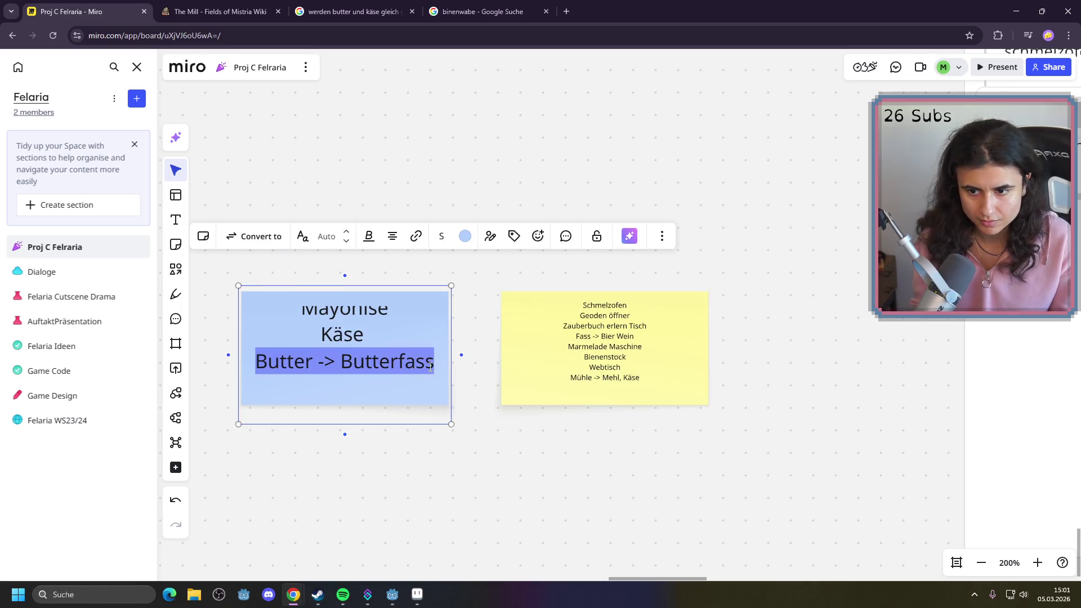
pyautogui.click(636, 381)
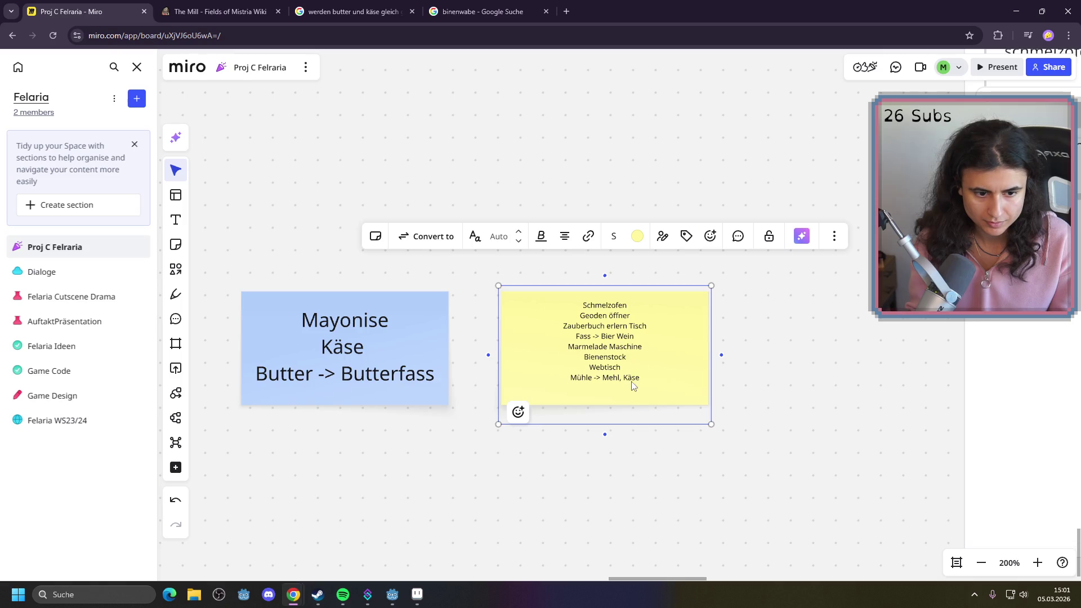
pyautogui.click(654, 380)
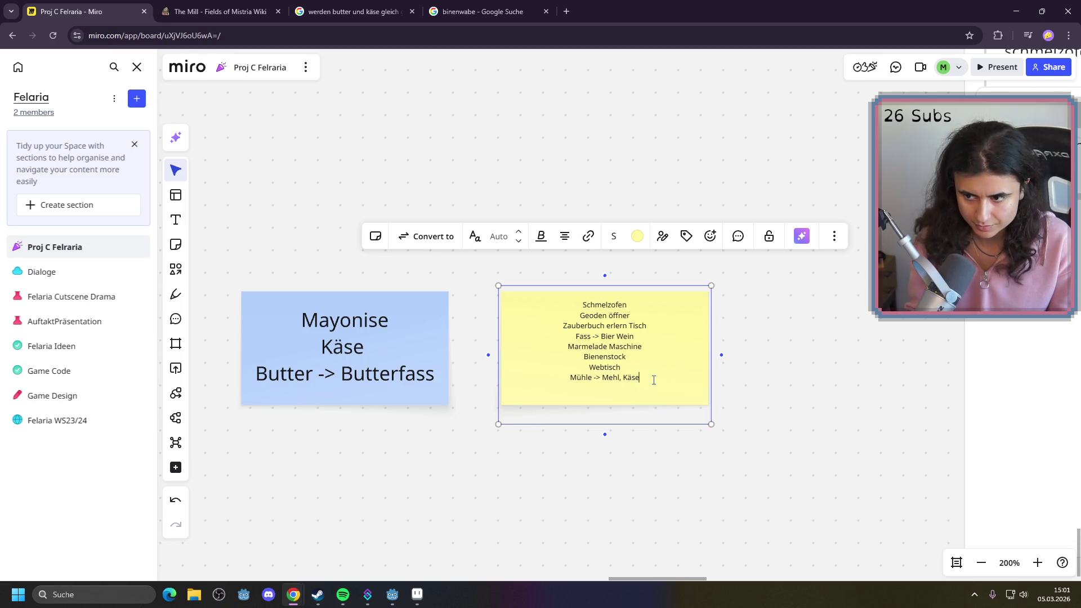
pyautogui.press('Return')
pyautogui.write('Butter')
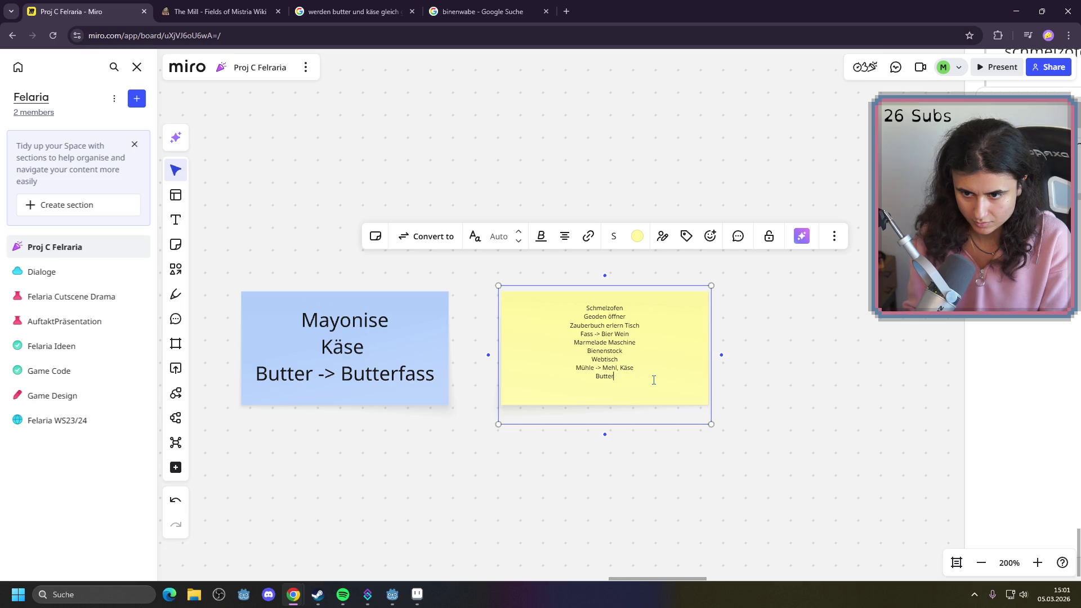
pyautogui.write('fass -')
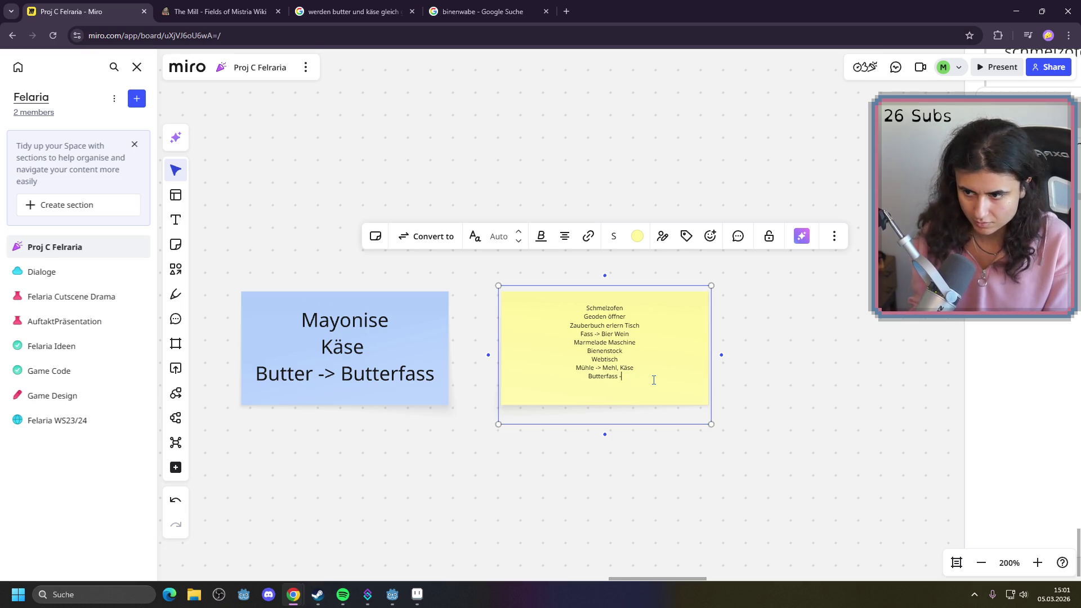
pyautogui.write('> Butter')
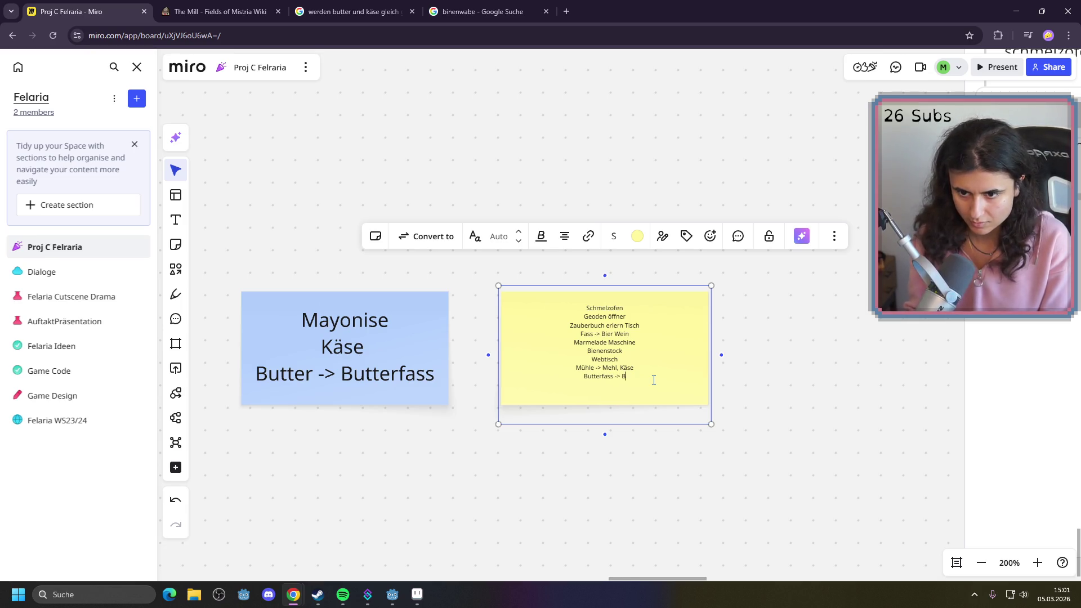
pyautogui.click(841, 416)
# Trim Käse from the Mühle line and add a 'Käsegerät -> Käse' line
pyautogui.doubleClick(647, 379)
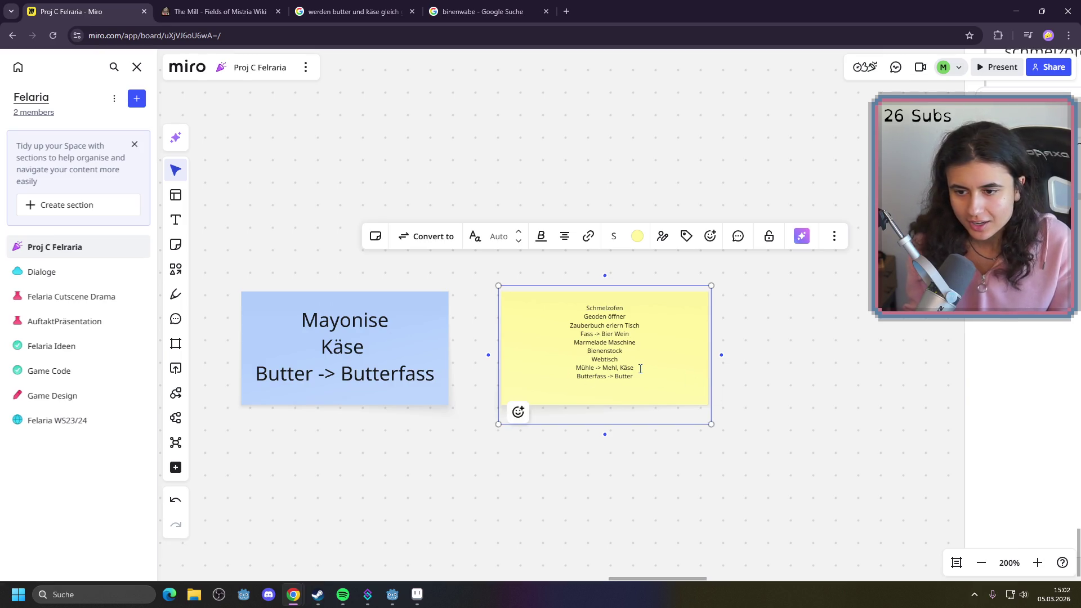
pyautogui.press('BackSpace')
pyautogui.press('BackSpace')
pyautogui.press('BackSpace')
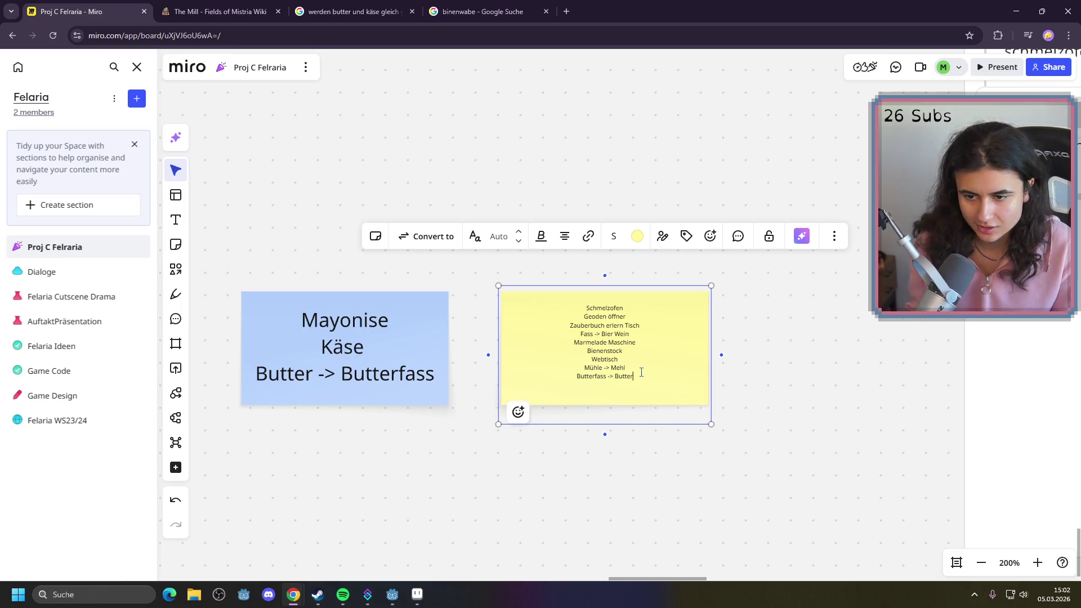
pyautogui.press('Return')
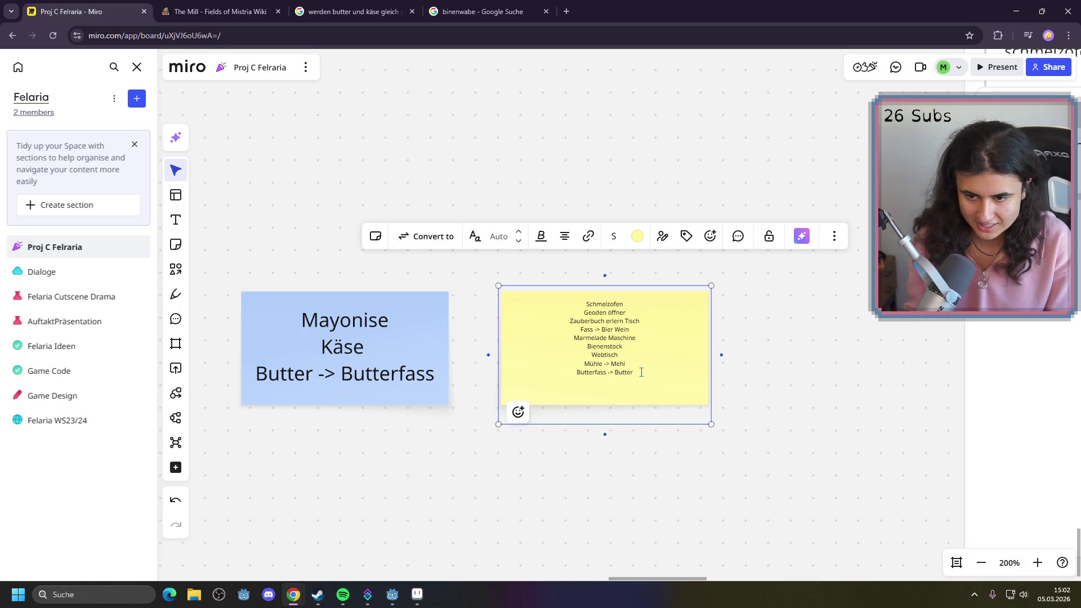
pyautogui.write('Käse')
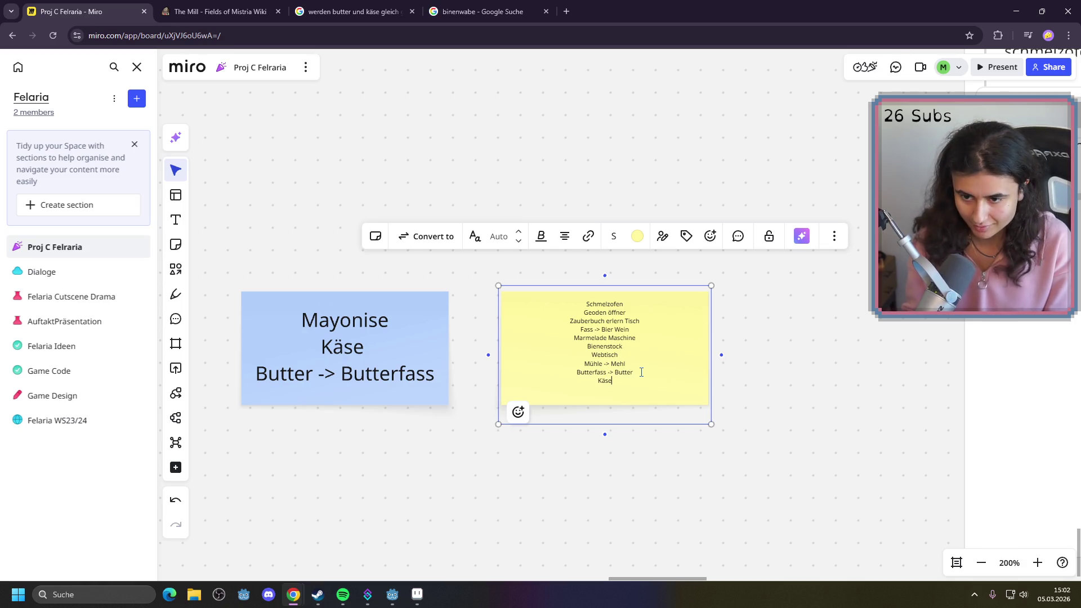
pyautogui.write('gerät')
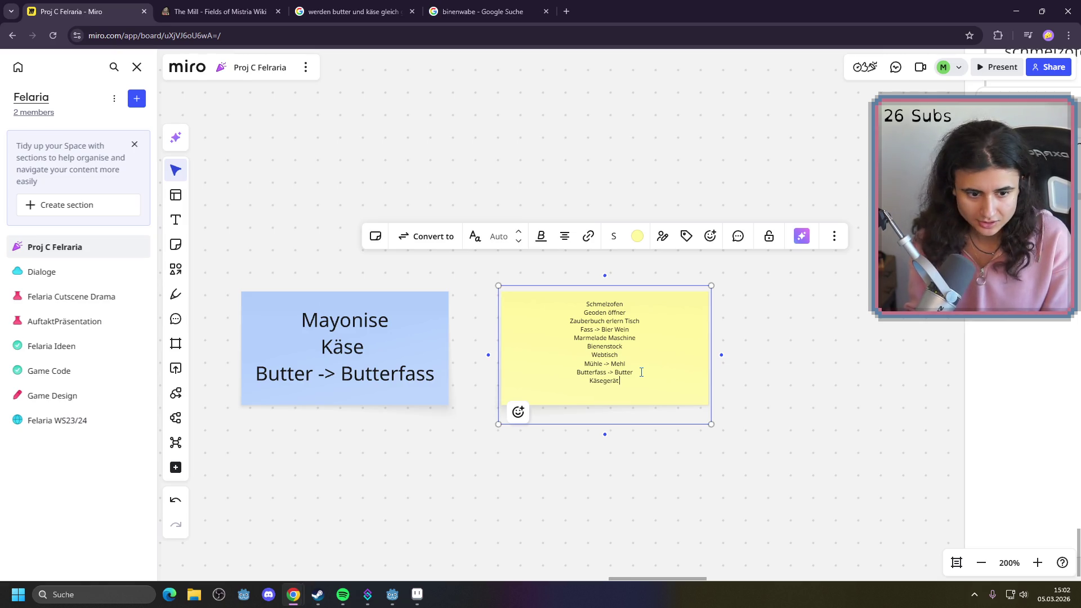
pyautogui.write(' -> k')
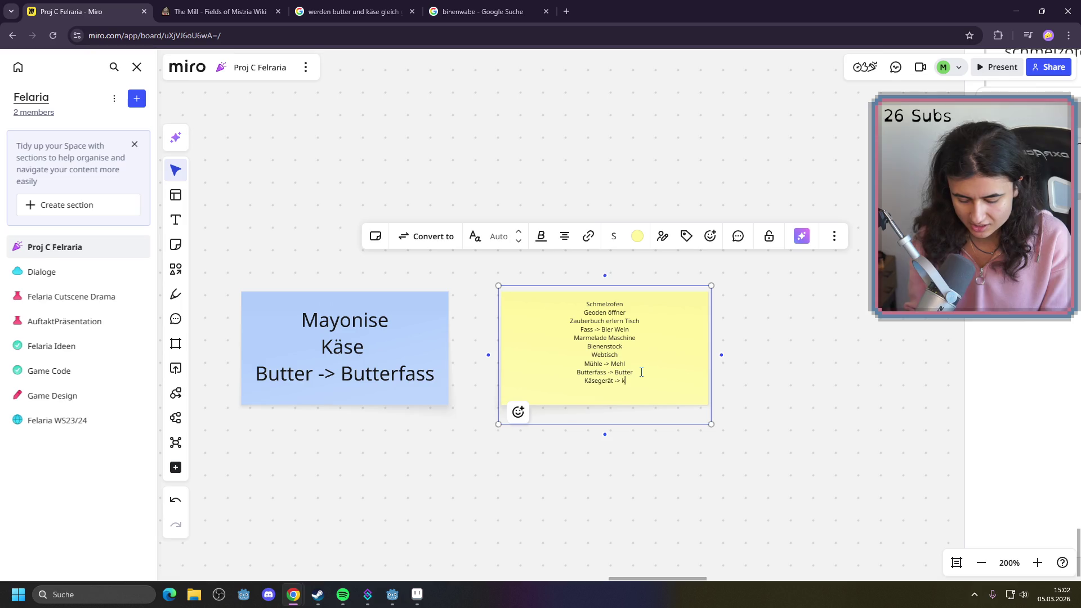
pyautogui.write('äse')
pyautogui.press('BackSpace')
pyautogui.write('K')
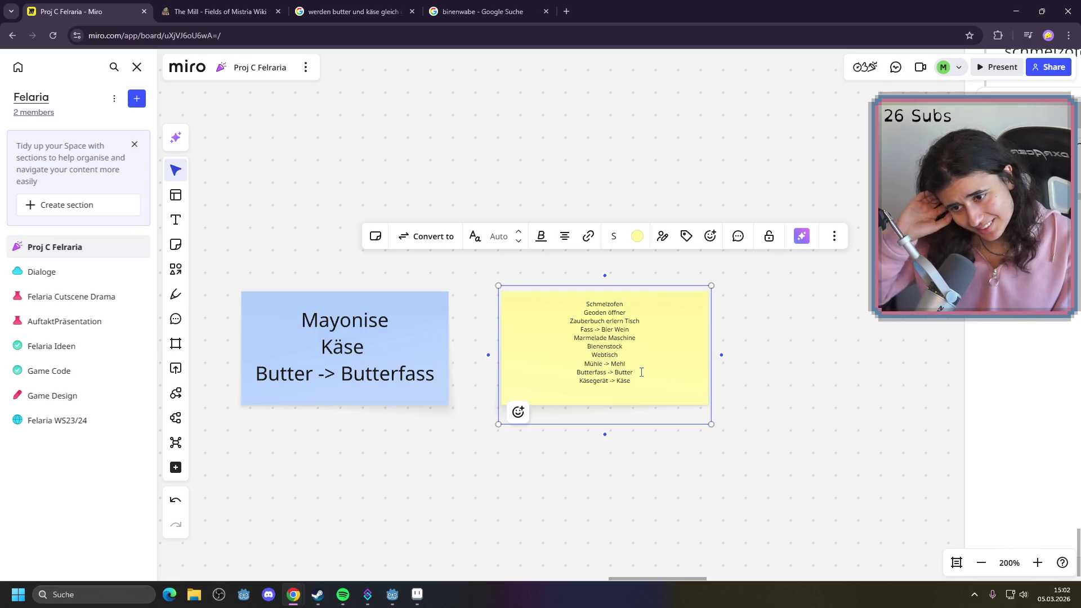
pyautogui.click(638, 367)
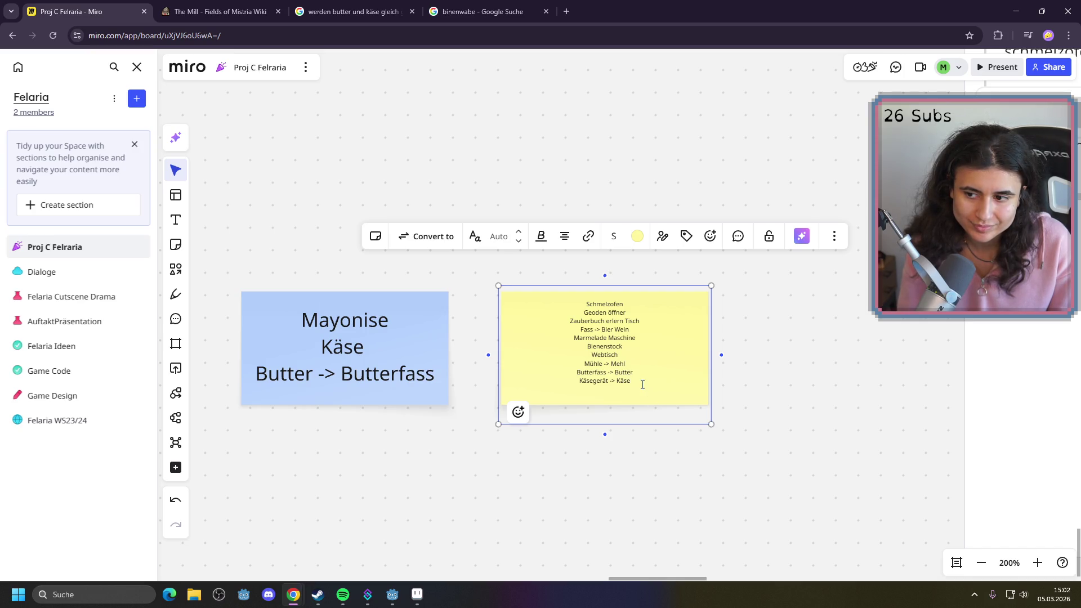
# Add a 'Mayogerät -> Mayo' line below 'Käsegerät -> Käse'
pyautogui.press('Return')
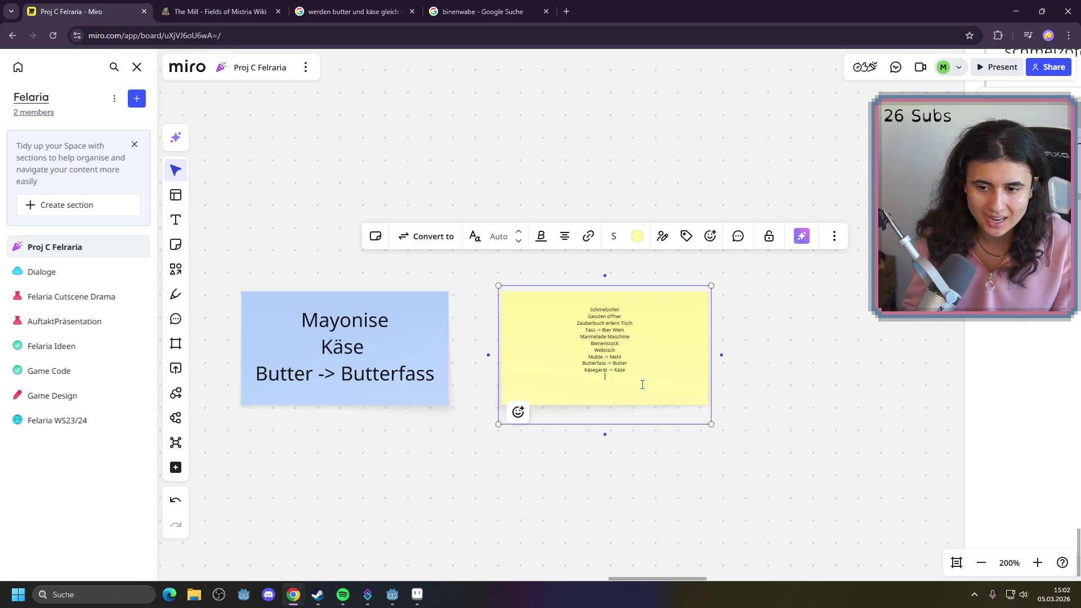
pyautogui.write('Mayogerät ->')
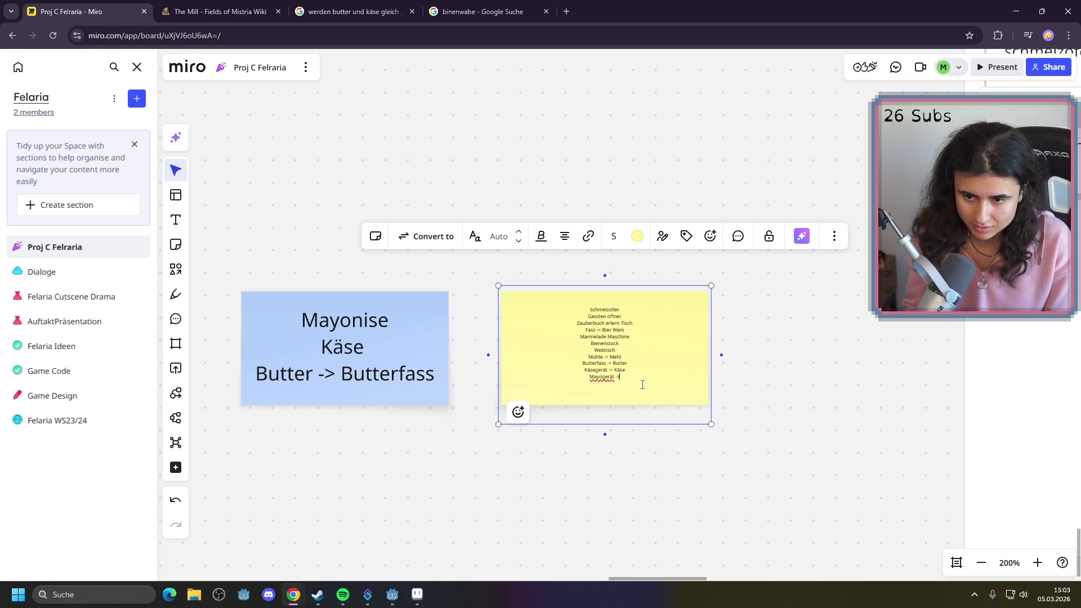
pyautogui.press('BackSpace')
pyautogui.press('BackSpace')
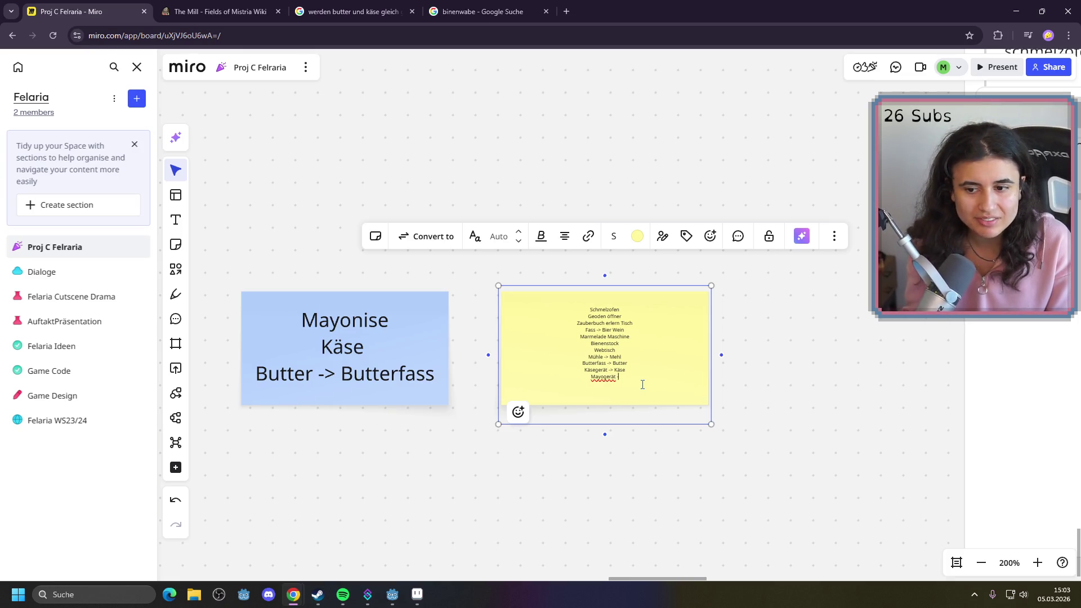
pyautogui.write('->')
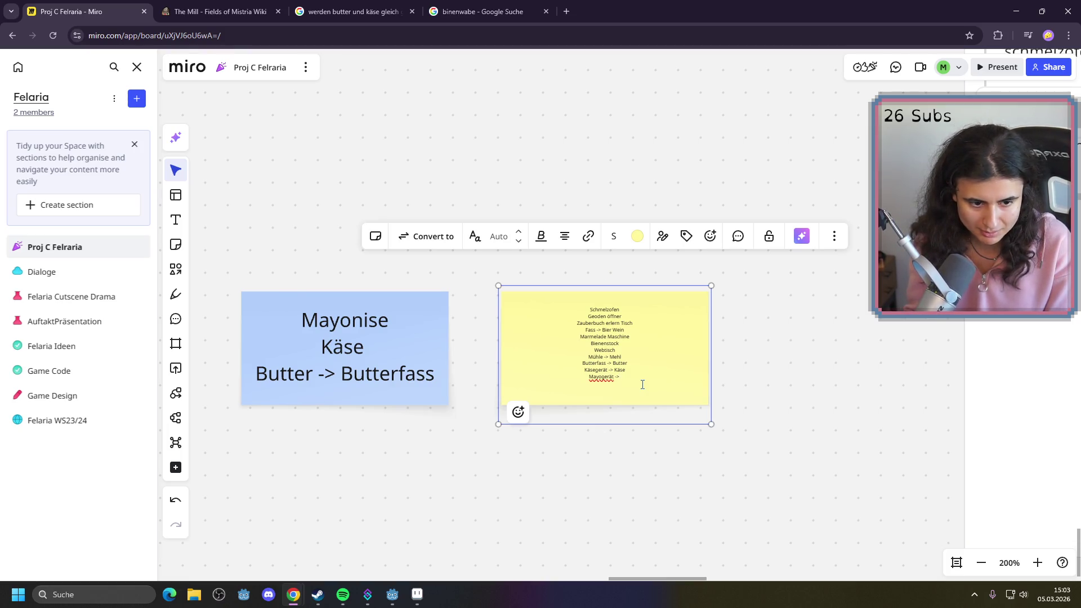
pyautogui.write(' Mayo')
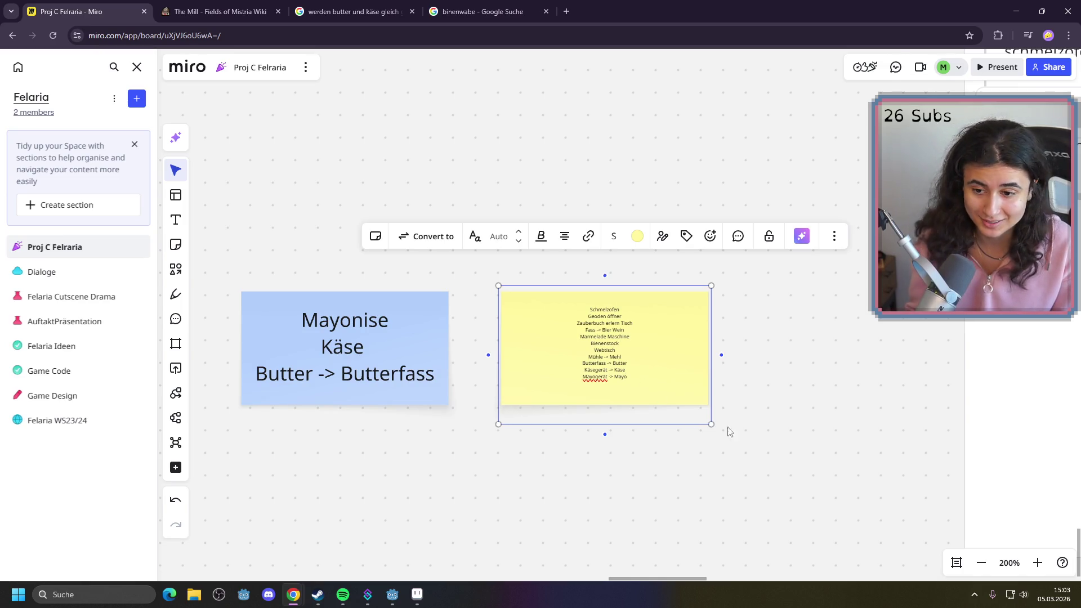
# Set the yellow machine-list note's text size to 8 and drag it larger
pyautogui.click(798, 436)
pyautogui.click(1037, 562)
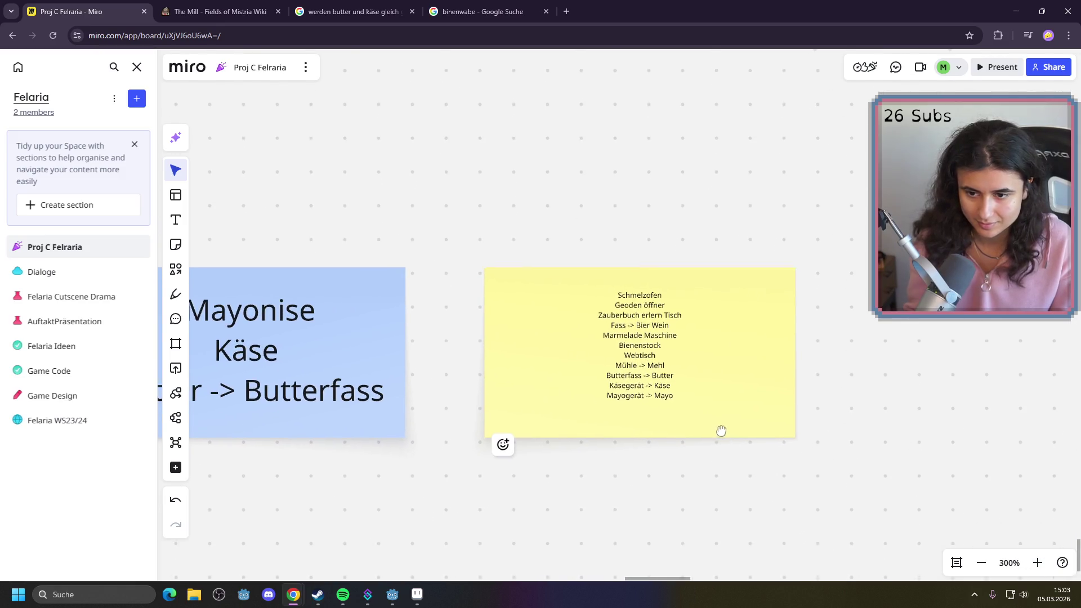
pyautogui.click(763, 399)
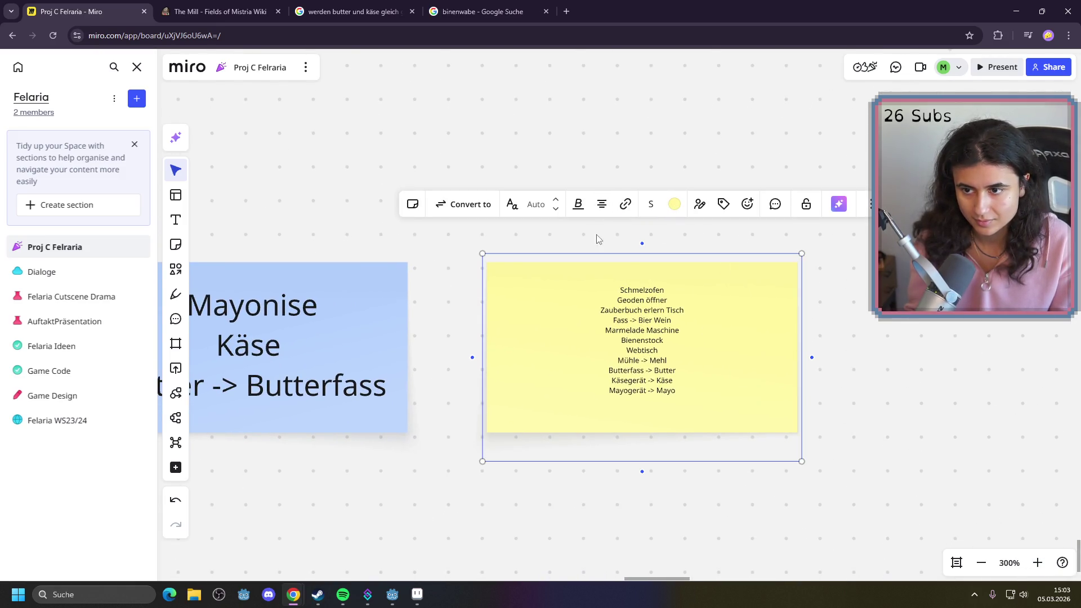
pyautogui.click(532, 202)
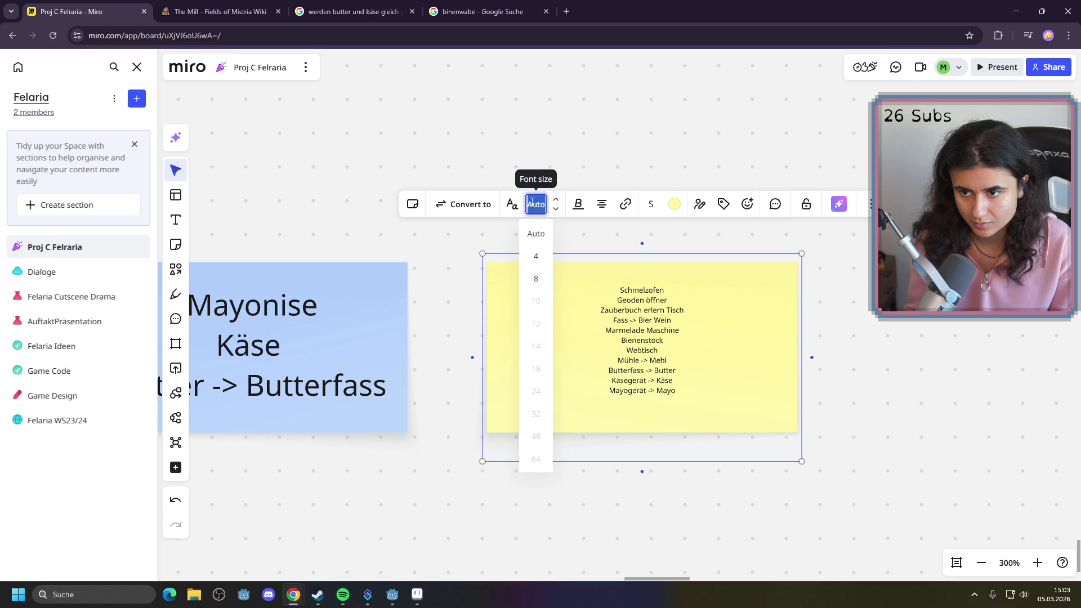
pyautogui.click(535, 279)
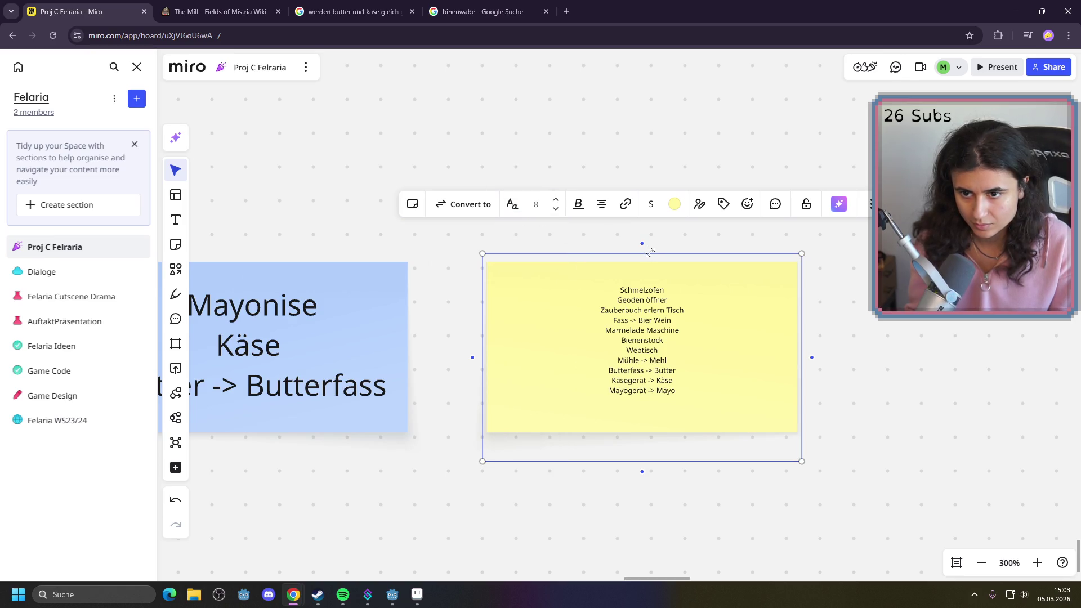
pyautogui.moveTo(801, 462)
pyautogui.mouseDown()
pyautogui.moveTo(818, 504)
pyautogui.moveTo(881, 512)
pyautogui.mouseUp()
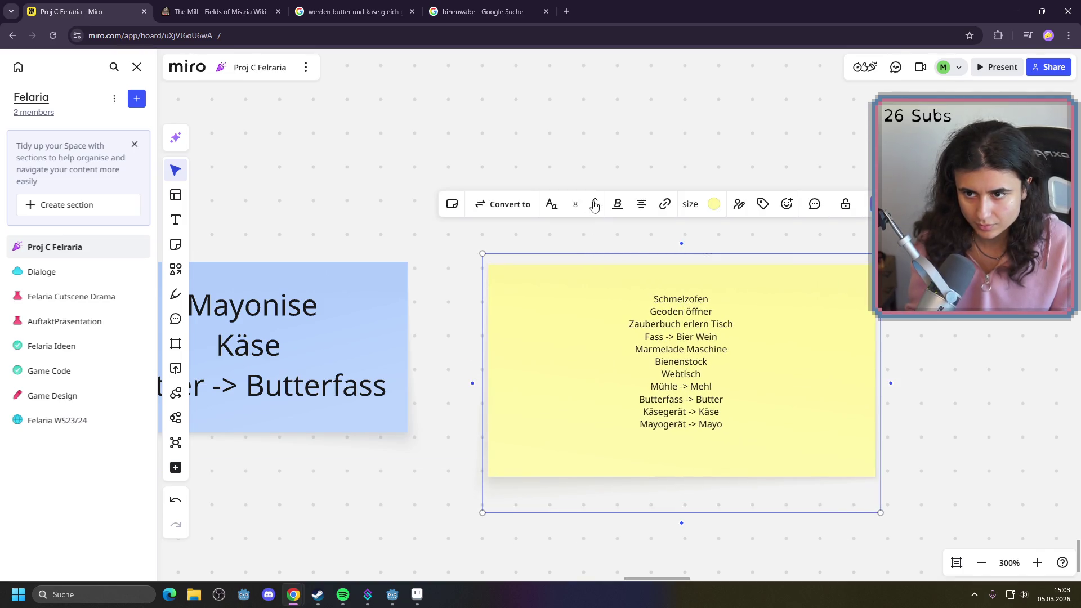
# Scale the yellow note up further and select all of its list text
pyautogui.click(574, 204)
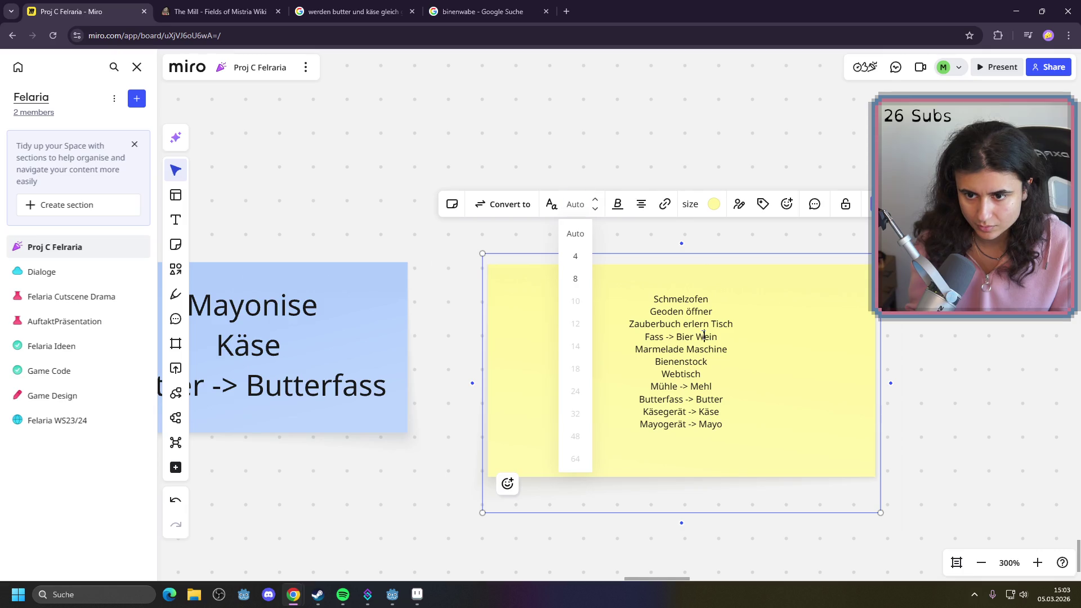
pyautogui.moveTo(700, 415)
pyautogui.mouseDown()
pyautogui.moveTo(610, 246)
pyautogui.moveTo(572, 246)
pyautogui.mouseUp()
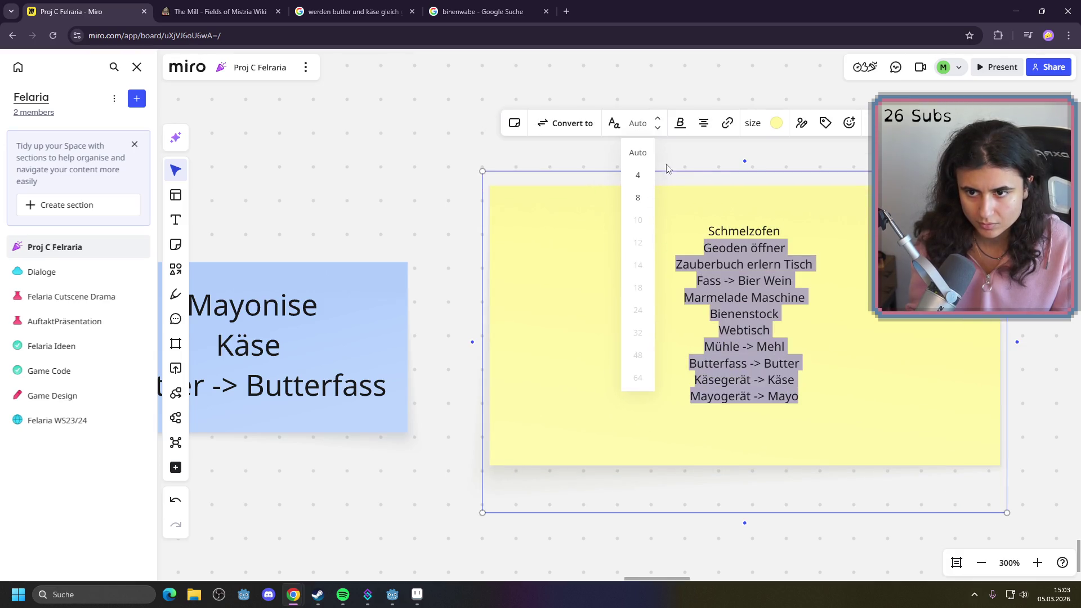
pyautogui.click(337, 337)
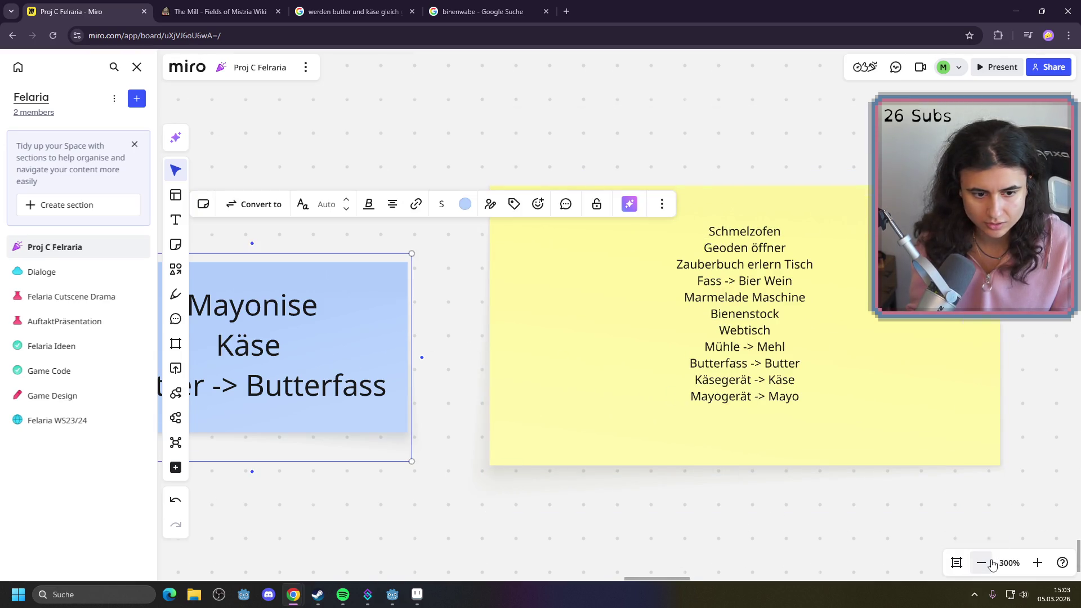
pyautogui.scroll(-5, 771, 537)
pyautogui.scroll(2, 724, 379)
pyautogui.click(667, 368)
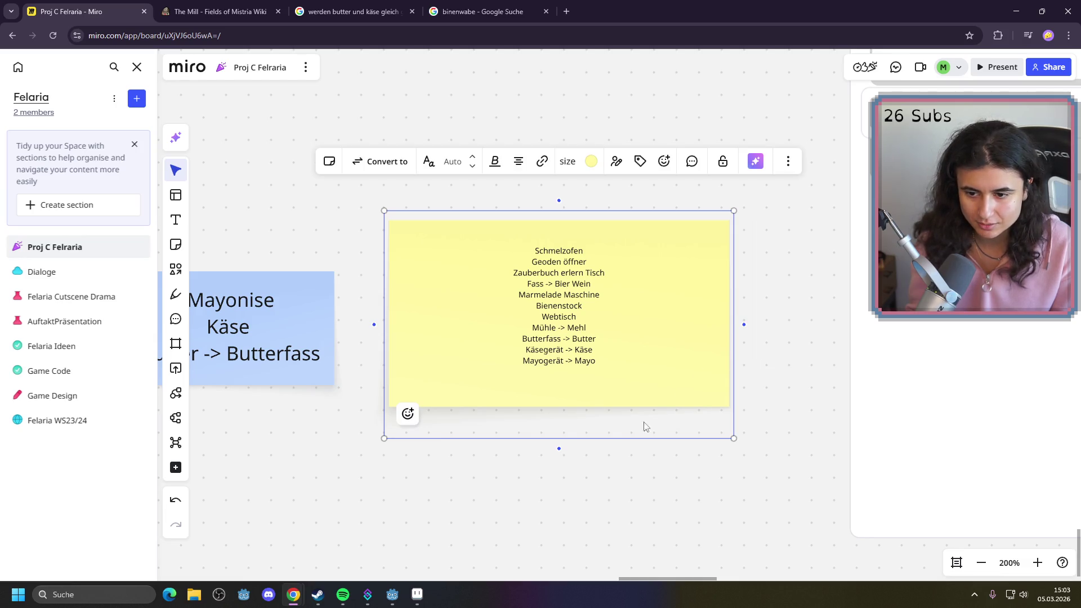
pyautogui.moveTo(581, 438); pyautogui.dragTo(643, 509)
pyautogui.click(614, 393)
pyautogui.moveTo(645, 394); pyautogui.dragTo(436, 171)
# Set the note's text to size 8, reshape it square, and try small and larger note sizes
pyautogui.click(468, 161)
pyautogui.click(487, 168)
pyautogui.click(503, 235)
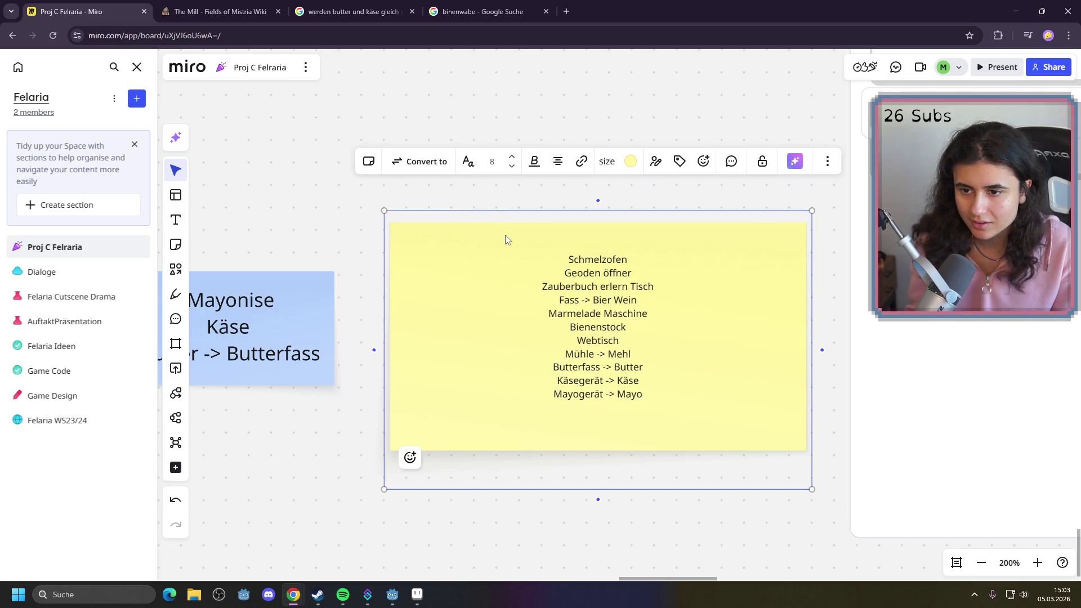
pyautogui.moveTo(815, 327); pyautogui.dragTo(690, 321)
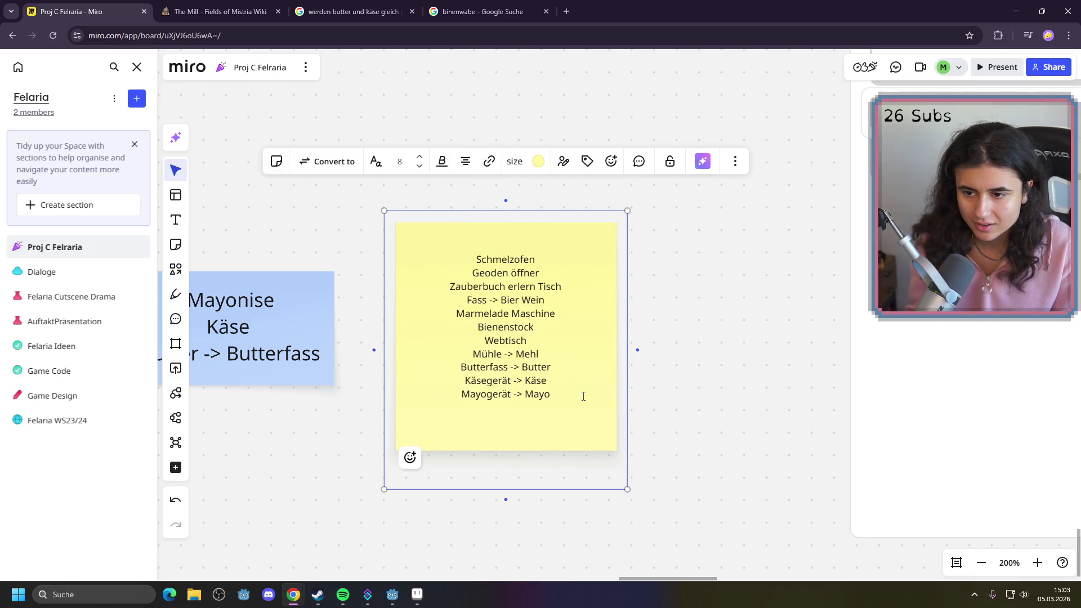
pyautogui.moveTo(627, 490)
pyautogui.mouseDown()
pyautogui.moveTo(671, 564)
pyautogui.moveTo(700, 573)
pyautogui.mouseUp()
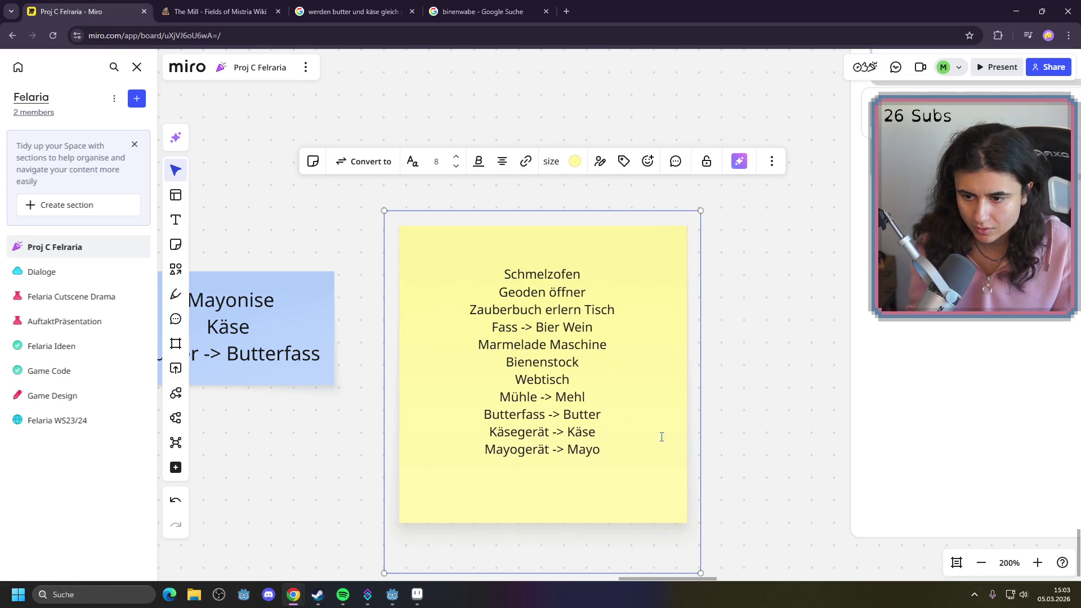
pyautogui.moveTo(611, 453)
pyautogui.mouseDown()
pyautogui.moveTo(437, 247)
pyautogui.moveTo(437, 306)
pyautogui.moveTo(437, 166)
pyautogui.mouseUp()
pyautogui.click(550, 162)
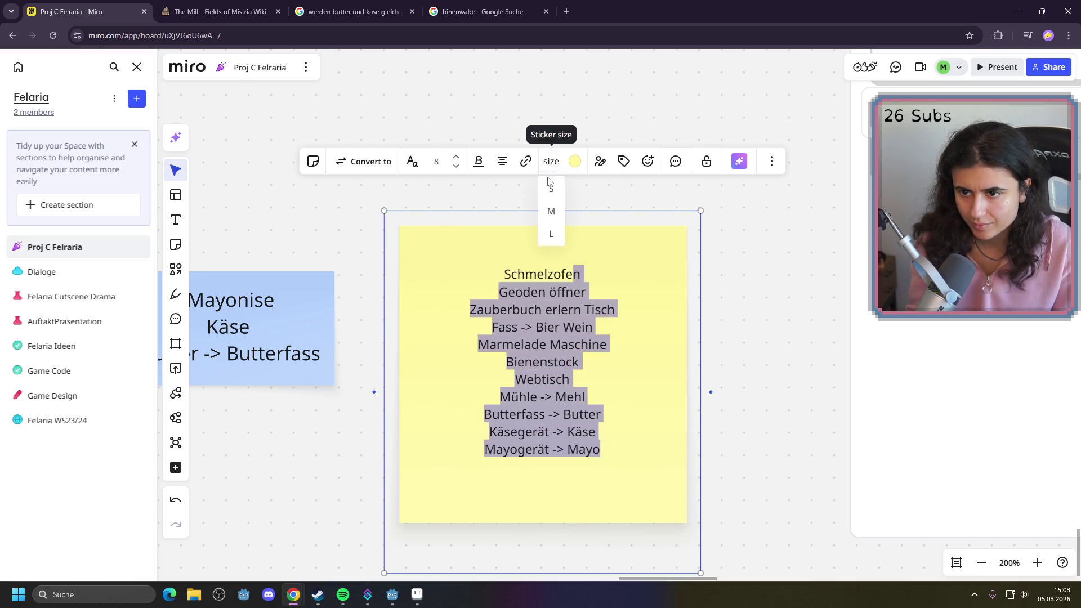
pyautogui.click(550, 189)
pyautogui.click(550, 273)
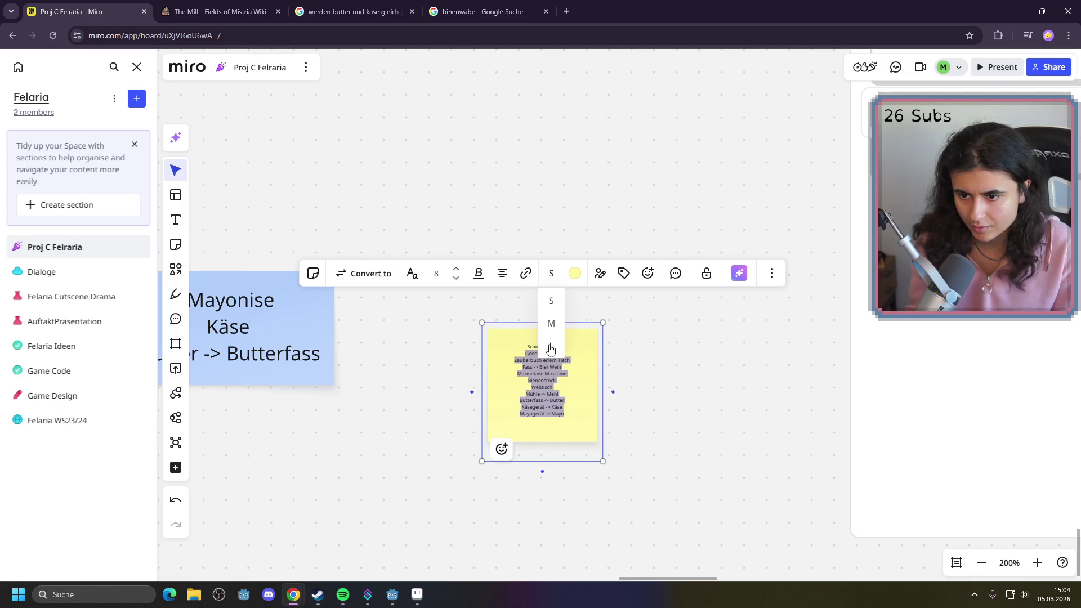
pyautogui.click(551, 353)
pyautogui.click(981, 563)
pyautogui.click(981, 562)
pyautogui.click(981, 562)
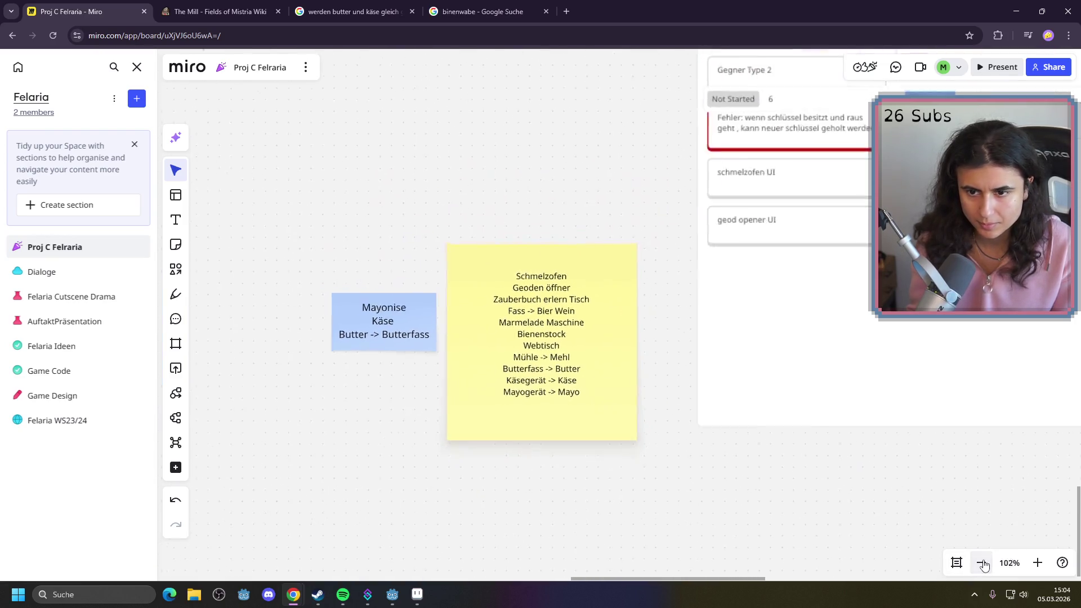
pyautogui.click(981, 562)
# Cut the machine list text out of the yellow note and delete the empty note
pyautogui.click(555, 339)
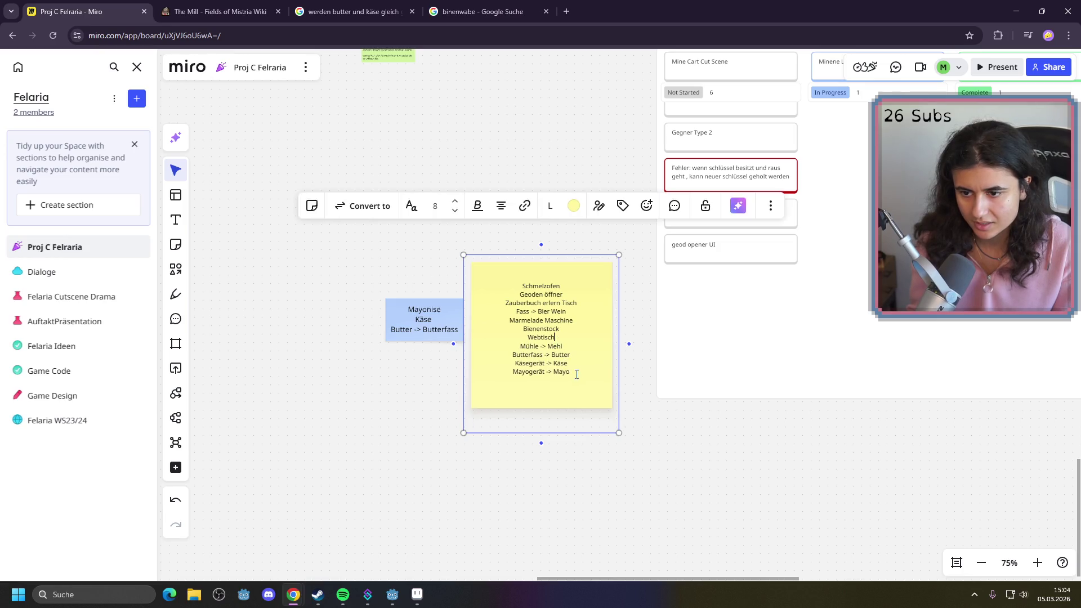
pyautogui.hotkey('ctrl', 'a')
pyautogui.hotkey('ctrl', 'c')
pyautogui.press('BackSpace')
pyautogui.click(674, 450)
pyautogui.click(549, 343)
pyautogui.press('Delete')
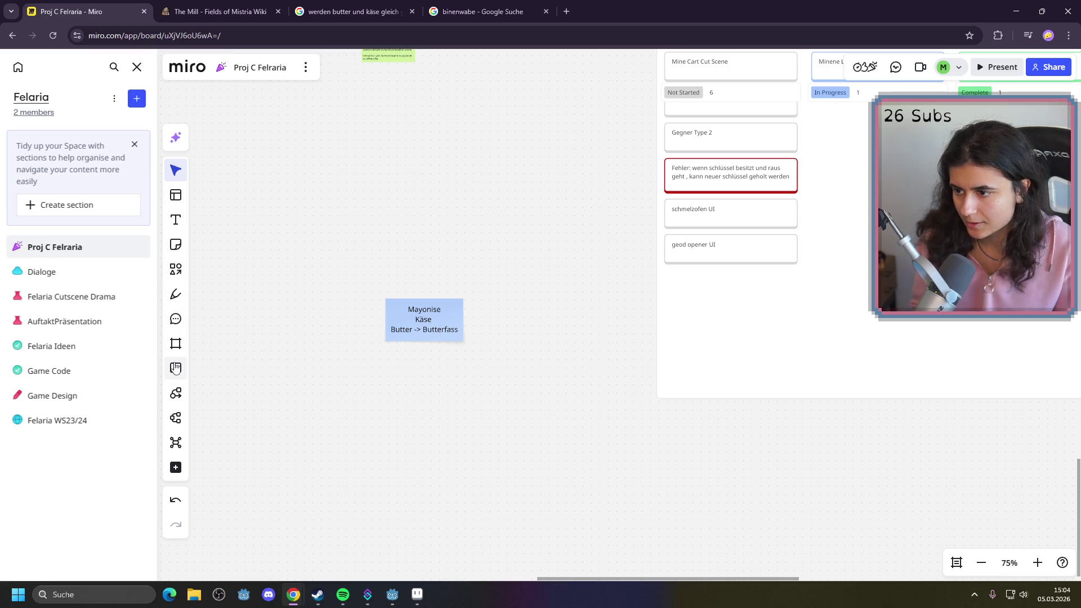
# Paste the list into a new rectangle, resize it, delete it, and open the Game Design board
pyautogui.click(176, 269)
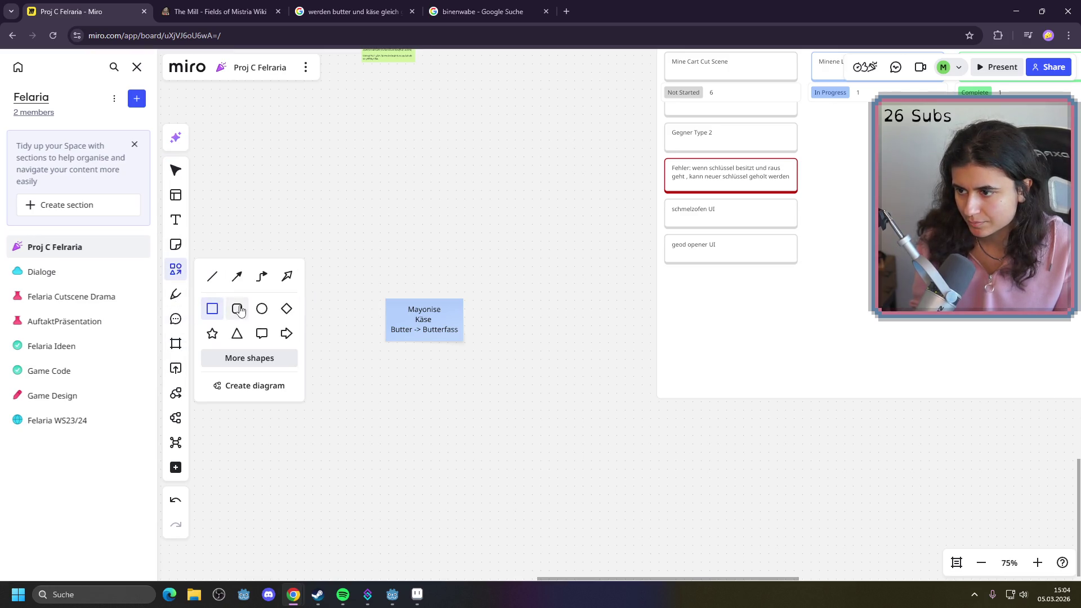
pyautogui.moveTo(525, 273)
pyautogui.mouseDown()
pyautogui.moveTo(586, 403)
pyautogui.moveTo(645, 476)
pyautogui.mouseUp()
pyautogui.hotkey('ctrl', 'v')
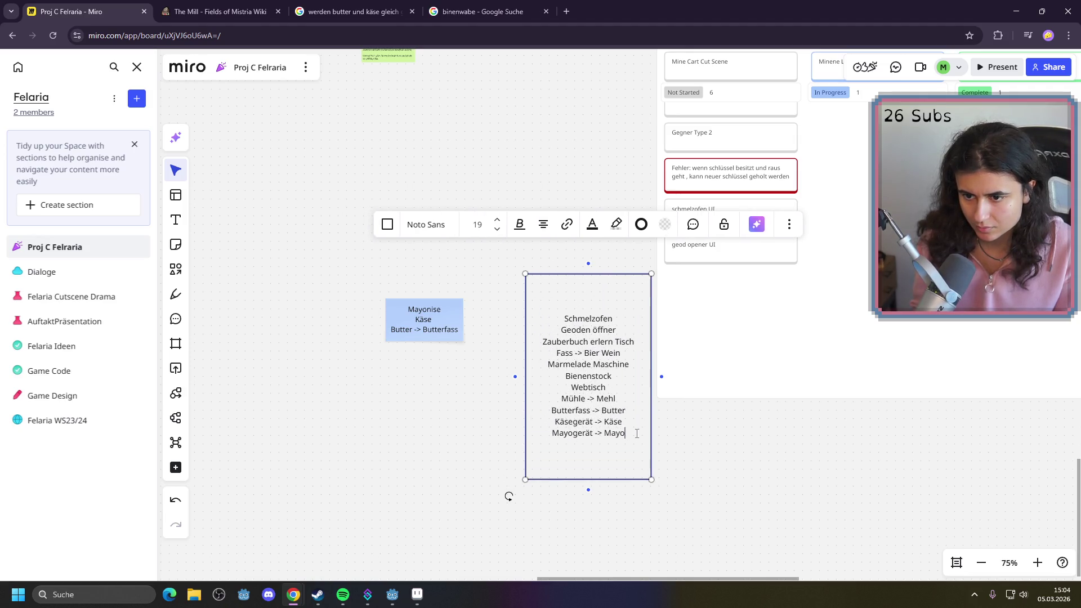
pyautogui.moveTo(620, 442)
pyautogui.mouseDown()
pyautogui.moveTo(580, 467)
pyautogui.moveTo(572, 448)
pyautogui.mouseUp()
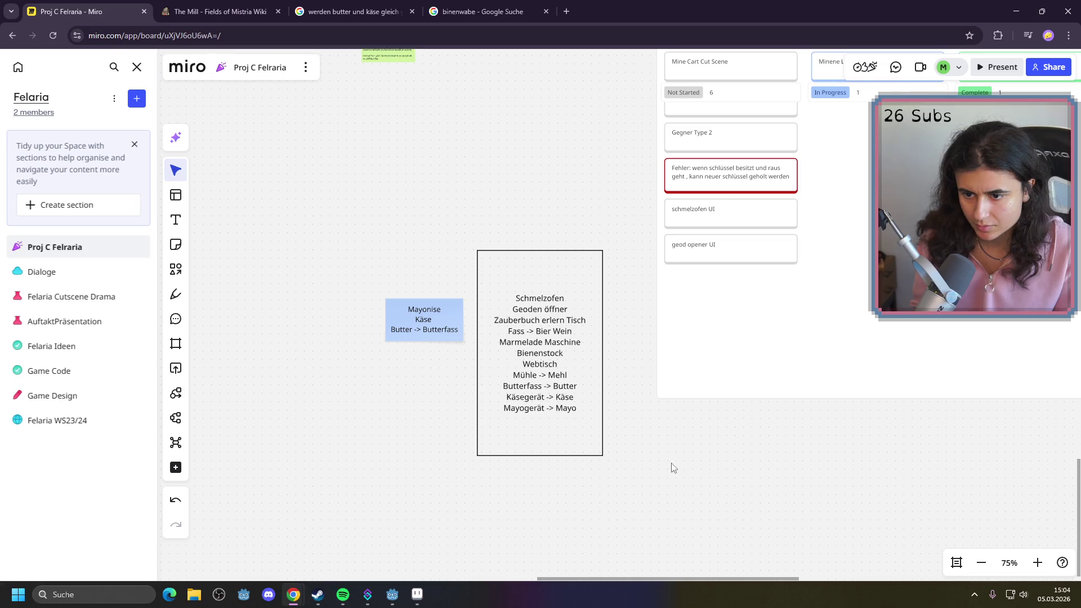
pyautogui.click(584, 452)
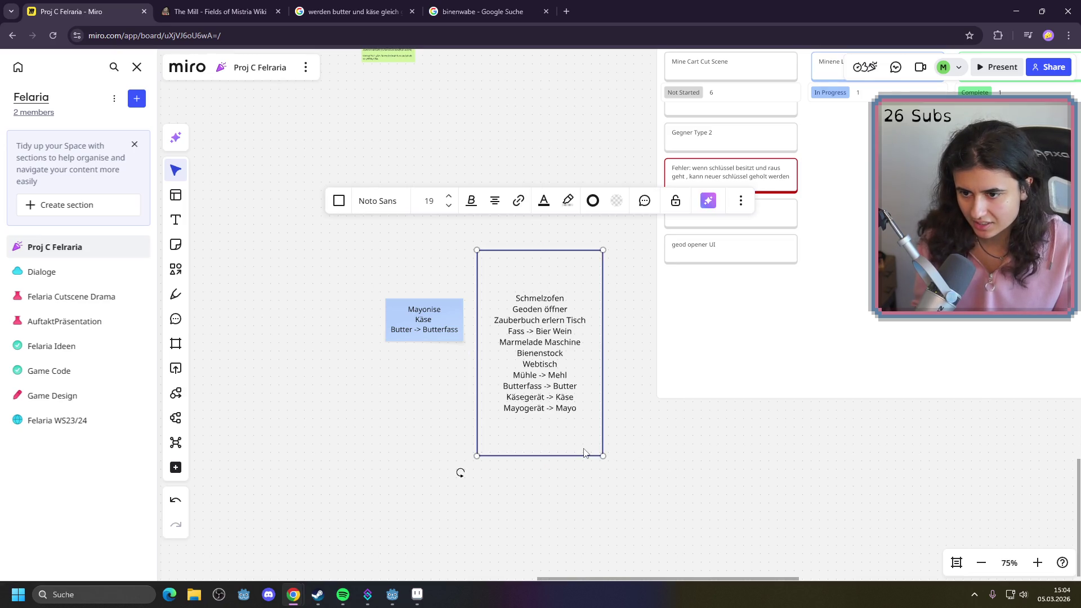
pyautogui.press('Delete')
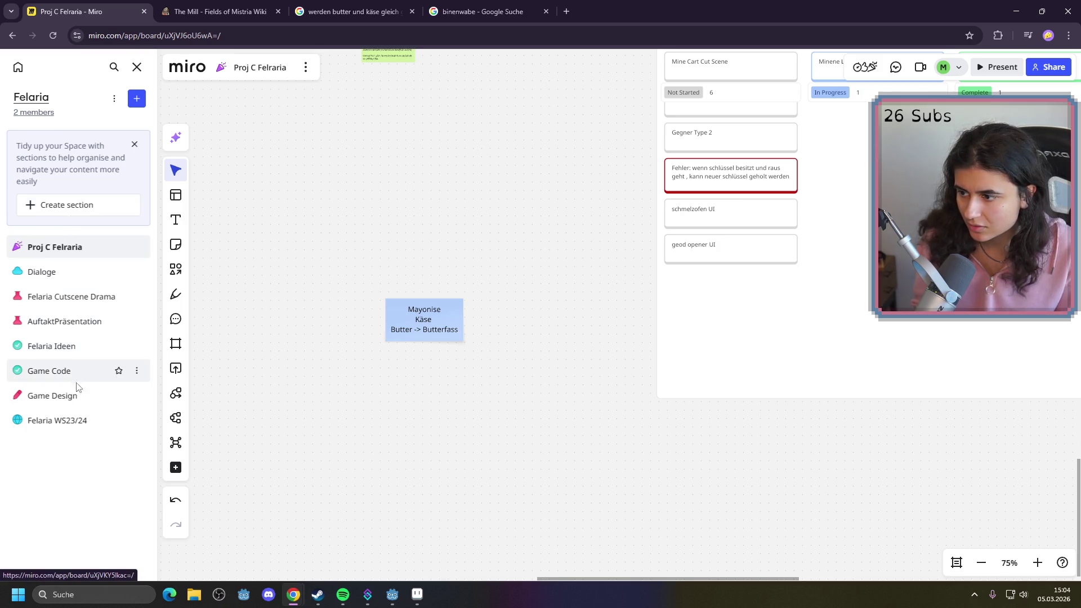
pyautogui.click(62, 391)
# Pan the Game Design board past City Ideen and Skilltree to the empty area under Rathaus Nutzungs Ideen and pick the Frame tool
pyautogui.click(62, 391)
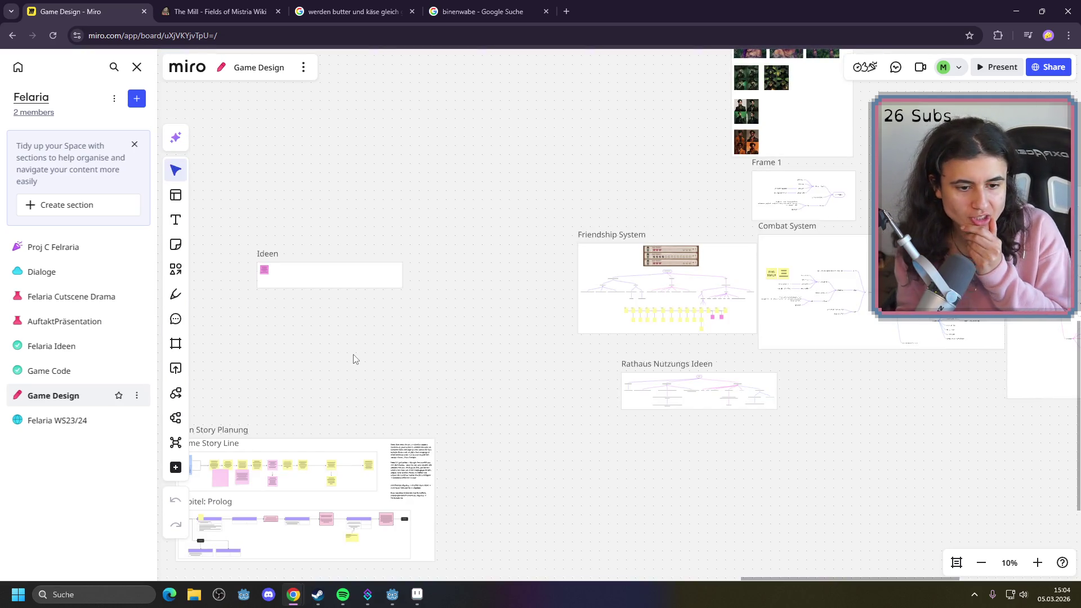
pyautogui.moveTo(446, 387)
pyautogui.mouseDown()
pyautogui.moveTo(589, 319)
pyautogui.moveTo(529, 360)
pyautogui.moveTo(367, 356)
pyautogui.moveTo(399, 474)
pyautogui.mouseUp()
pyautogui.scroll(10, 582, 268)
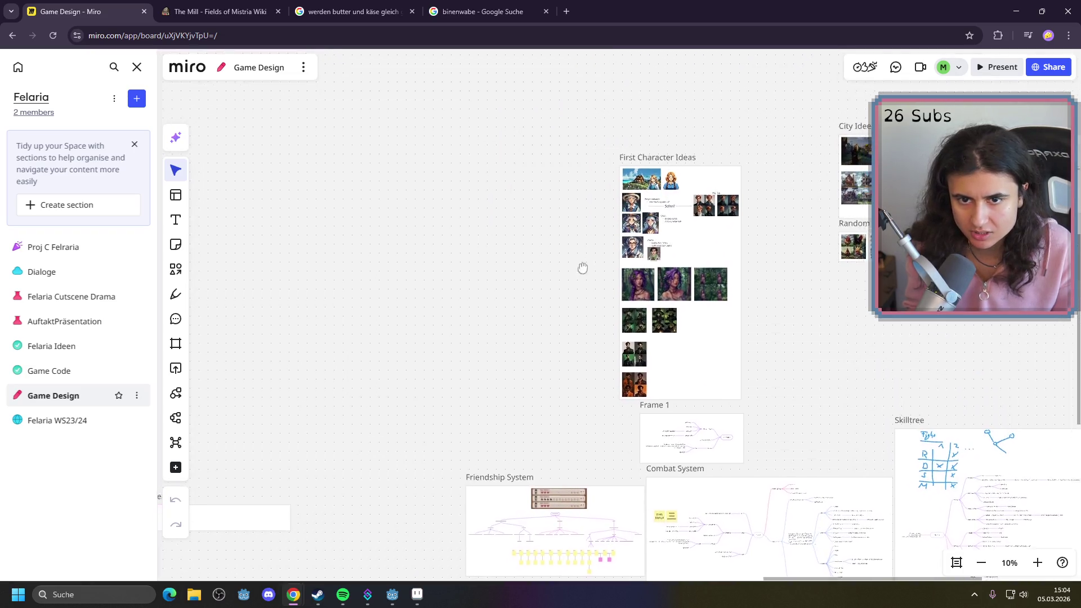
pyautogui.hscroll(-6, 538, 453)
pyautogui.scroll(10, 605, 357)
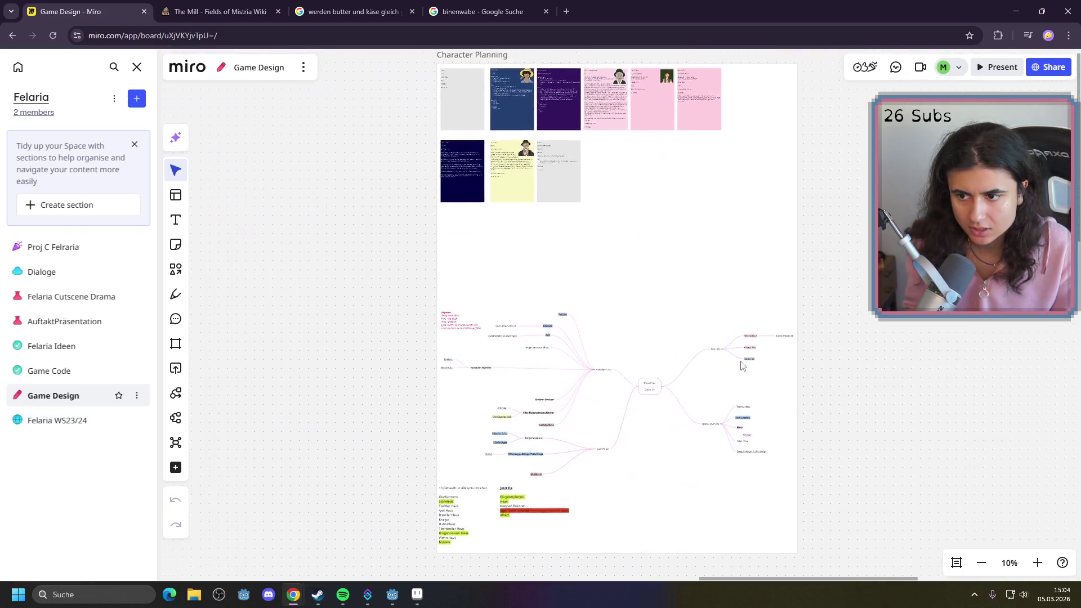
pyautogui.keyDown('ctrl'); pyautogui.scroll(-4, 874, 361); pyautogui.keyUp('ctrl')
pyautogui.scroll(-10, 885, 406)
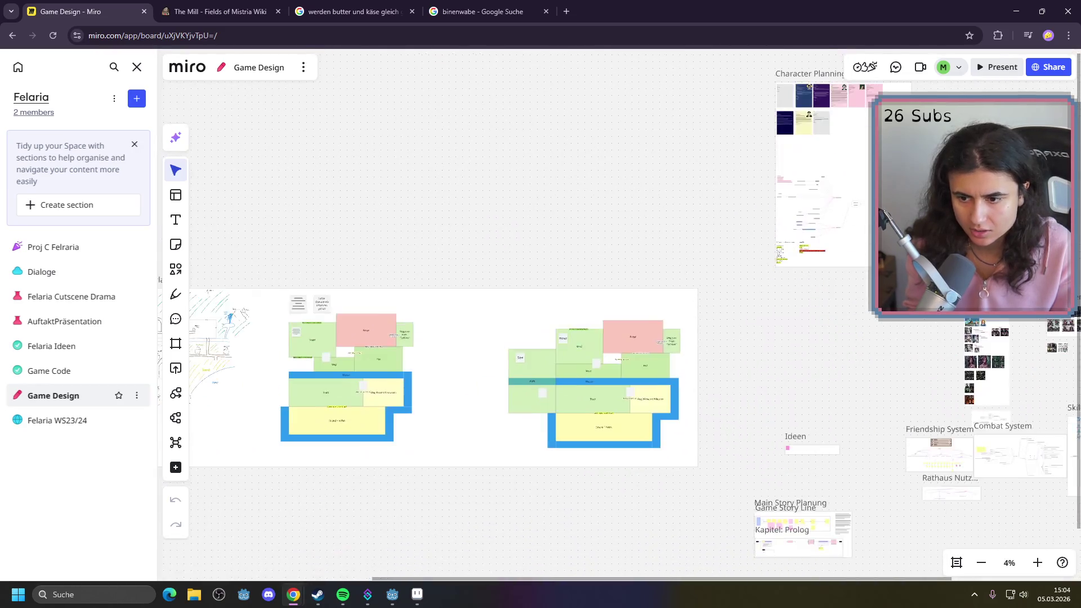
pyautogui.moveTo(910, 409); pyautogui.dragTo(483, 369)
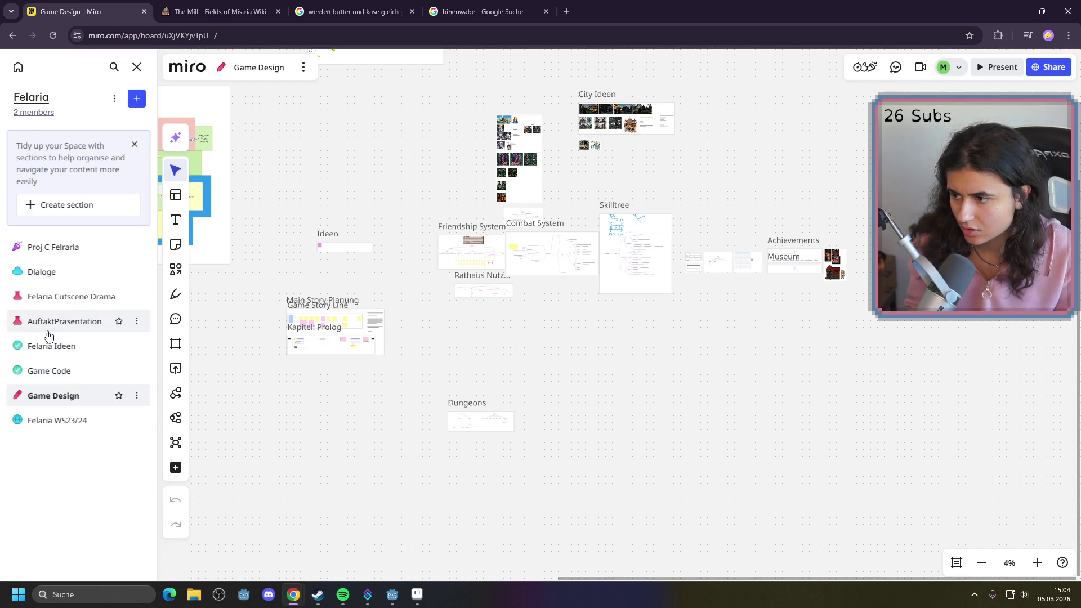
pyautogui.scroll(2, 515, 321)
pyautogui.scroll(5, 515, 321)
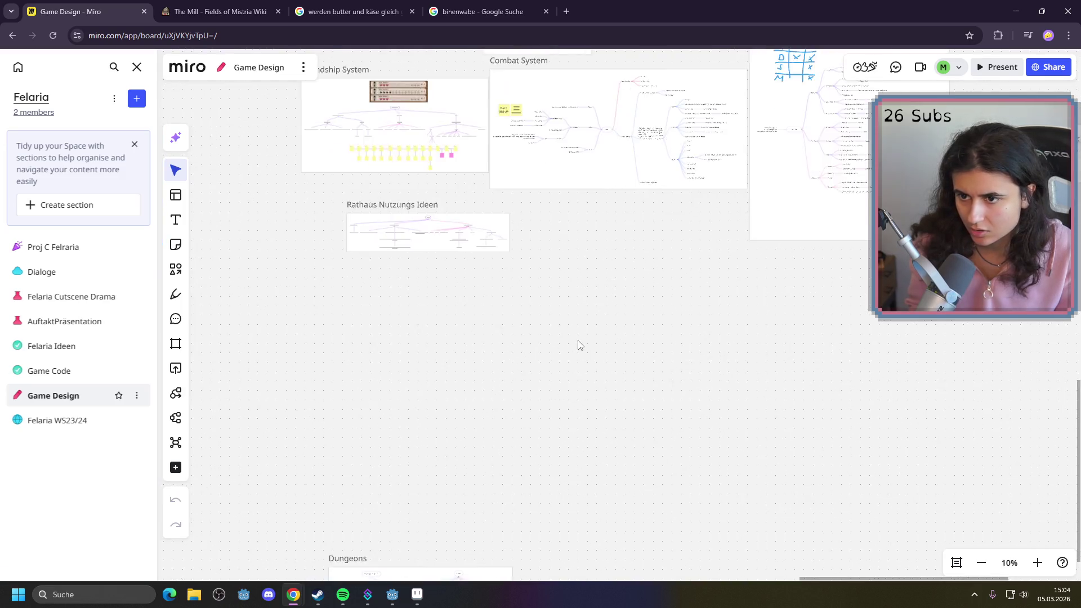
pyautogui.click(177, 346)
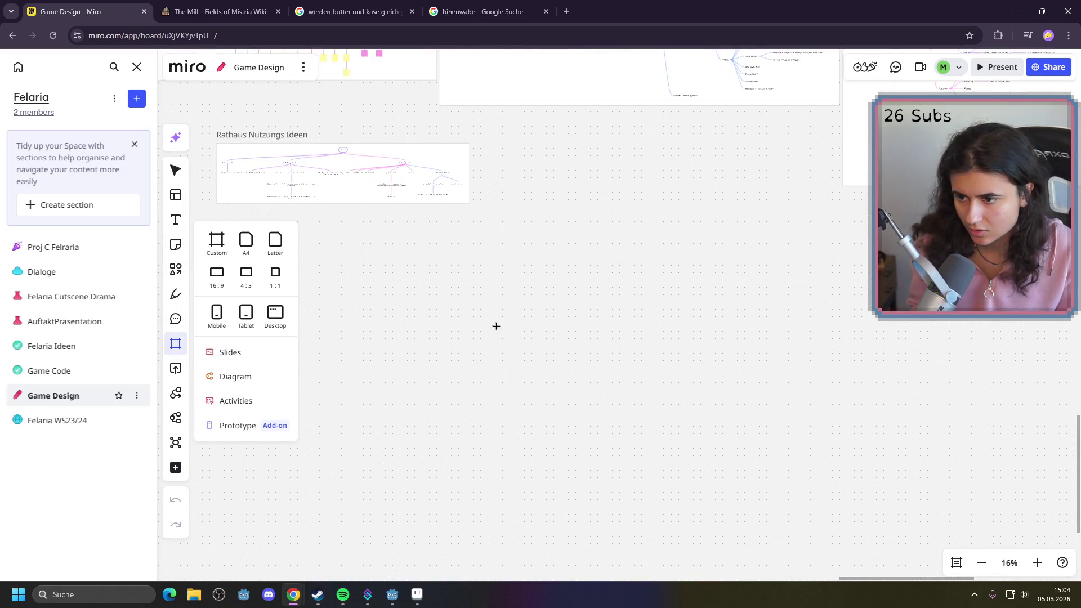
# Draw a new frame below the Skilltree area and name it Maschinen
pyautogui.scroll(-3, 605, 482)
pyautogui.moveTo(889, 101); pyautogui.dragTo(918, 319)
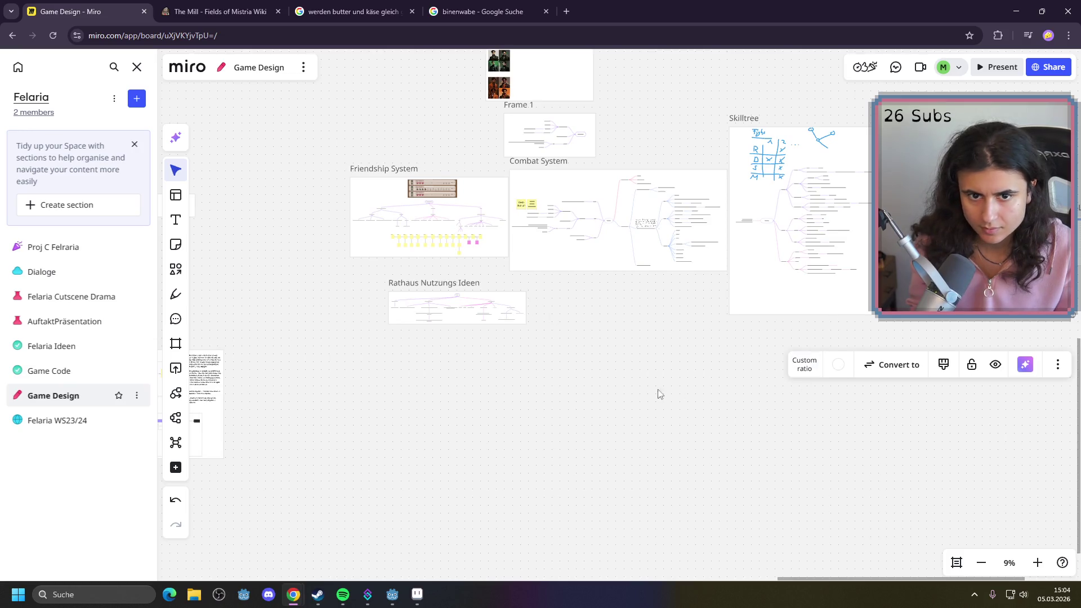
pyautogui.hscroll(5, 660, 394)
pyautogui.moveTo(709, 215)
pyautogui.mouseDown()
pyautogui.moveTo(692, 441)
pyautogui.moveTo(568, 448)
pyautogui.mouseUp()
pyautogui.click(549, 283)
pyautogui.write('2')
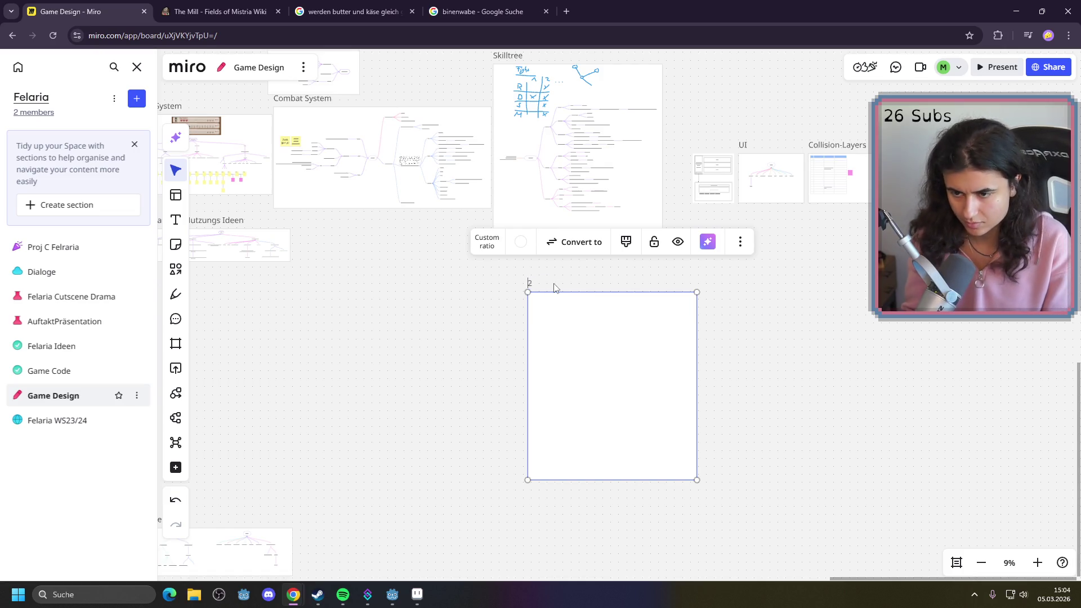
pyautogui.press('BackSpace')
pyautogui.write('Maschi')
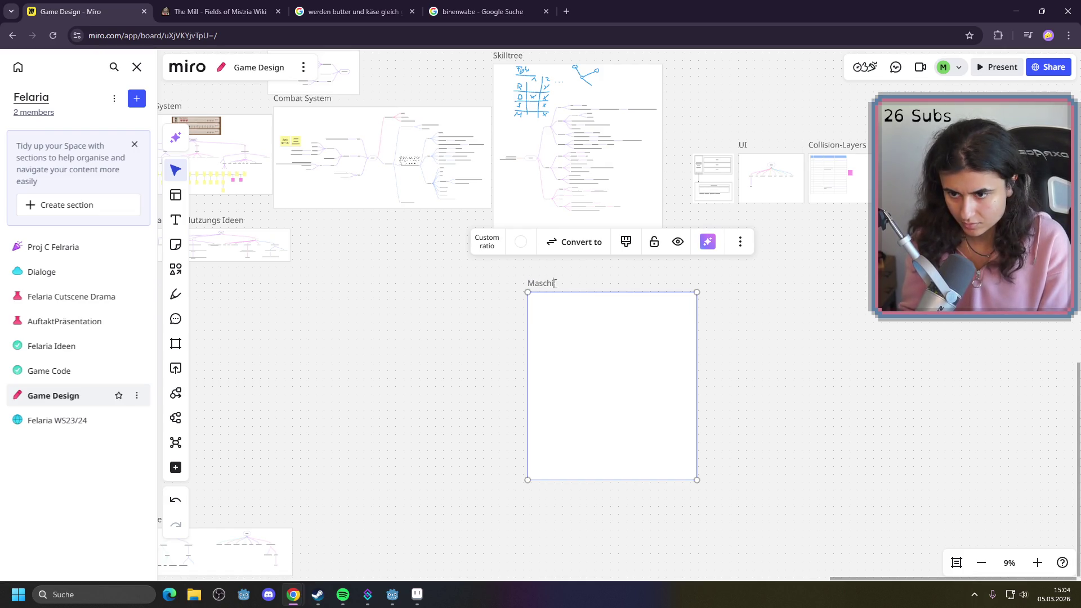
pyautogui.click(894, 497)
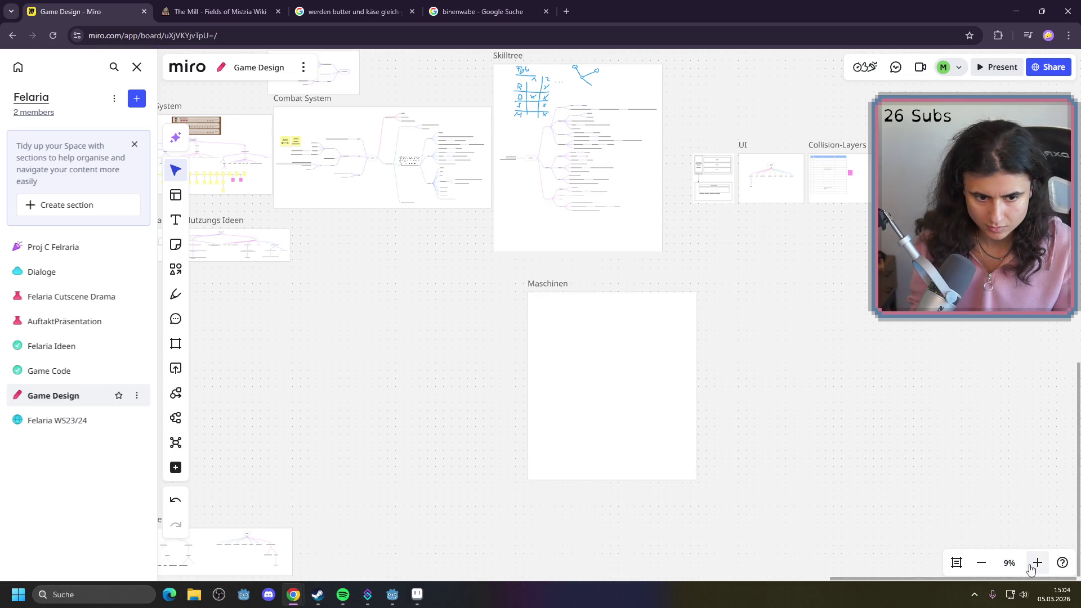
# Paste the copied machine list as a card into the Maschinen frame's top-left corner
pyautogui.click(1037, 562)
pyautogui.click(1037, 562)
pyautogui.hscroll(5, 563, 417)
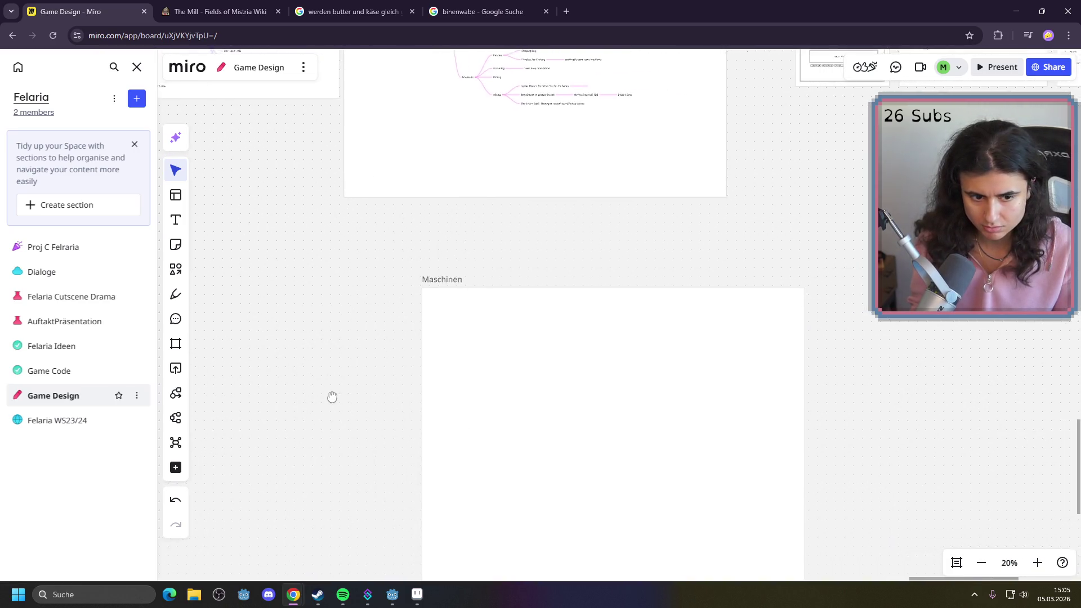
pyautogui.click(175, 219)
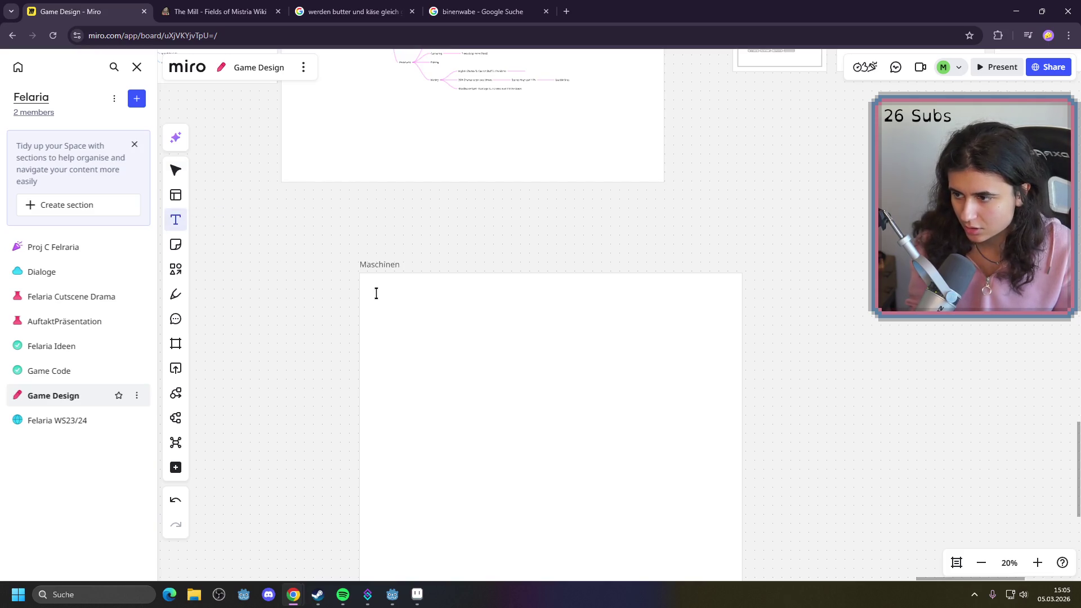
pyautogui.click(176, 269)
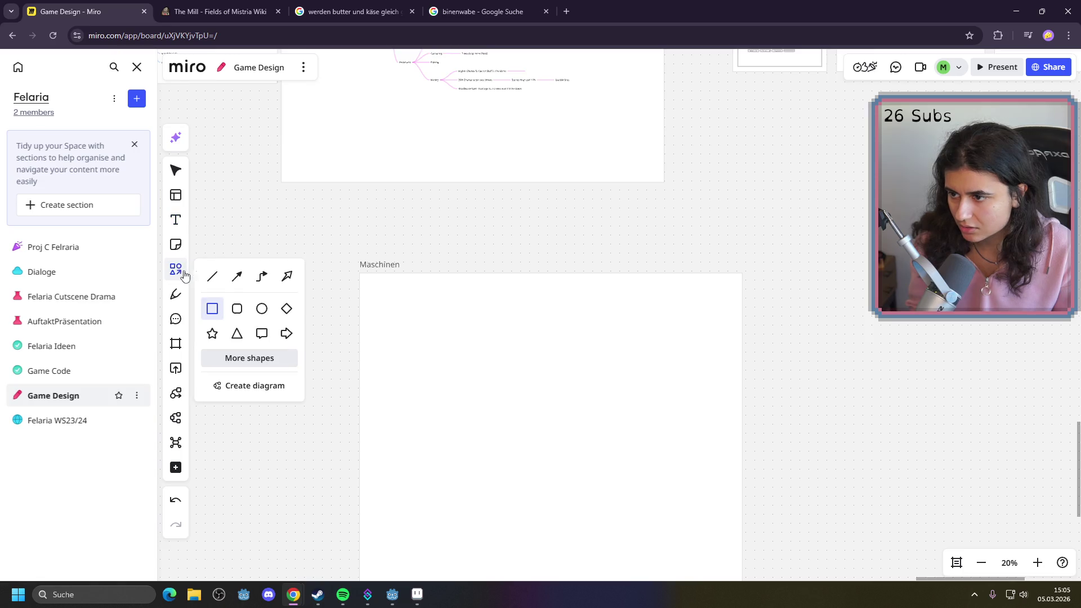
pyautogui.click(527, 246)
pyautogui.click(812, 268)
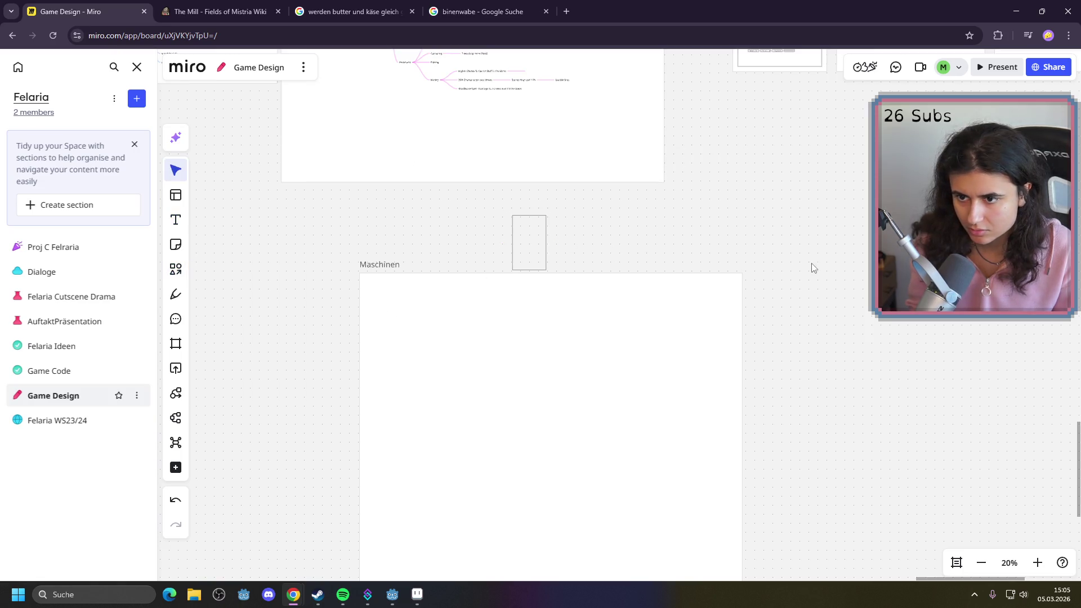
pyautogui.click(544, 244)
pyautogui.hotkey('ctrl', 'v')
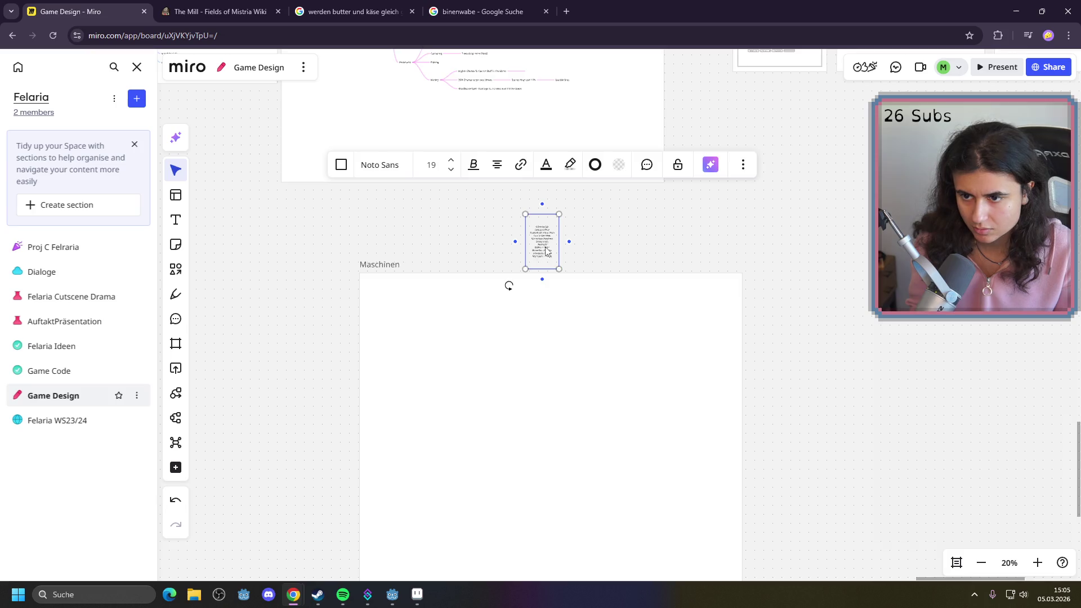
pyautogui.moveTo(545, 251); pyautogui.dragTo(385, 314)
# Fill the machine list card with pink
pyautogui.click(816, 324)
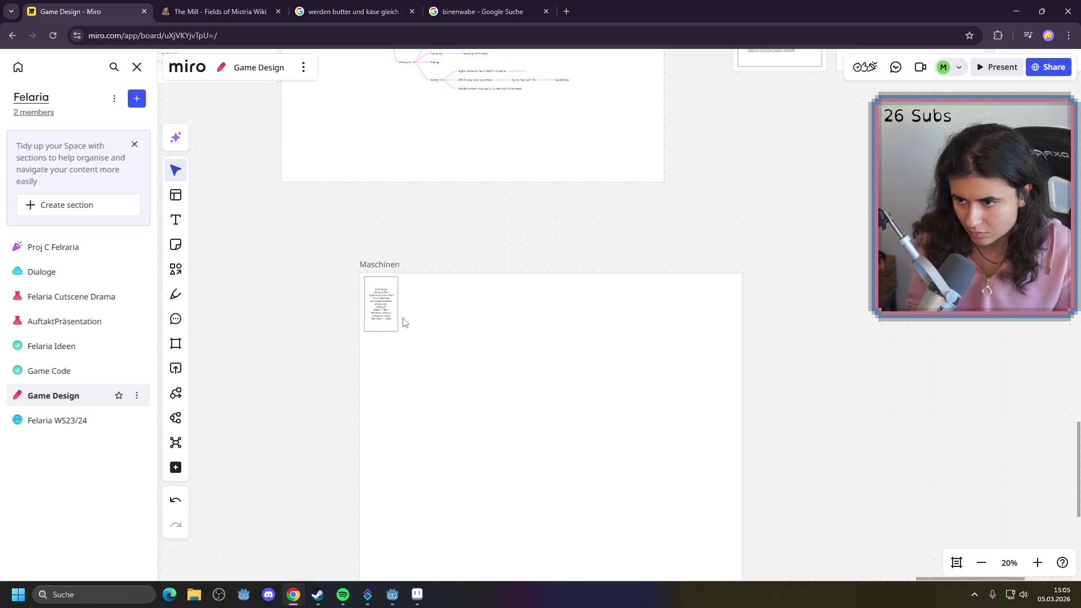
pyautogui.click(387, 318)
pyautogui.click(203, 227)
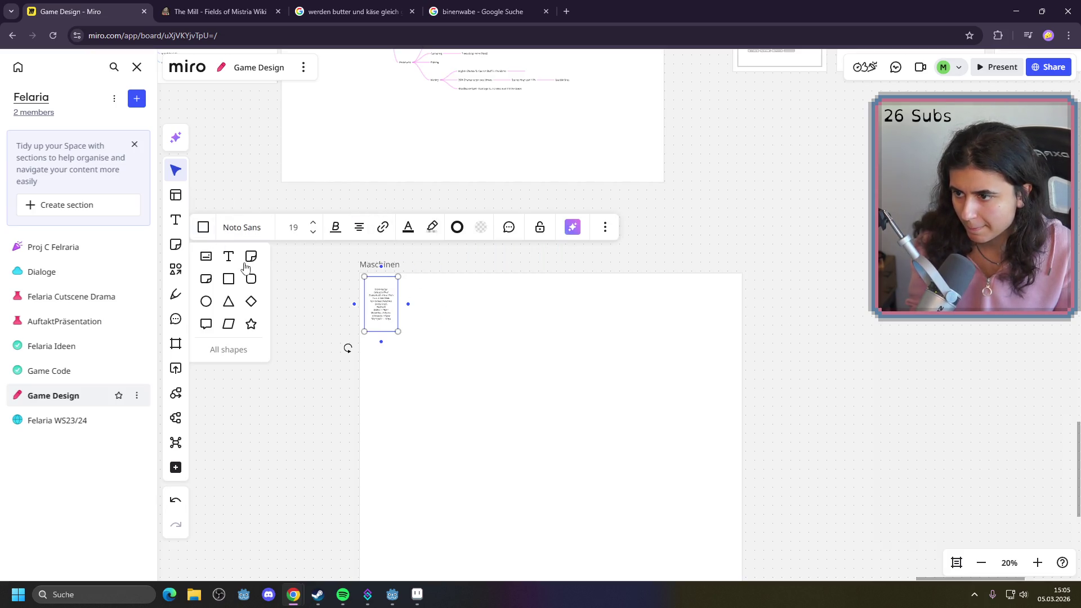
pyautogui.click(482, 227)
pyautogui.click(519, 288)
pyautogui.click(737, 313)
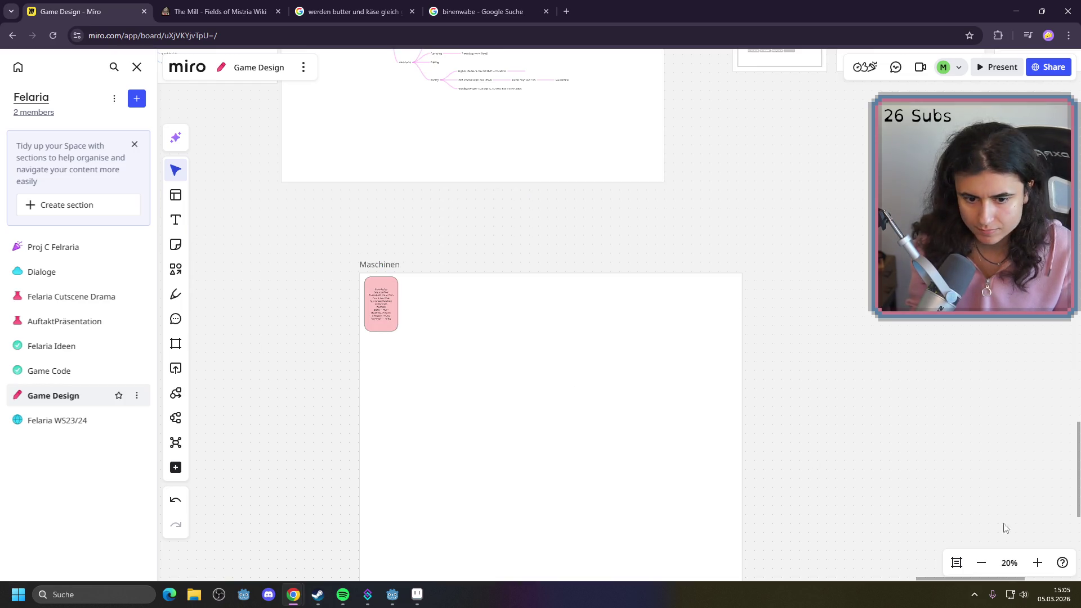
# Left- and top-align the list text and make the card a sharp-cornered rectangle
pyautogui.click(1036, 562)
pyautogui.hscroll(-10, 779, 391)
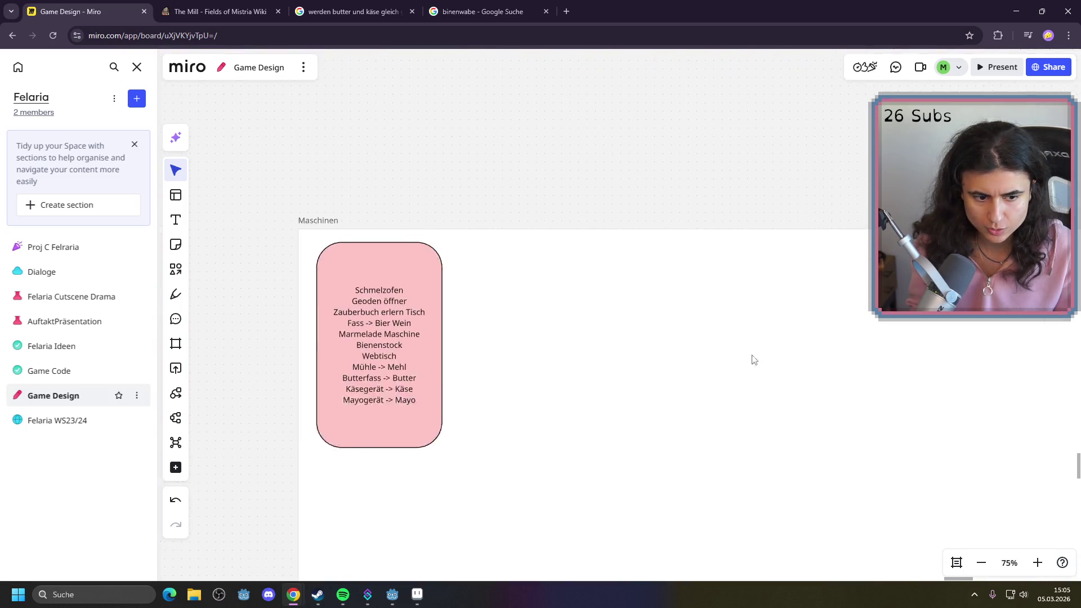
pyautogui.doubleClick(513, 369)
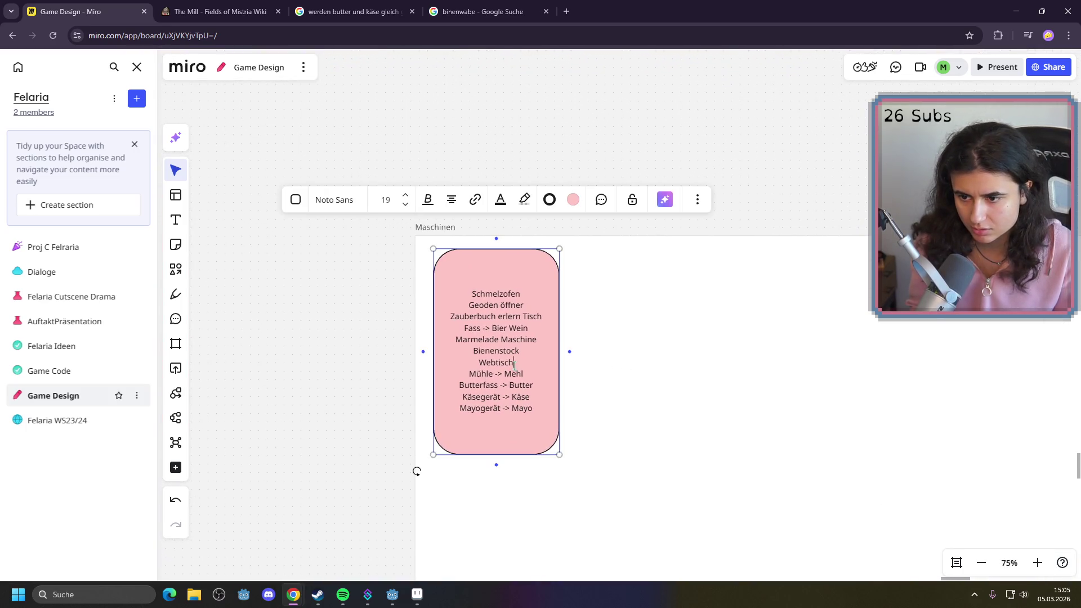
pyautogui.moveTo(532, 408)
pyautogui.mouseDown()
pyautogui.moveTo(450, 317)
pyautogui.moveTo(447, 282)
pyautogui.mouseUp()
pyautogui.click(451, 199)
pyautogui.click(428, 227)
pyautogui.click(448, 206)
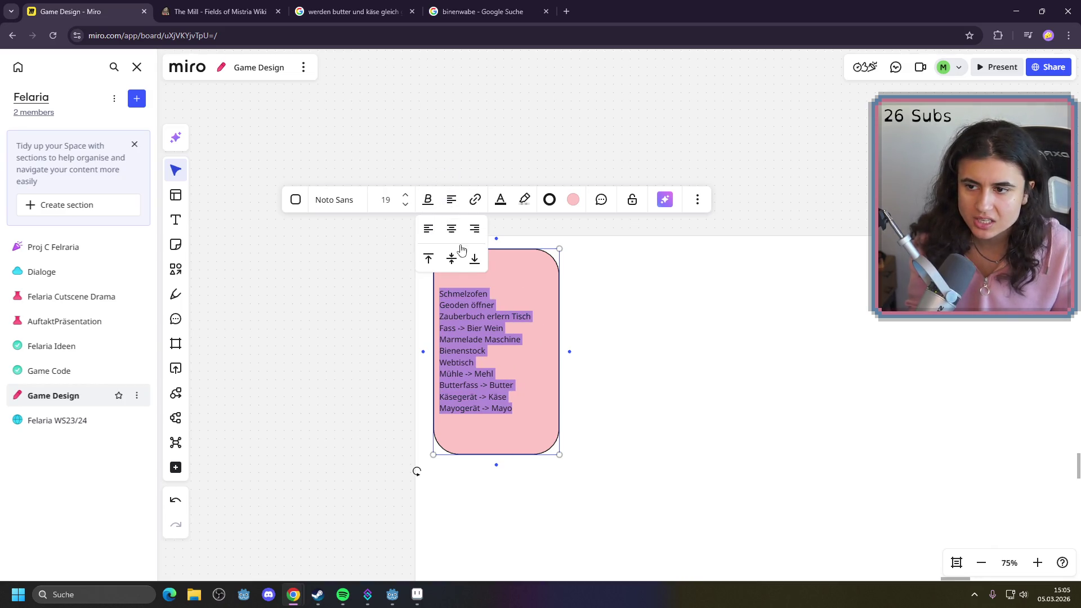
pyautogui.click(431, 257)
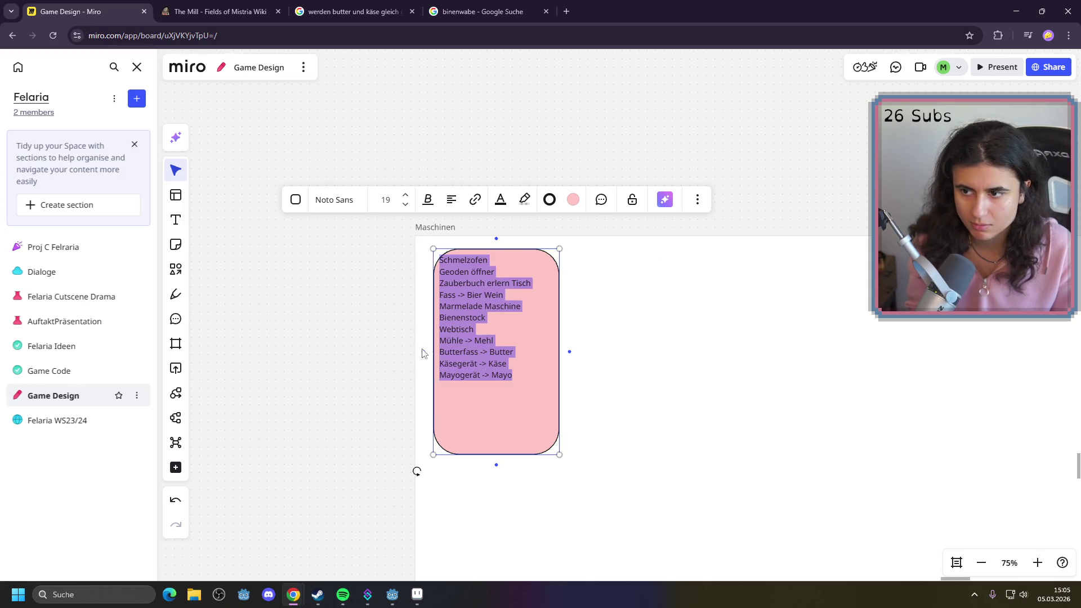
pyautogui.click(295, 200)
pyautogui.click(321, 255)
pyautogui.click(296, 352)
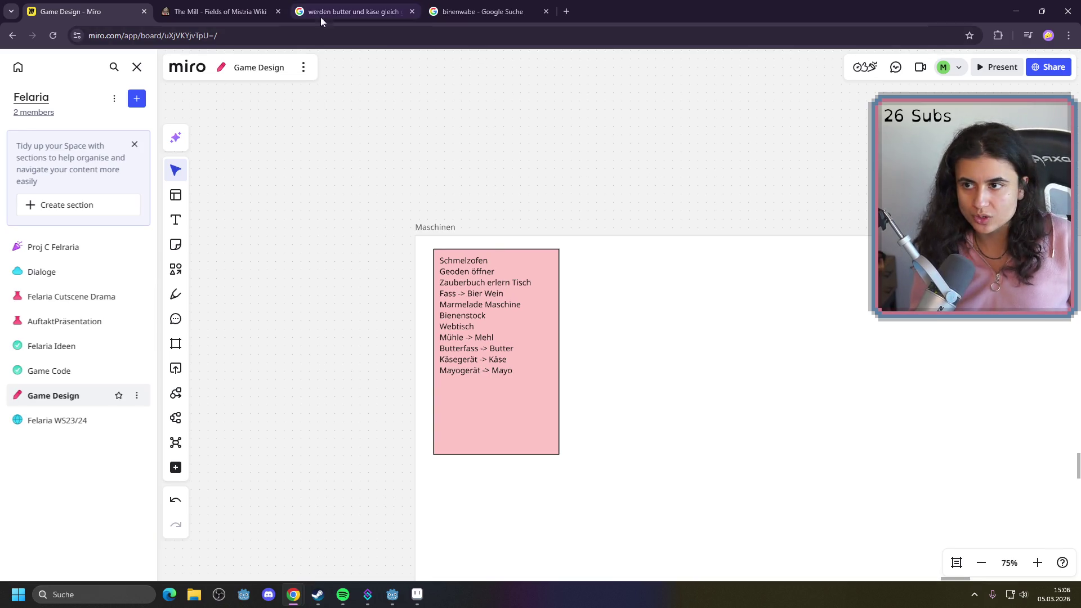
# Search Google for 'soja bohnen' in a new tab
pyautogui.click(567, 12)
pyautogui.write('so')
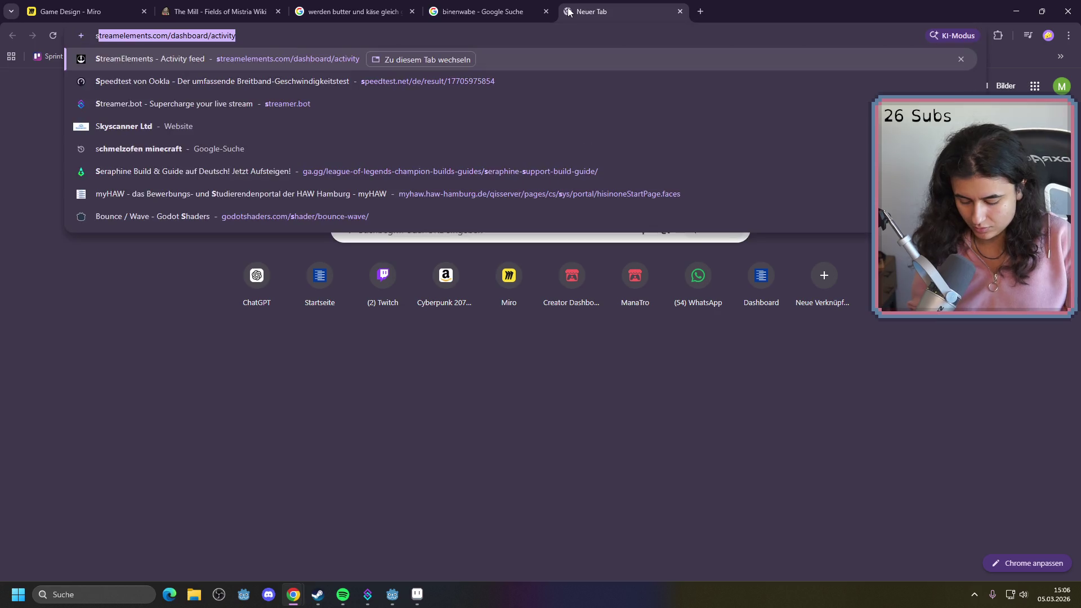
pyautogui.write('ja bohenn')
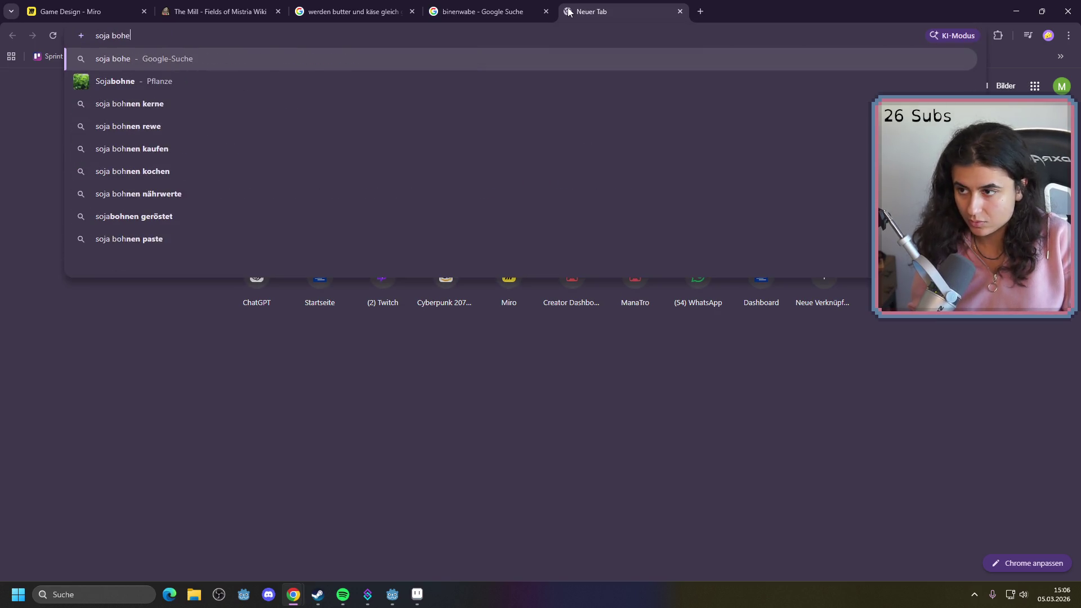
pyautogui.press('BackSpace')
pyautogui.press('BackSpace')
pyautogui.press('BackSpace')
pyautogui.write('nen')
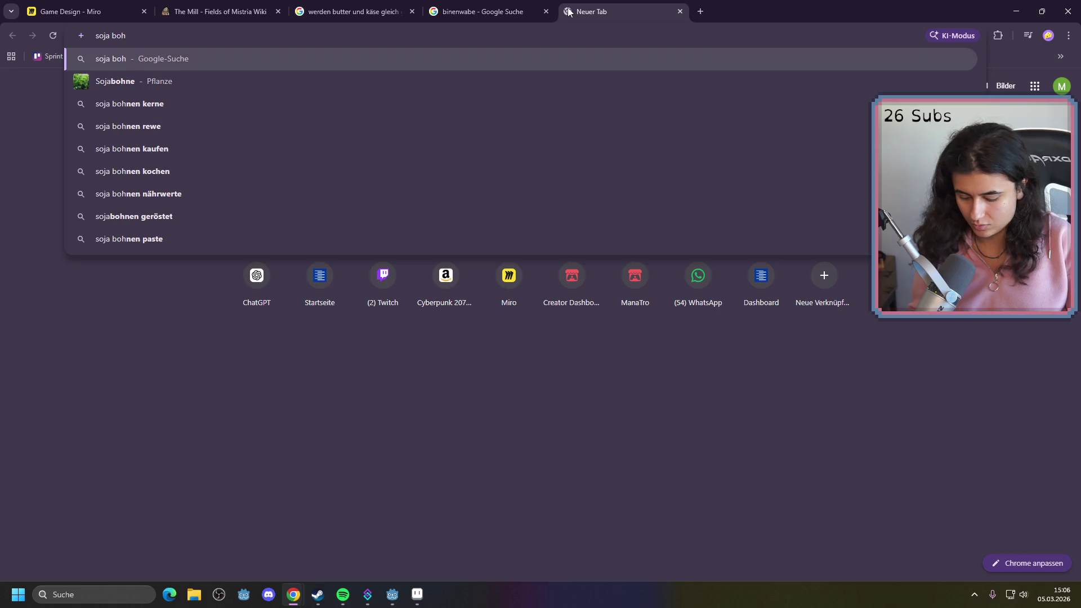
pyautogui.press('Return')
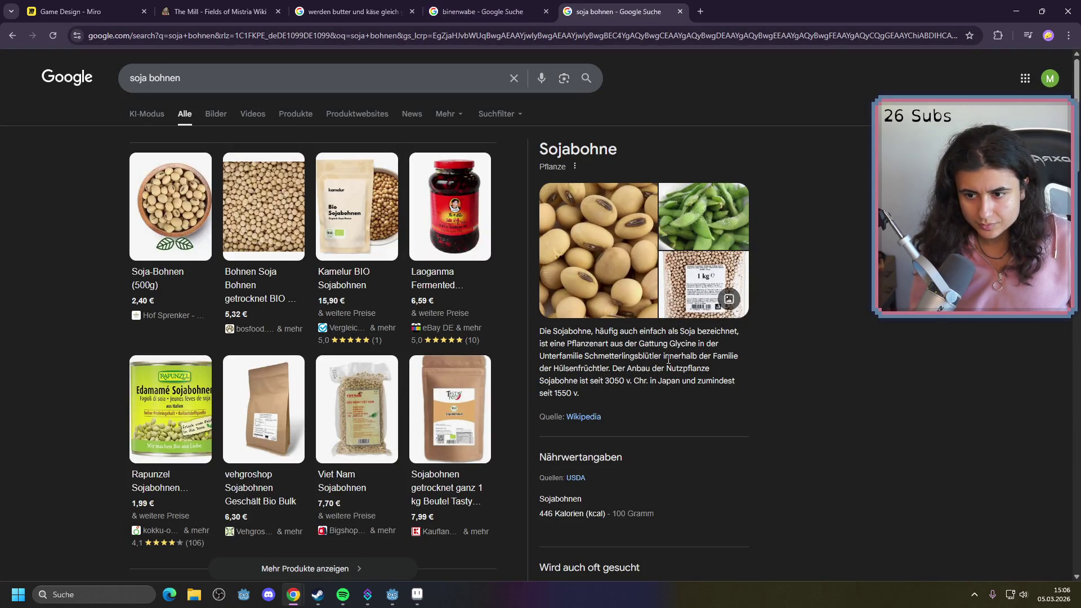
# Scroll through the soybean shopping results and the 'Weitere Fragen' section
pyautogui.scroll(-7, 630, 370)
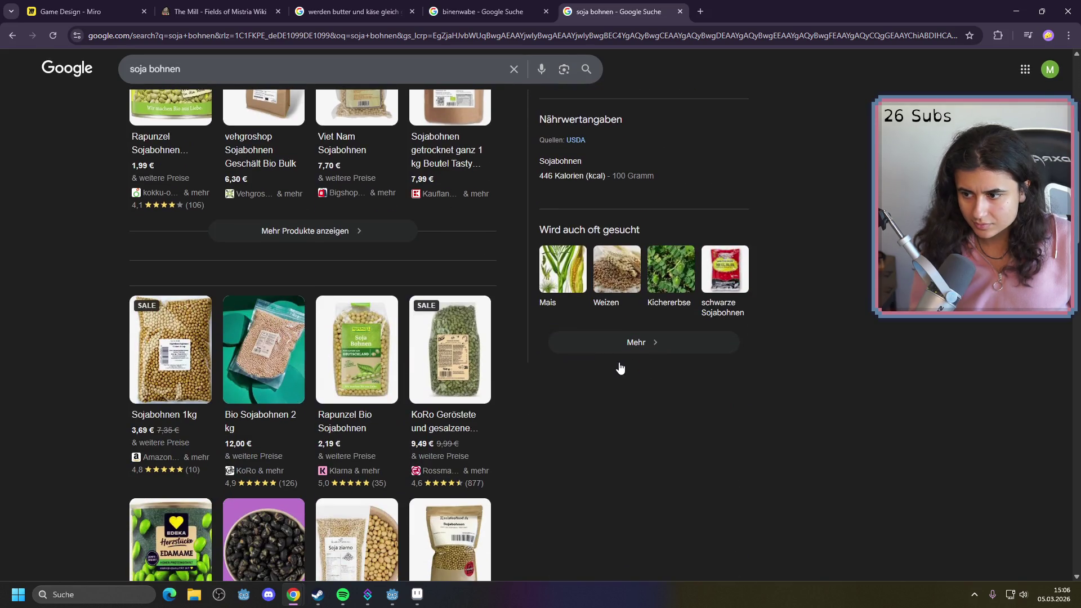
pyautogui.scroll(-2, 619, 368)
pyautogui.scroll(-4, 586, 363)
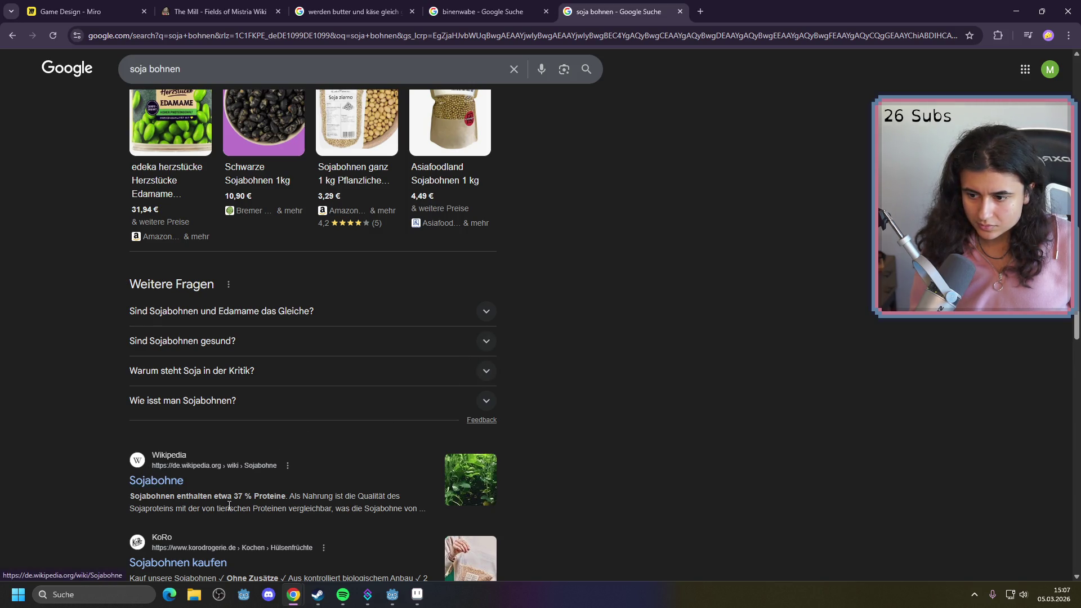
pyautogui.moveTo(414, 604)
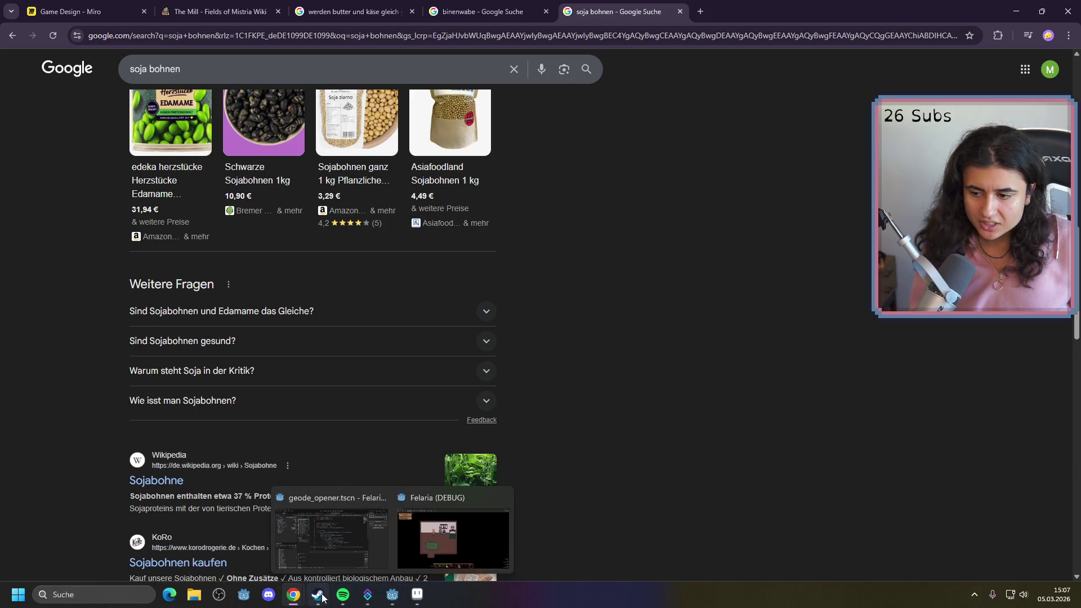
pyautogui.moveTo(302, 598)
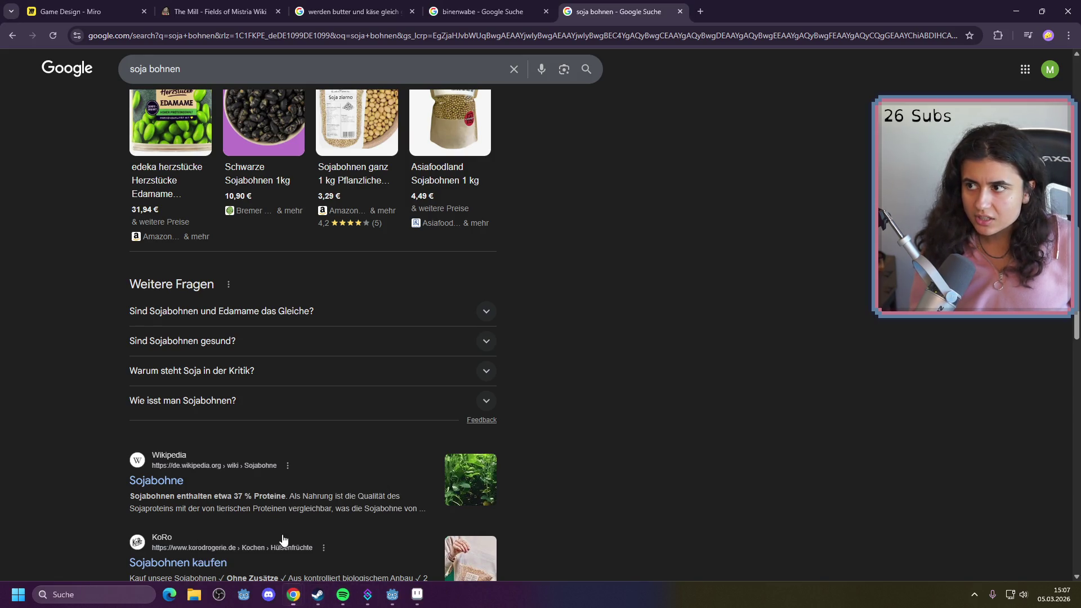
pyautogui.click(67, 12)
# Duplicate the pink sticky in the Ideen frame, placing the copy beside the original
pyautogui.scroll(-10, 598, 276)
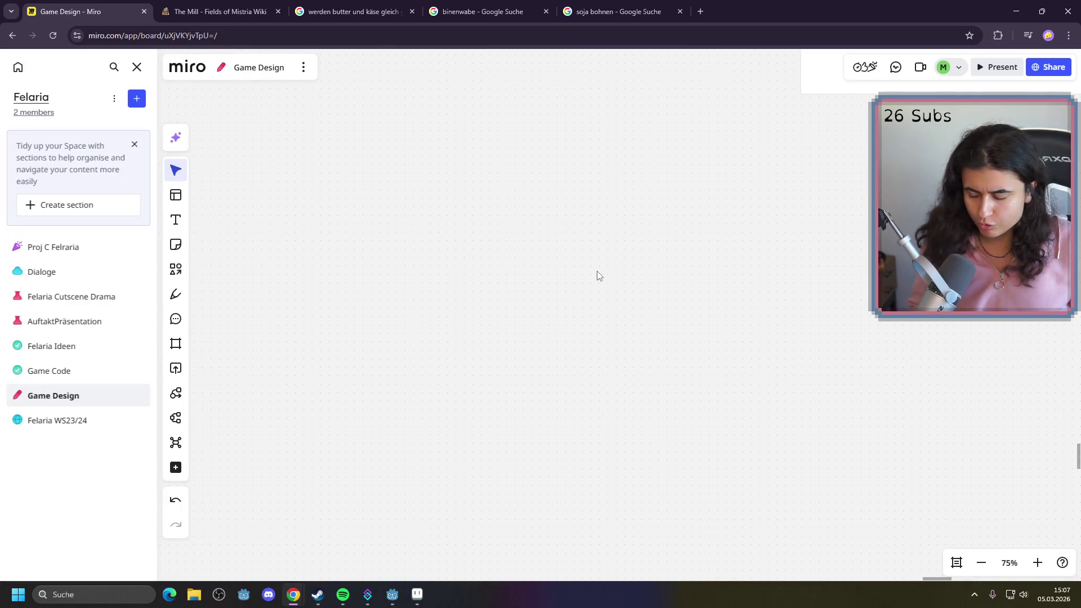
pyautogui.scroll(10, 607, 425)
pyautogui.hscroll(-10, 607, 425)
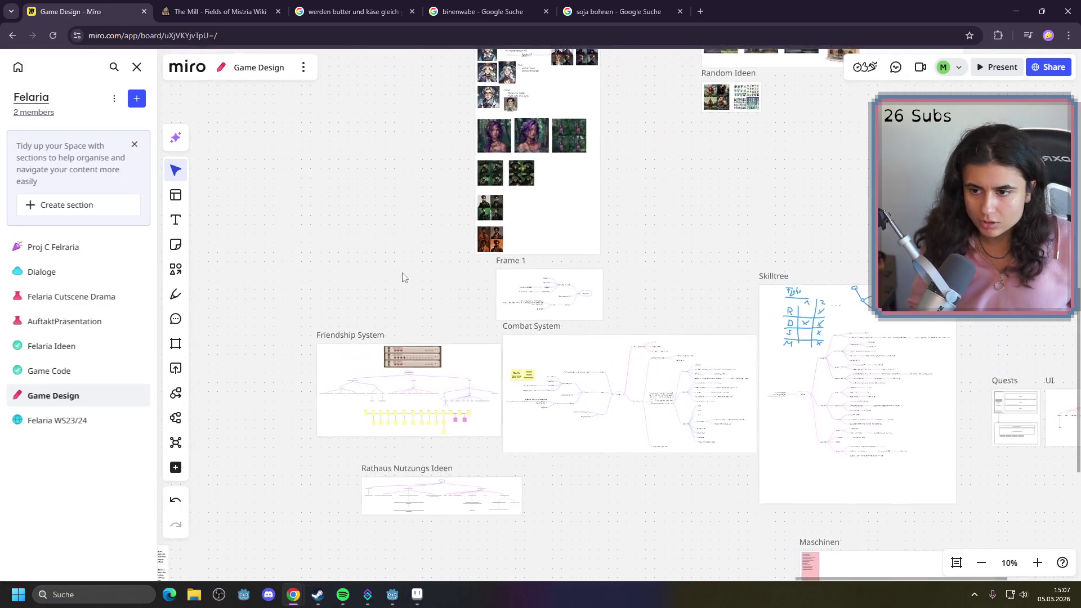
pyautogui.scroll(-5, 609, 460)
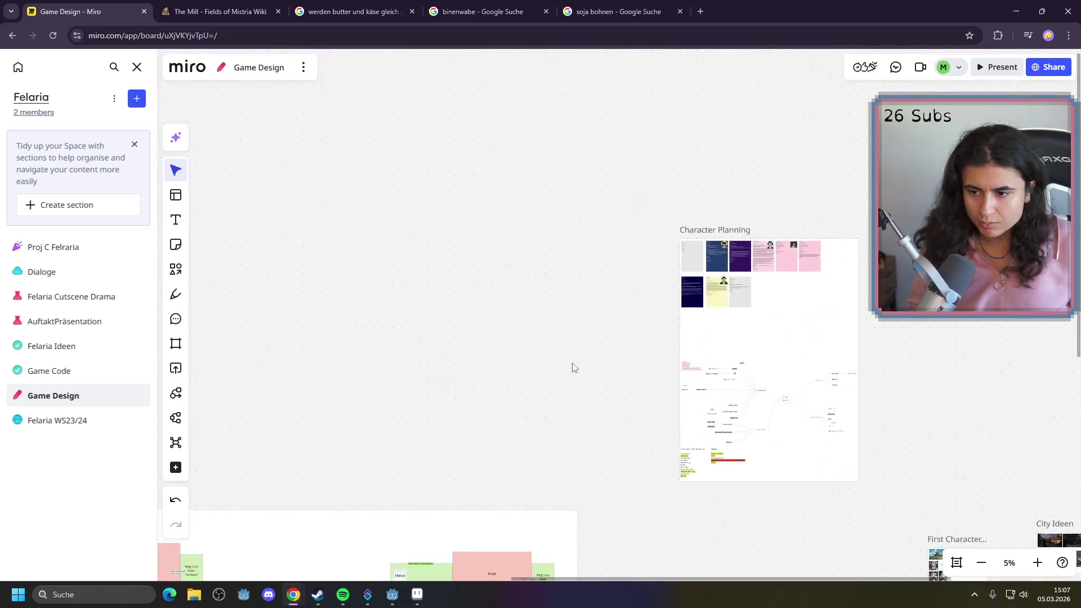
pyautogui.scroll(-5, 495, 362)
pyautogui.scroll(15, 602, 232)
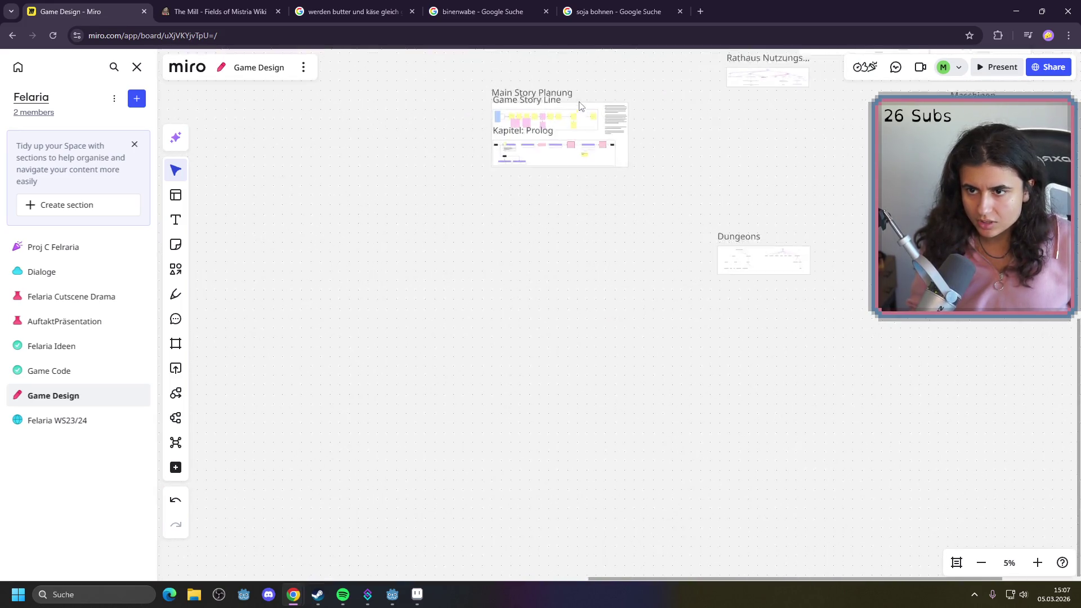
pyautogui.scroll(7, 512, 293)
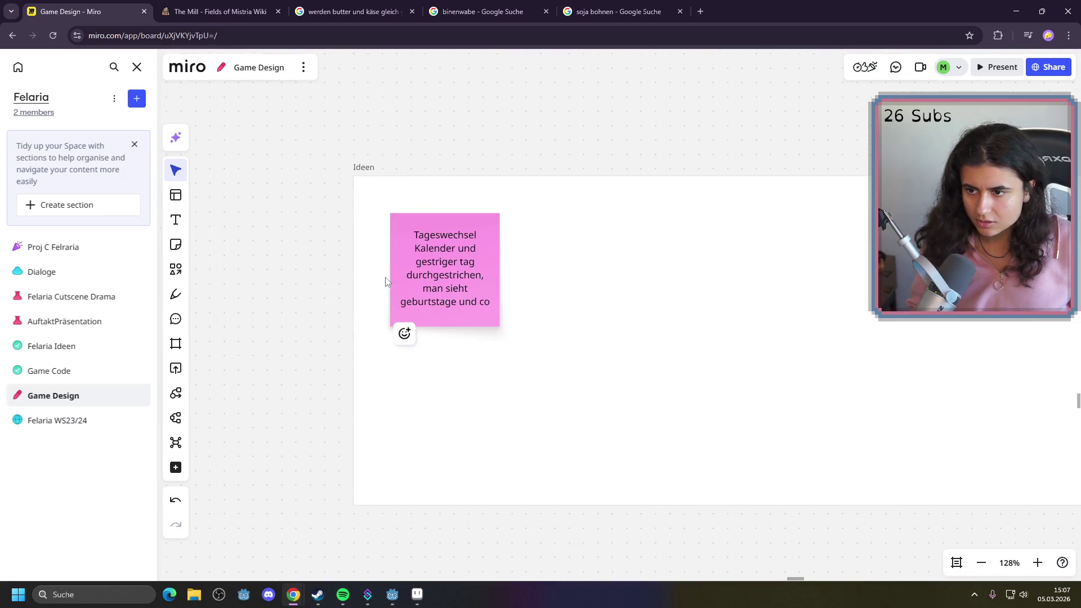
pyautogui.click(448, 283)
pyautogui.moveTo(448, 284); pyautogui.dragTo(564, 274)
# Replace the copy's text with 'Soja bohnen -> in die käse maschine tun -> Tofu'
pyautogui.doubleClick(564, 273)
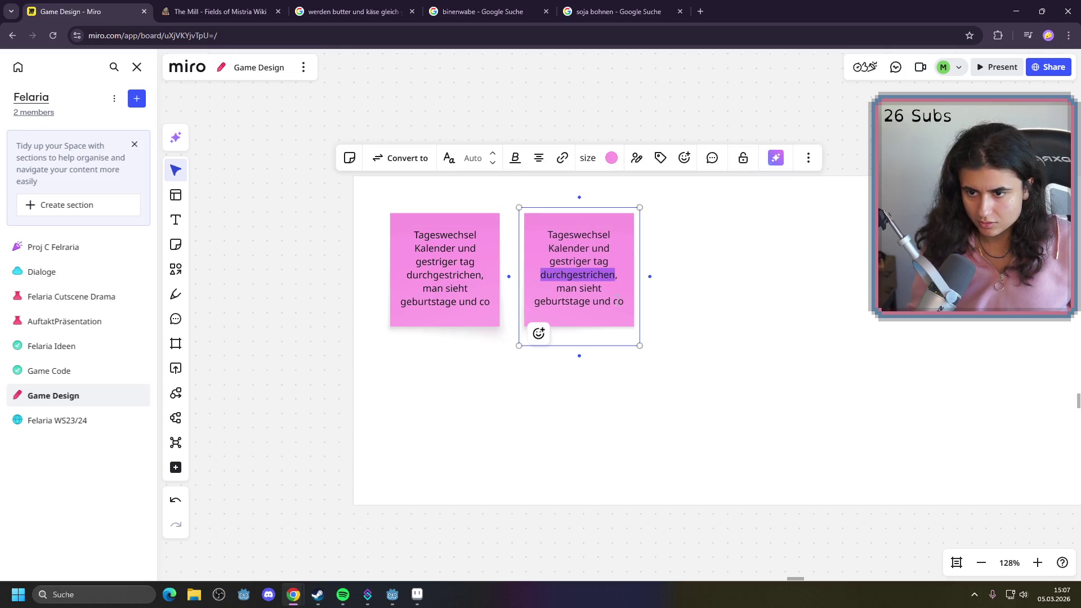
pyautogui.hotkey('ctrl', 'a')
pyautogui.write('So')
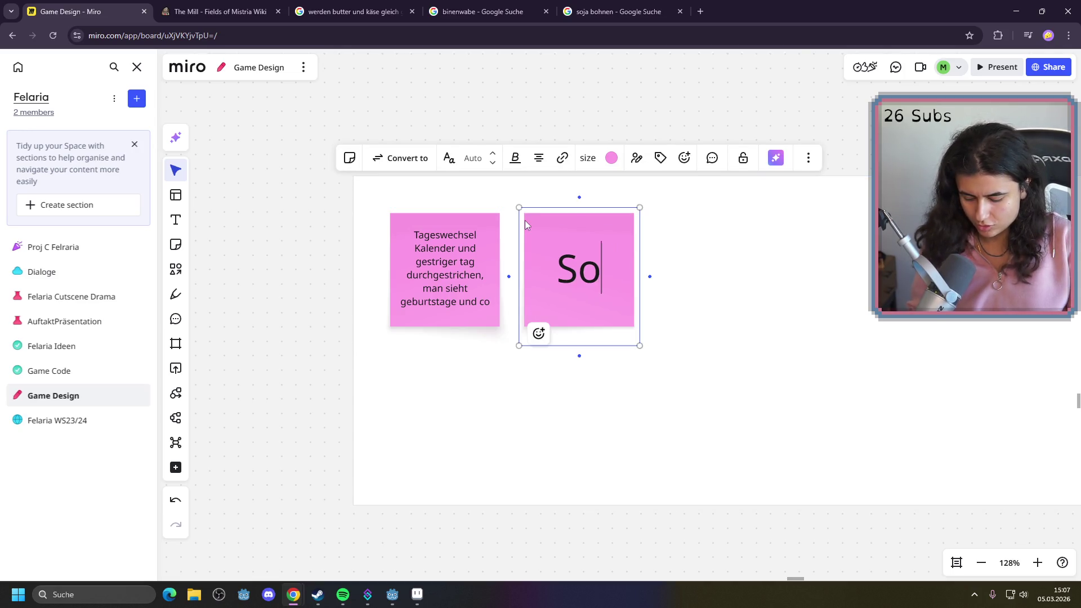
pyautogui.write('ja b')
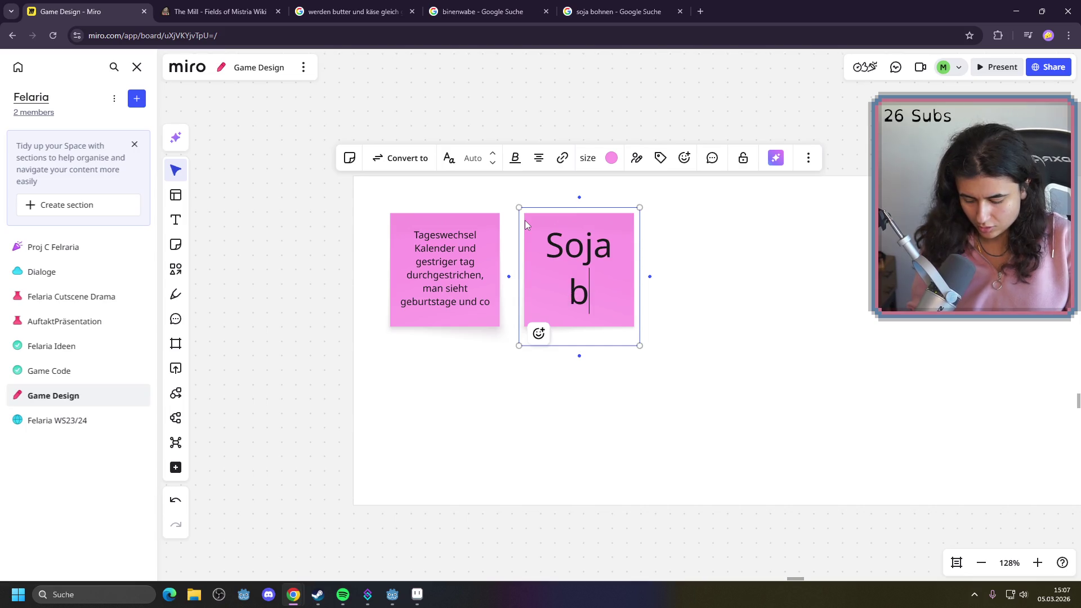
pyautogui.write('ohnen- ')
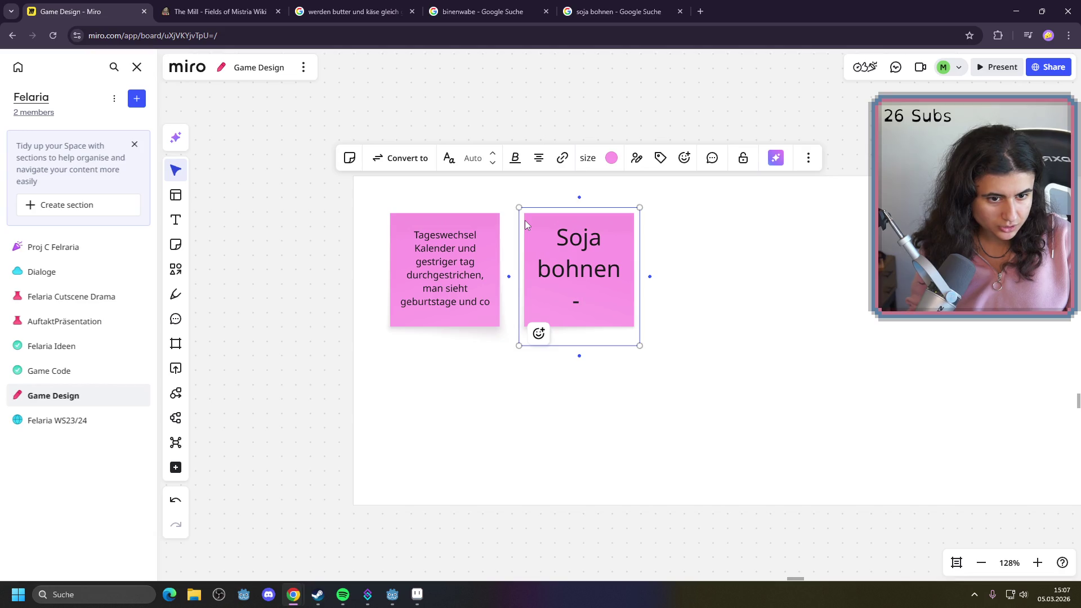
pyautogui.write('> in die käse mas')
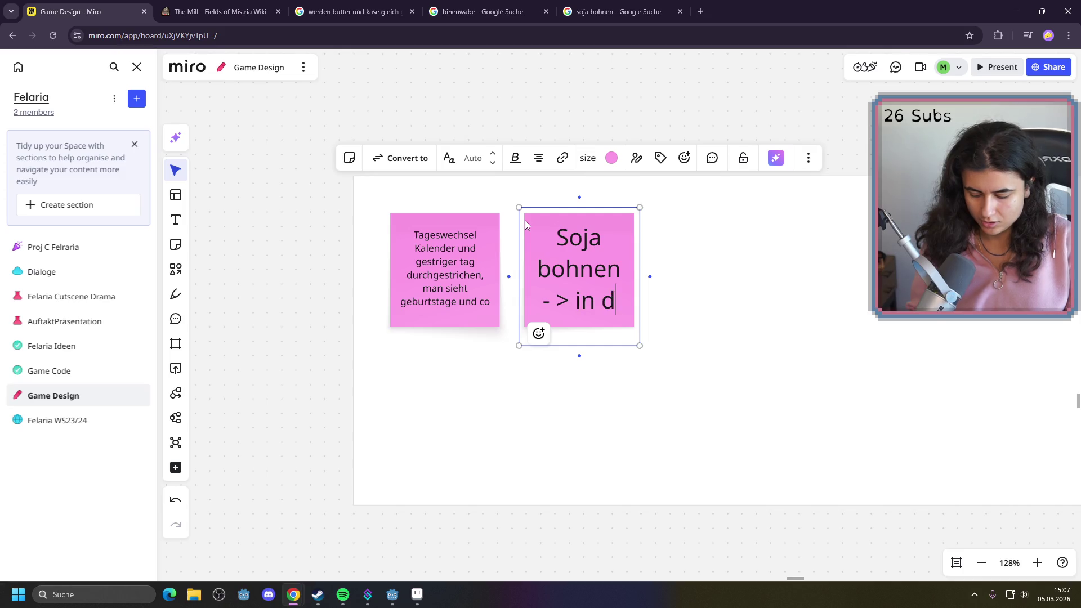
pyautogui.write('ch')
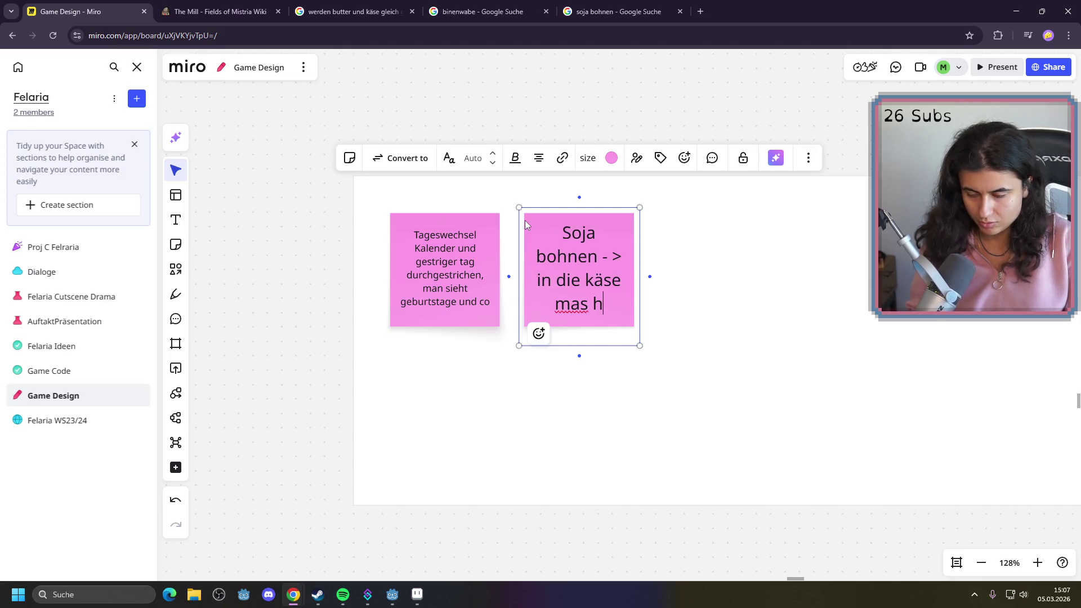
pyautogui.write('ine t')
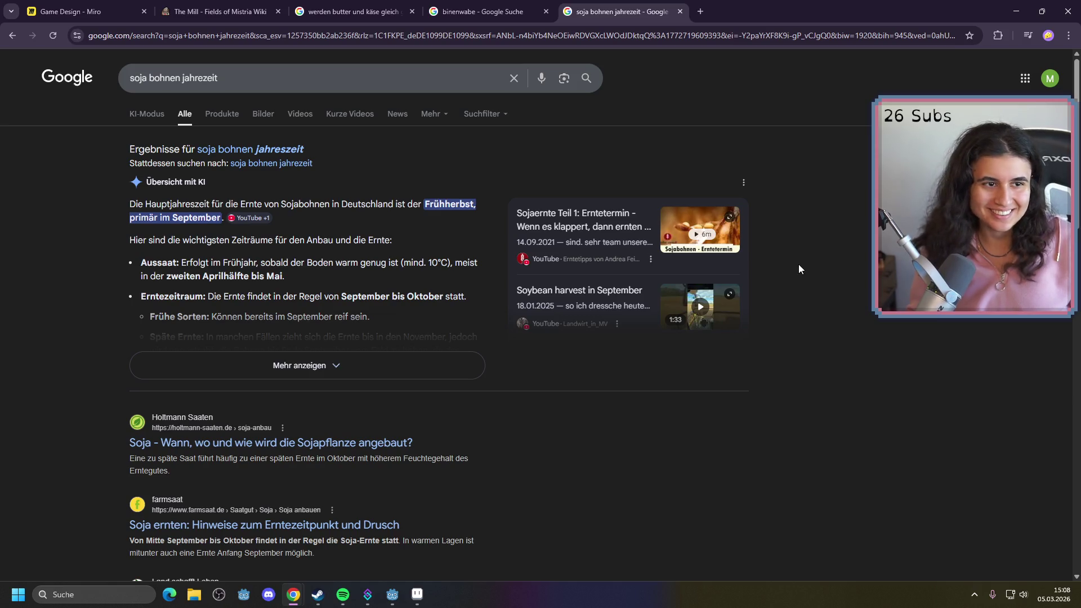
pyautogui.click(69, 5)
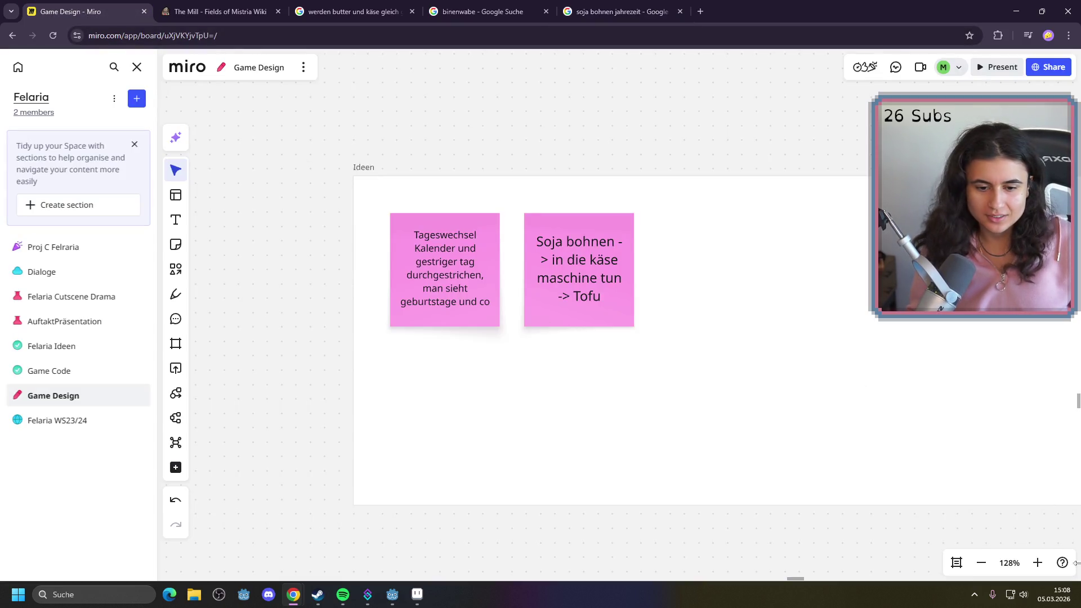
pyautogui.click(989, 564)
# Zoom out over the whole board, then zoom back in and centre the pink Maschinen list
pyautogui.click(982, 563)
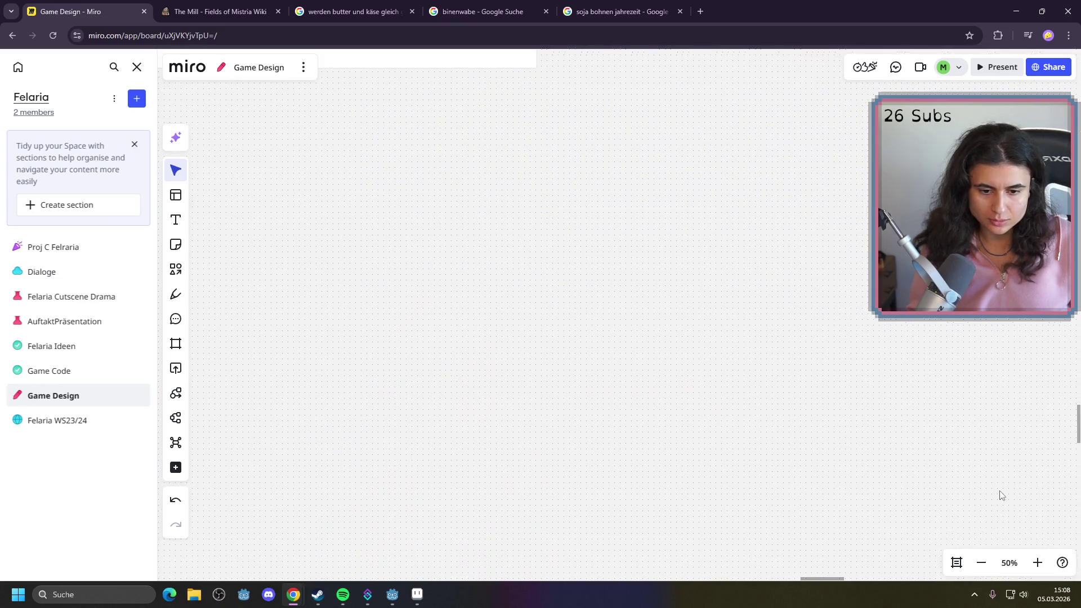
pyautogui.click(981, 562)
pyautogui.click(981, 563)
pyautogui.scroll(-10, 913, 442)
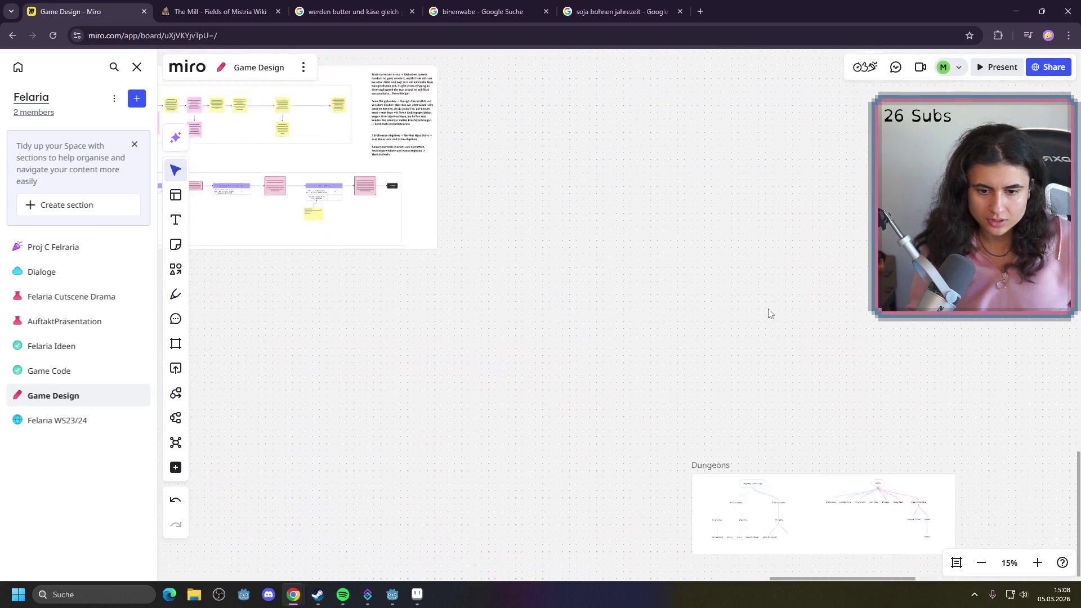
pyautogui.click(981, 563)
pyautogui.click(980, 563)
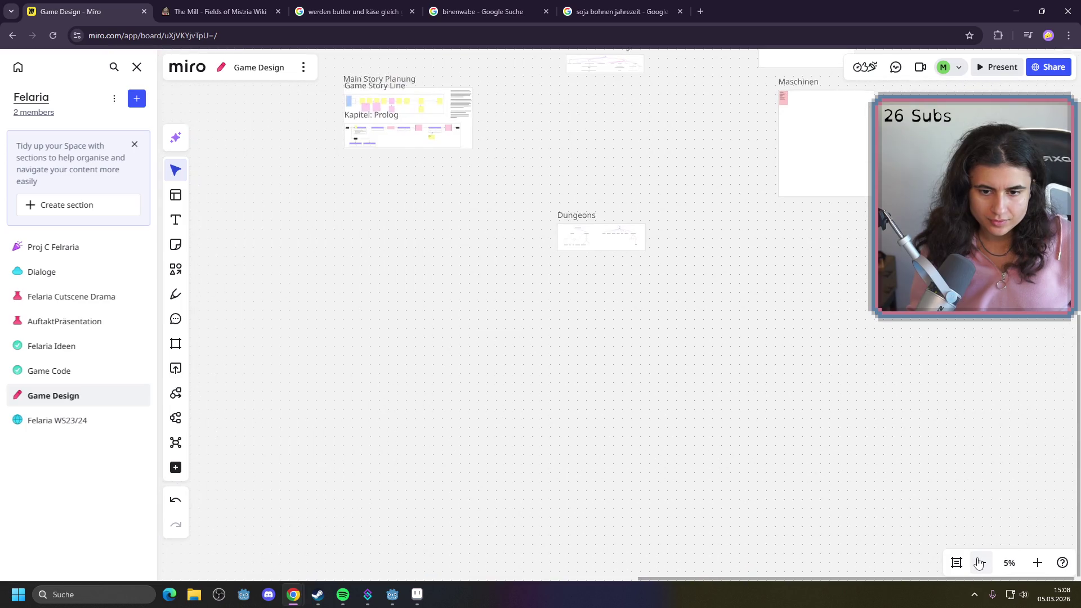
pyautogui.click(981, 563)
pyautogui.scroll(3, 642, 330)
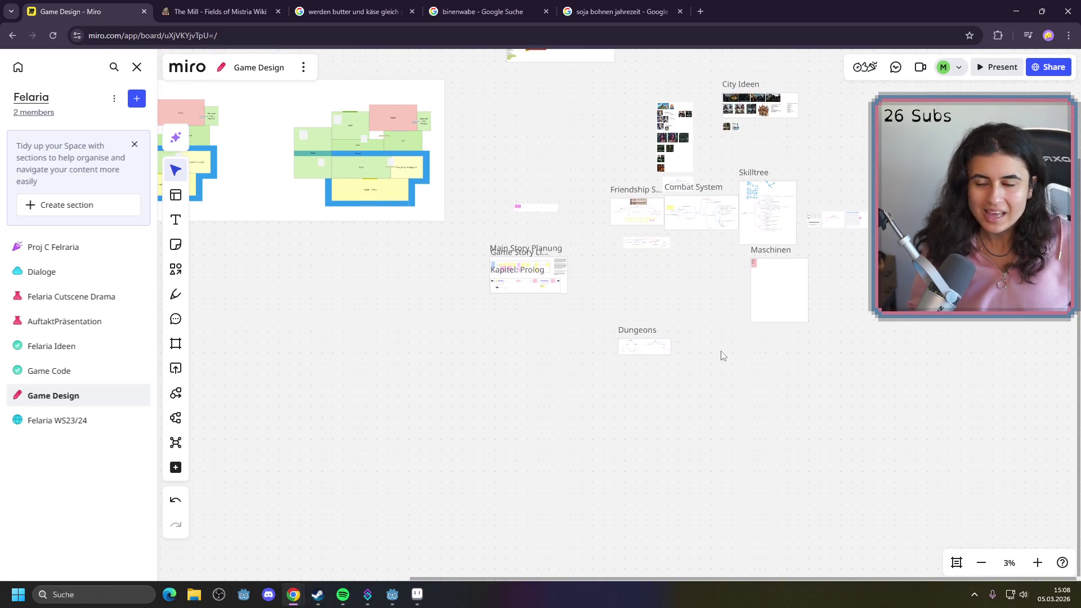
pyautogui.scroll(2, 668, 249)
pyautogui.scroll(10, 805, 273)
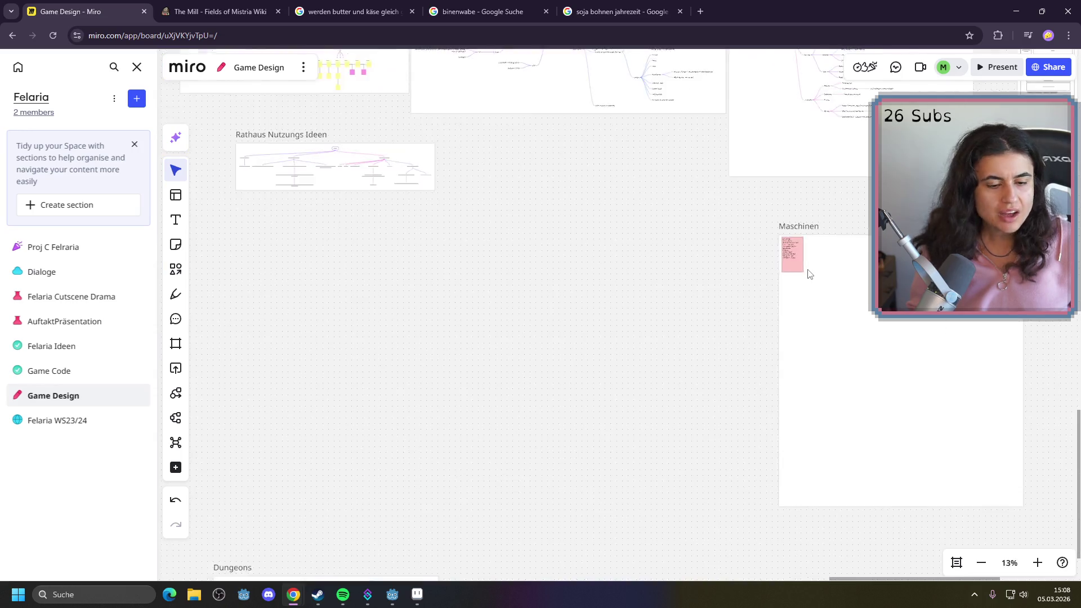
pyautogui.scroll(5, 791, 242)
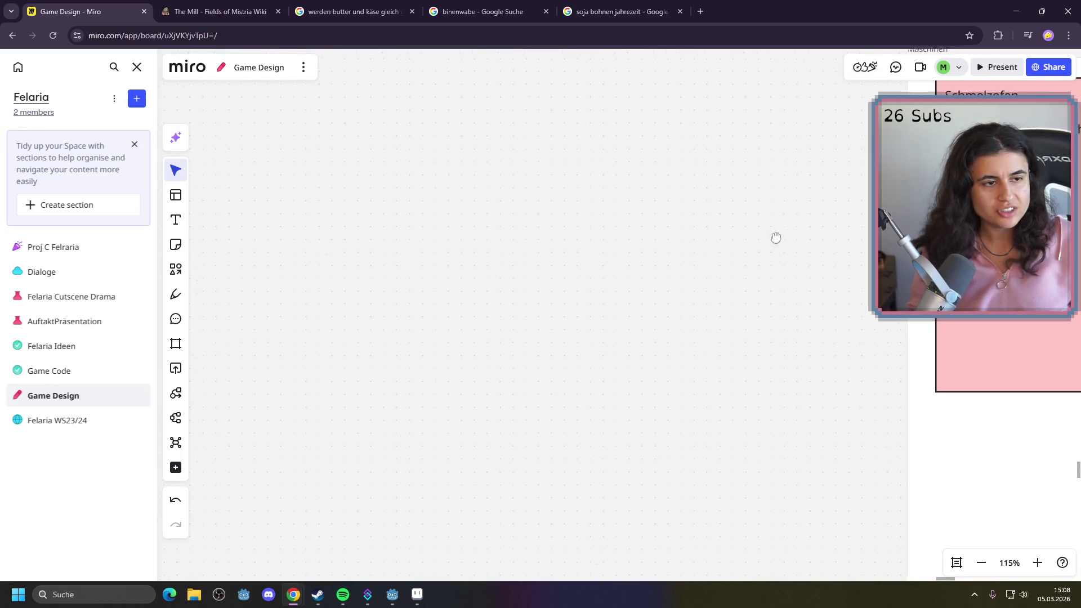
pyautogui.moveTo(774, 237); pyautogui.dragTo(521, 353)
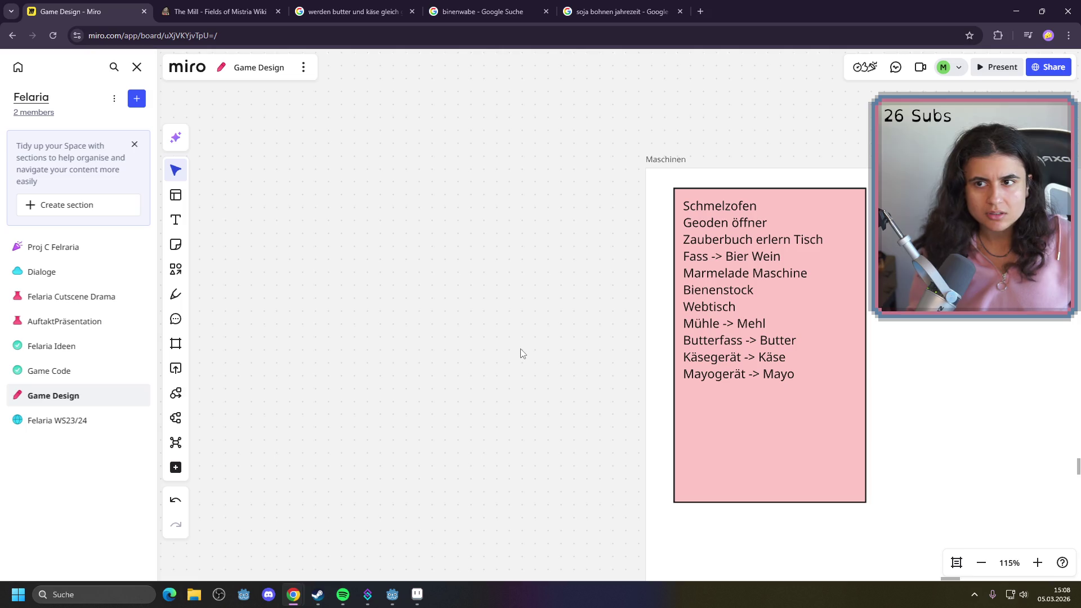
# Open the machine list for editing and select the word 'Webtisch'
pyautogui.doubleClick(741, 309)
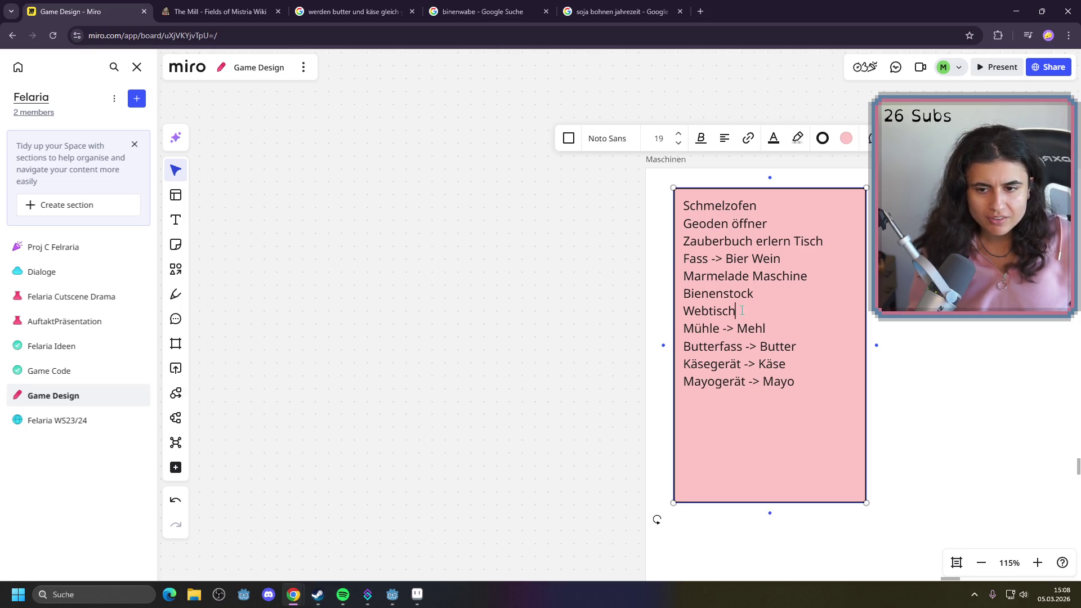
pyautogui.moveTo(735, 310)
pyautogui.mouseDown()
pyautogui.moveTo(684, 380)
pyautogui.moveTo(684, 308)
pyautogui.mouseUp()
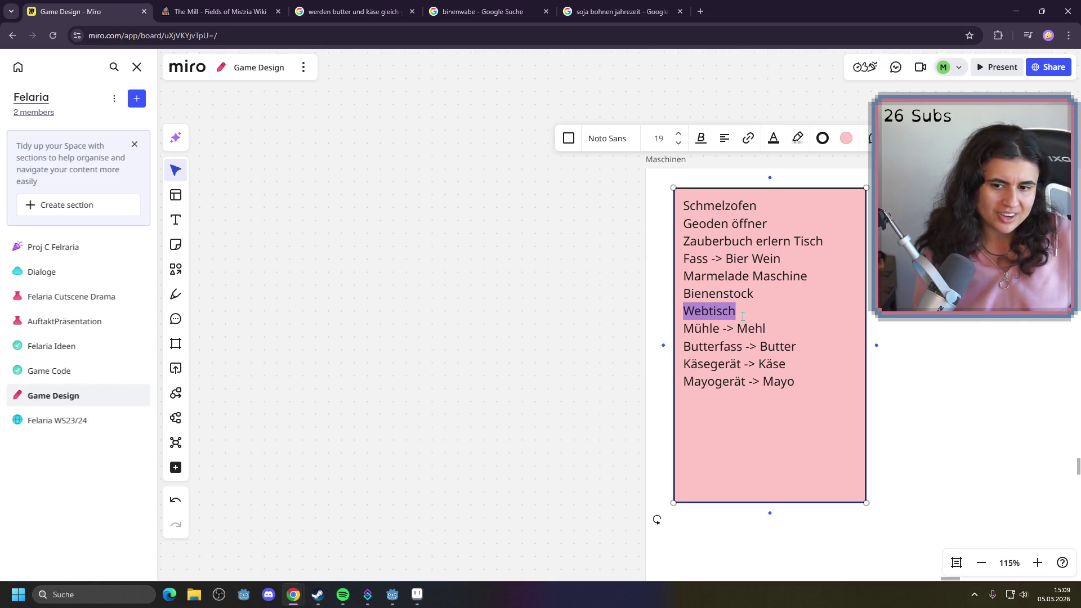
pyautogui.click(367, 257)
# Create a text box left of the Maschinen card listing Huhn, Kuh, Schaaf and Schwein on separate lines
pyautogui.click(175, 220)
pyautogui.click(539, 223)
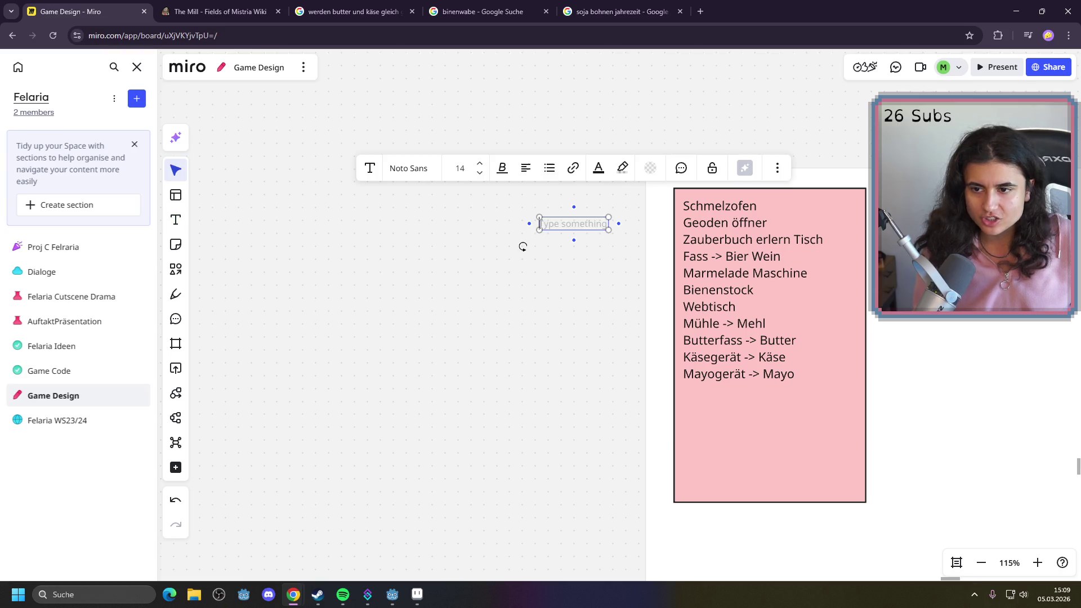
pyautogui.write('Huhn')
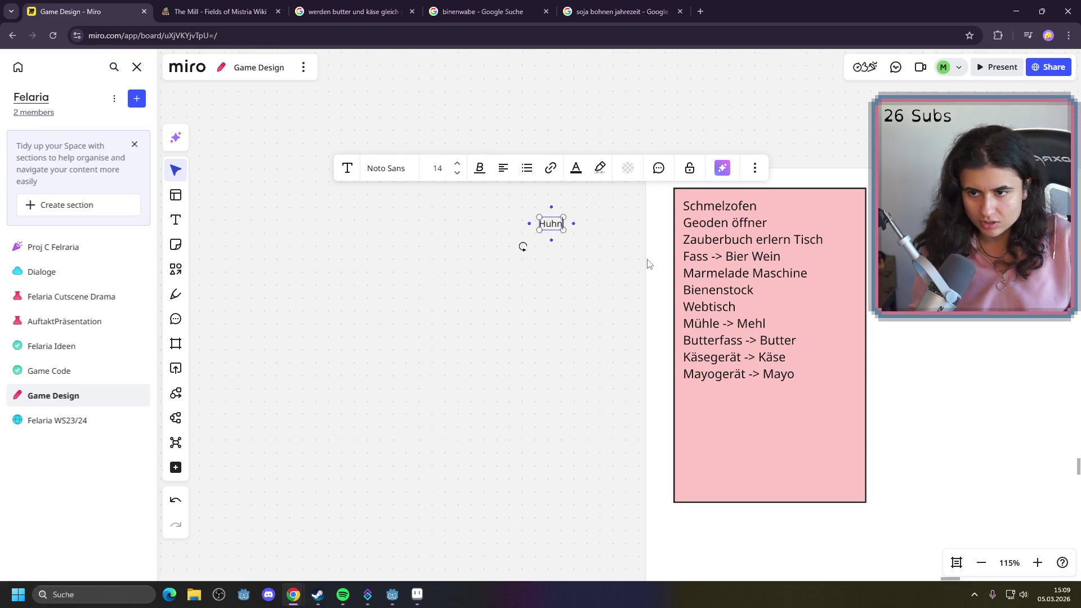
pyautogui.press('Return')
pyautogui.write('Kuh Schaaf')
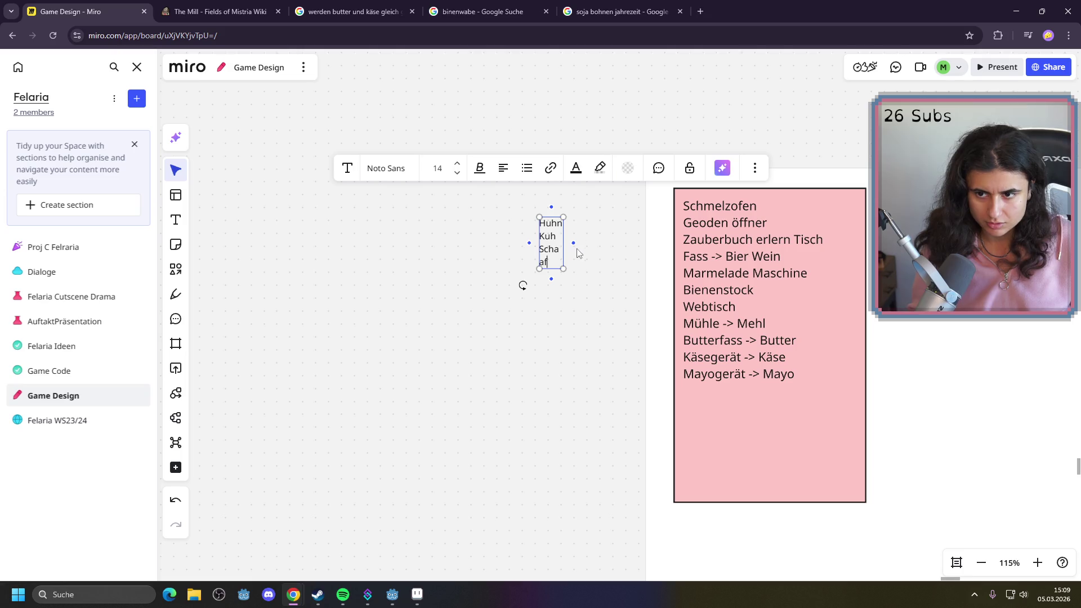
pyautogui.moveTo(564, 252); pyautogui.dragTo(575, 251)
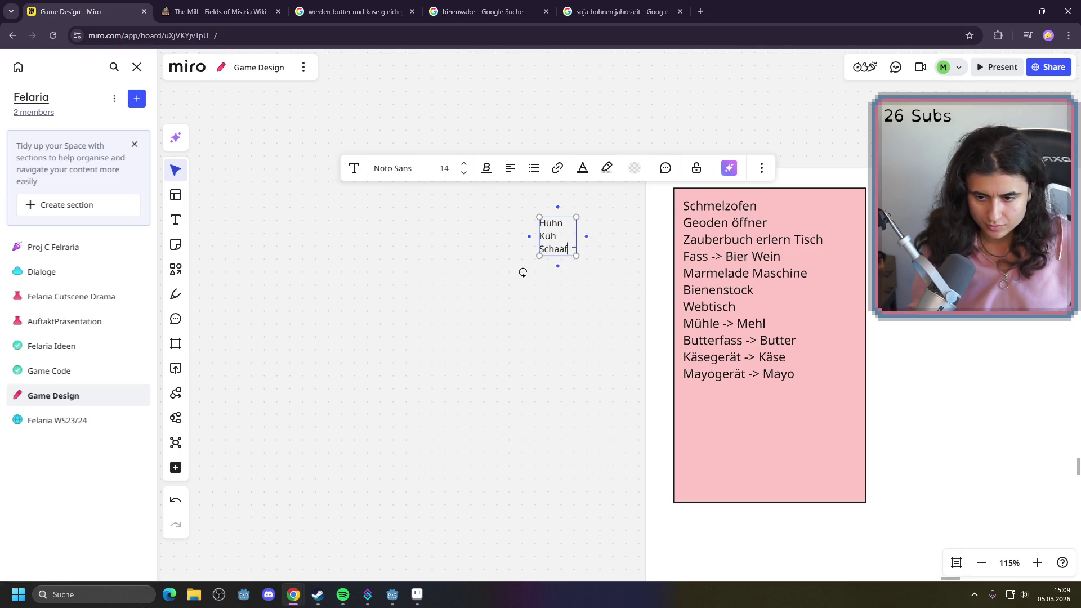
pyautogui.press('Return')
pyautogui.write('Schwe')
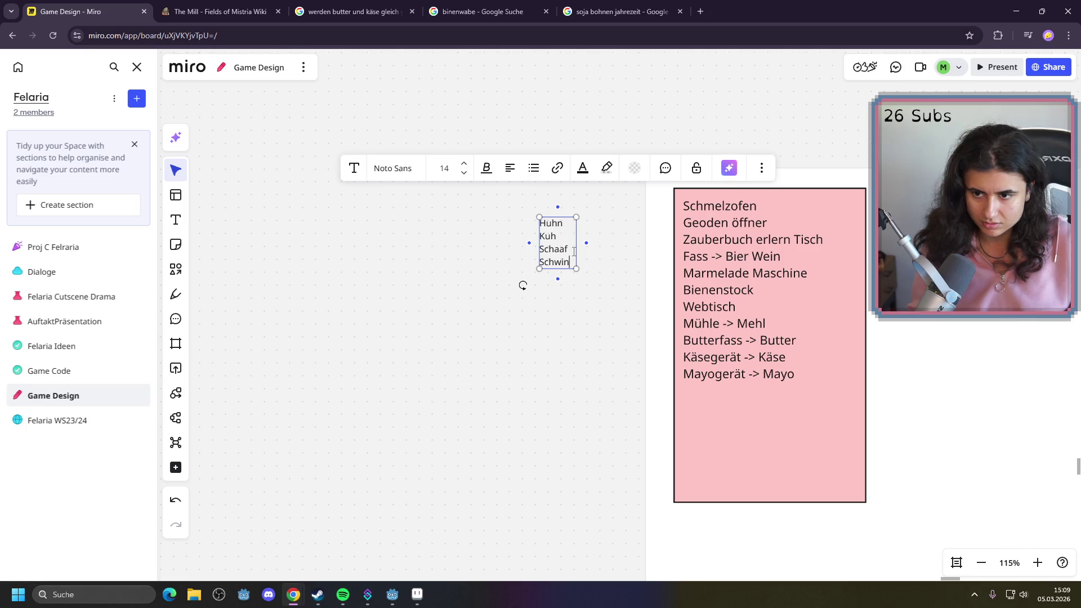
pyautogui.write('in')
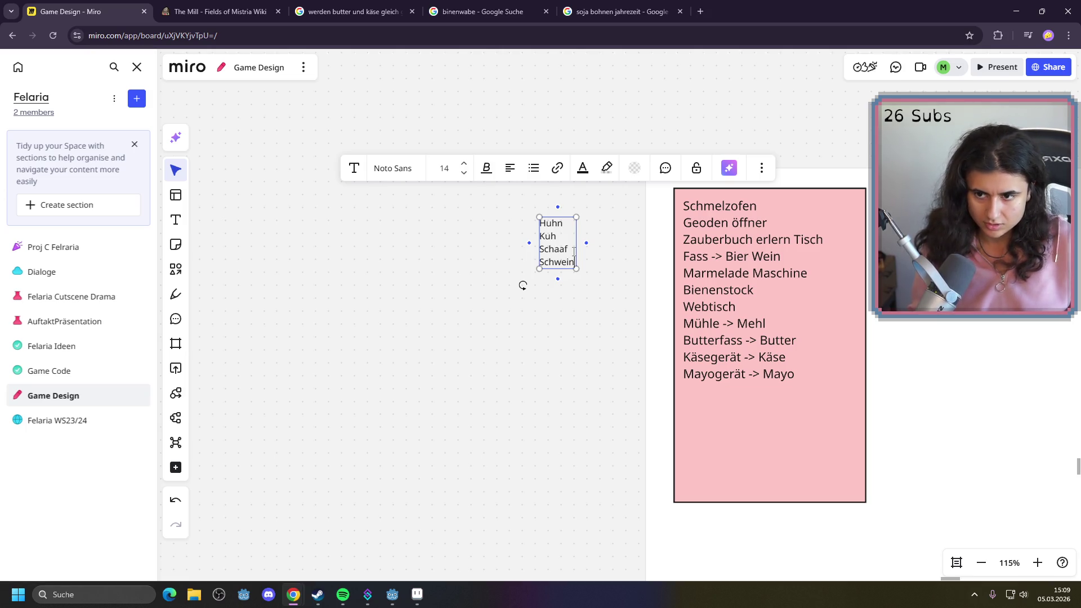
pyautogui.moveTo(577, 252); pyautogui.dragTo(593, 253)
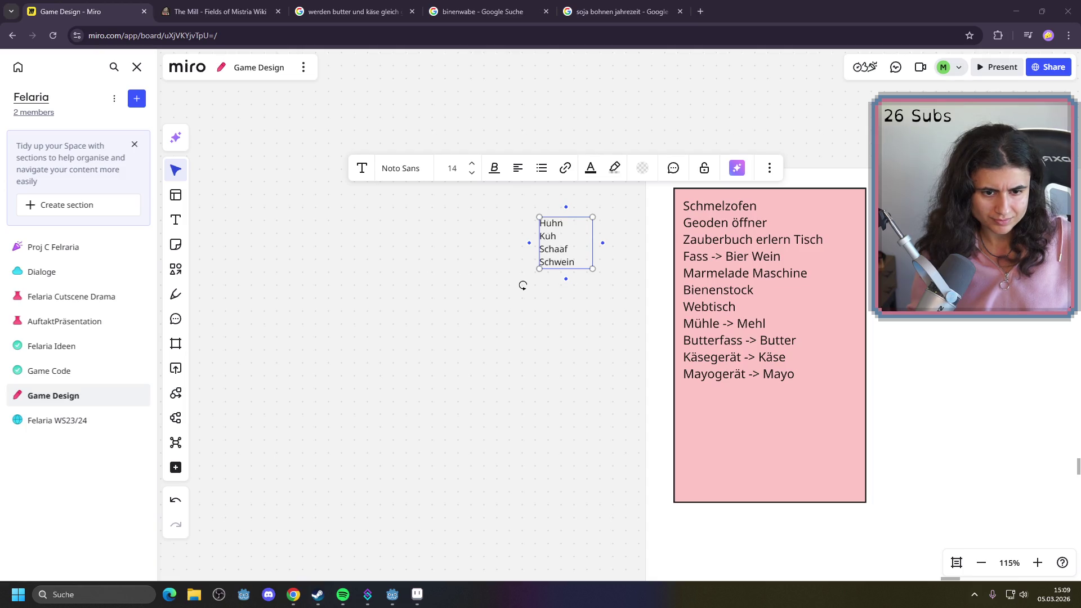
# Add Ziege after Schaaf, '/ Ente' after Huhn, and Pferd after Schwein in the animal list
pyautogui.click(577, 249)
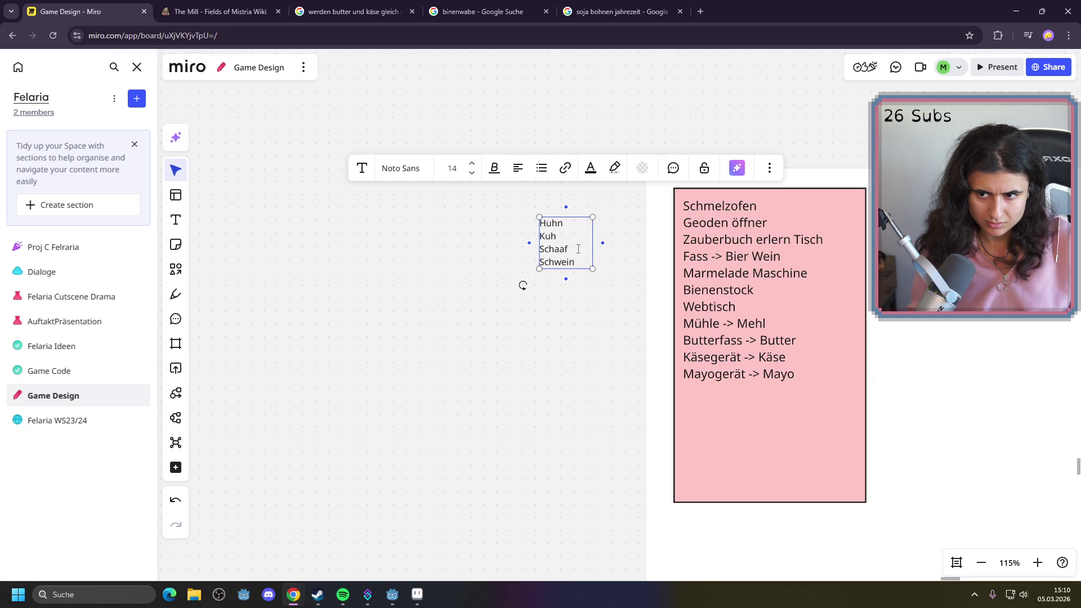
pyautogui.press('Return')
pyautogui.write('Zieg')
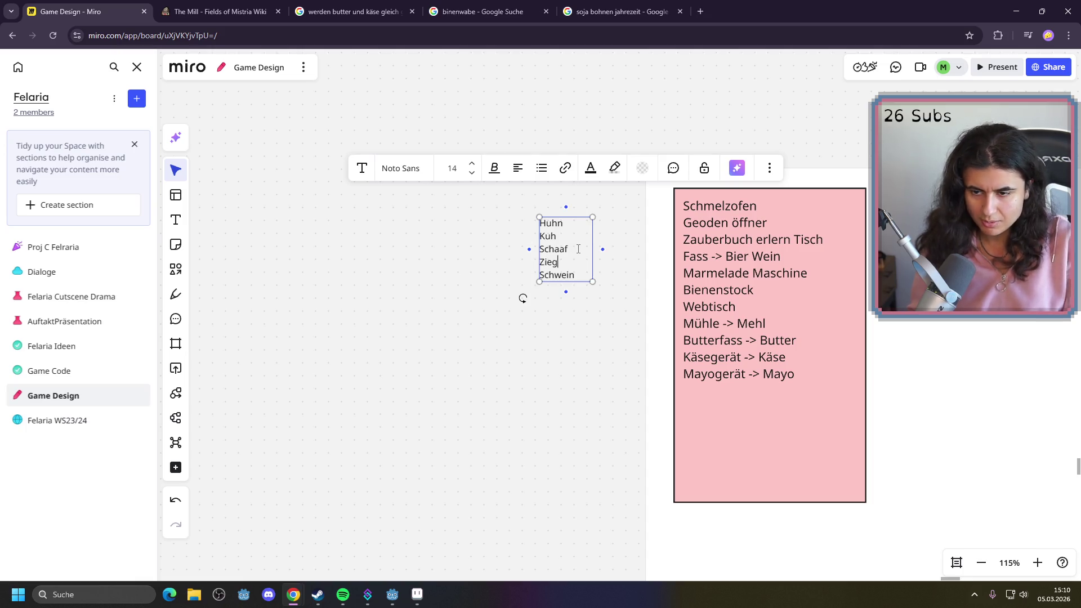
pyautogui.write('e')
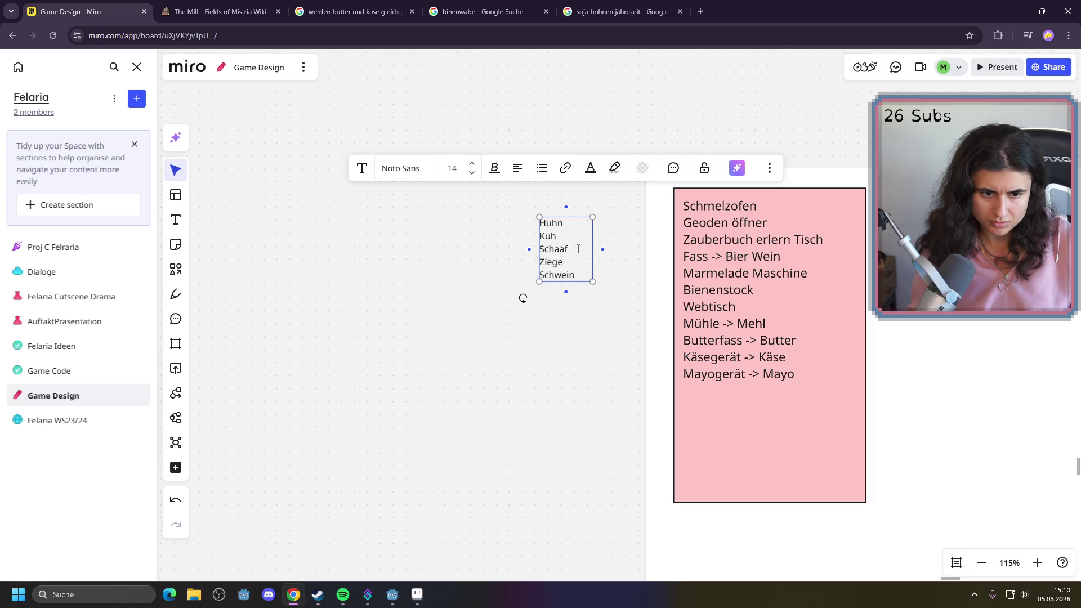
pyautogui.press('Up')
pyautogui.press('Up')
pyautogui.press('Up')
pyautogui.write('/')
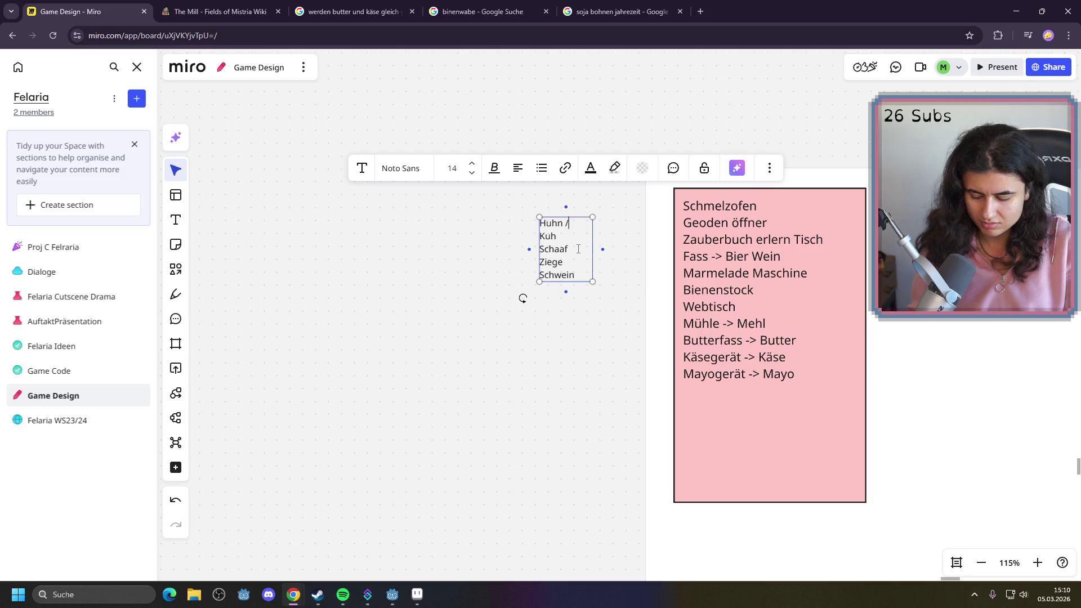
pyautogui.write(' Ente')
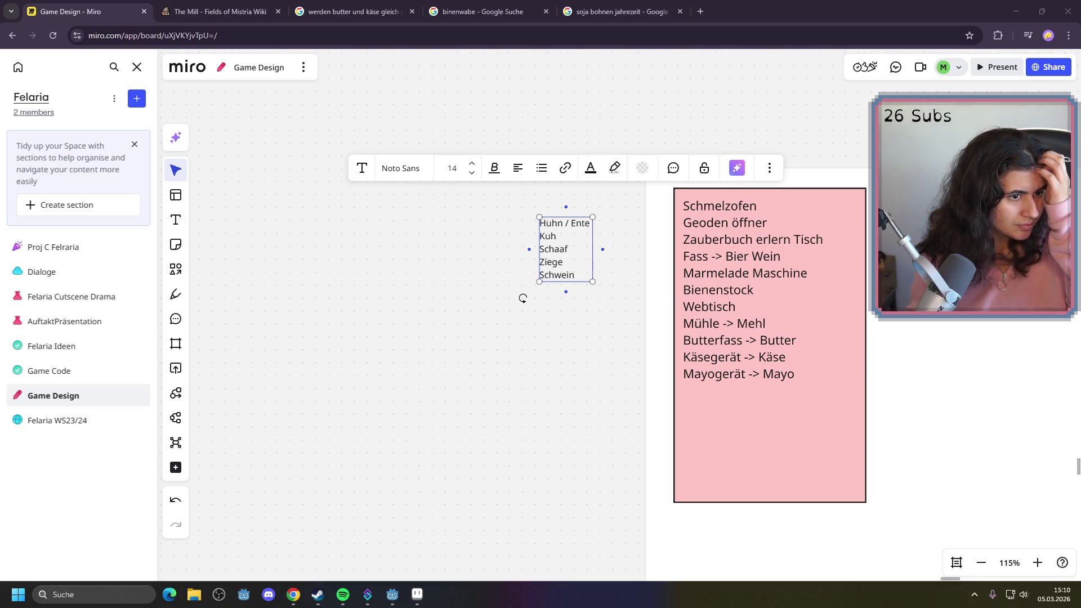
pyautogui.click(578, 277)
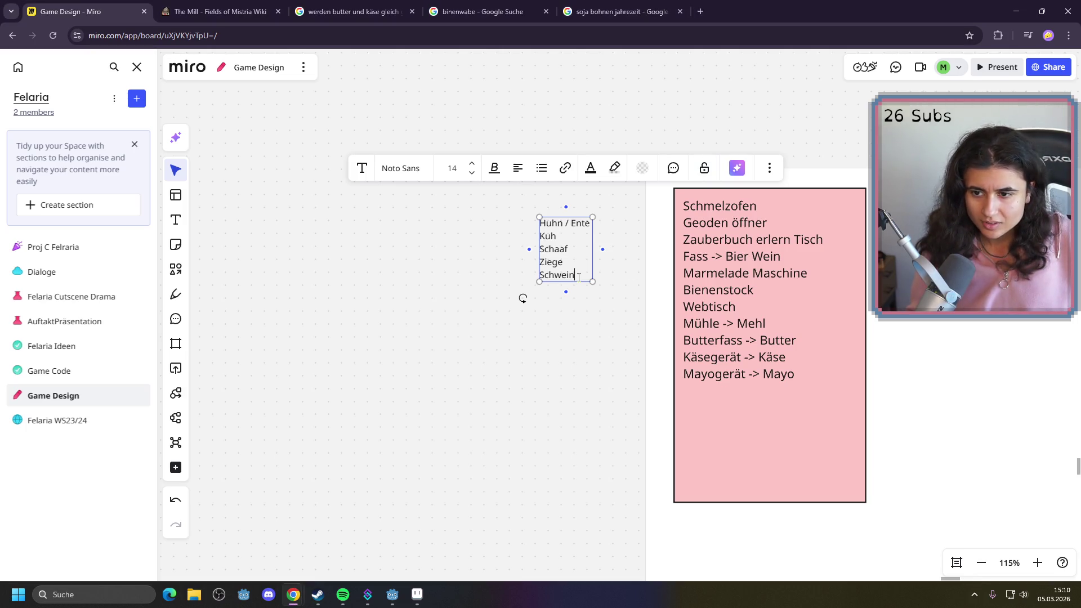
pyautogui.press('Return')
pyautogui.write('Pferd')
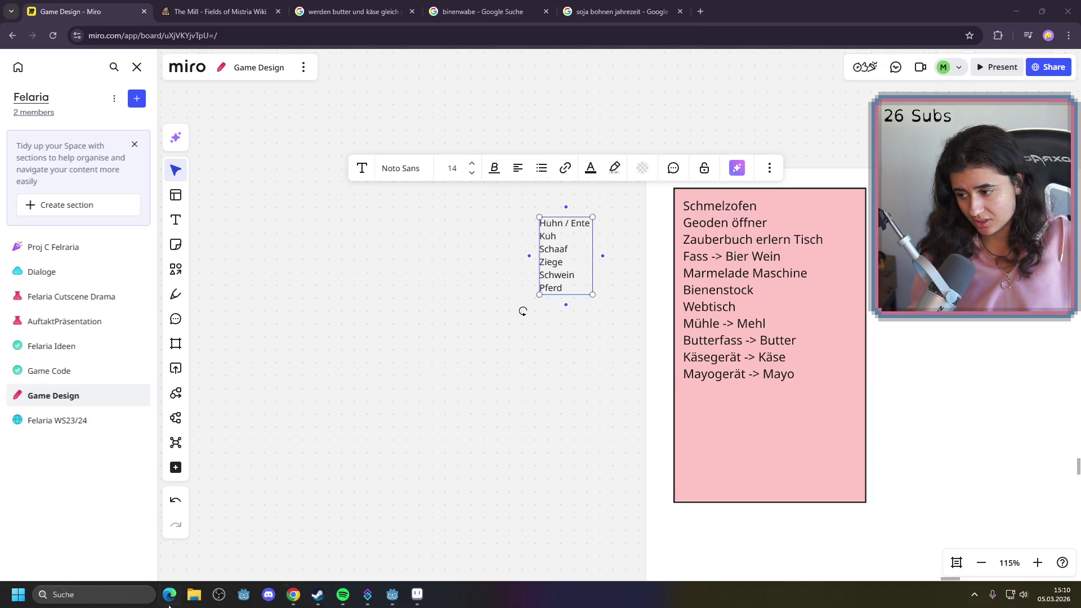
pyautogui.click(88, 597)
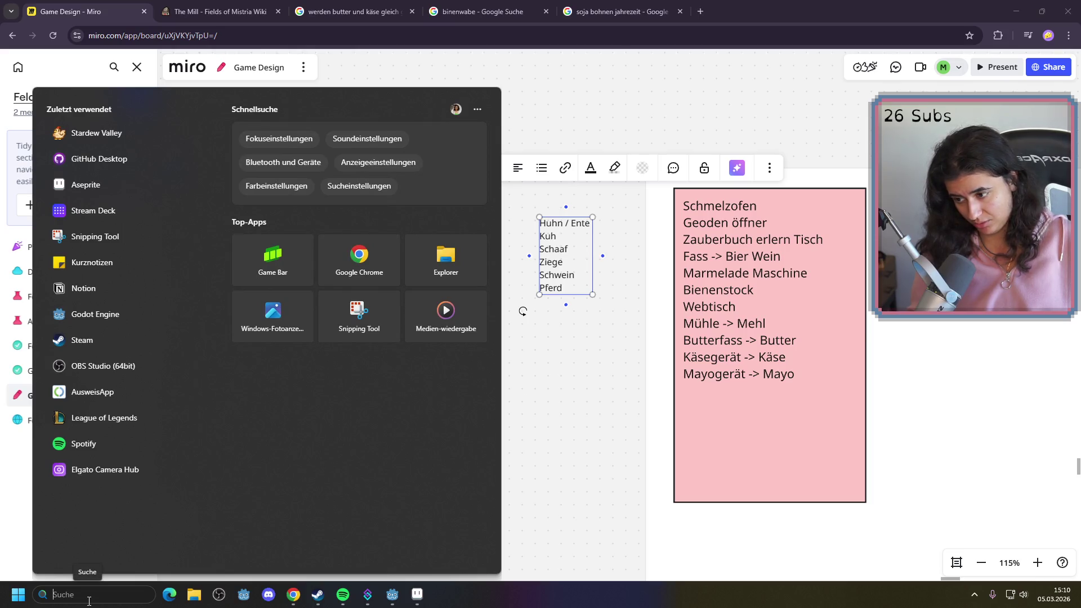
# Minimize the browser, Godot editor and Google search windows to reveal the Felaria game
pyautogui.click(1003, 17)
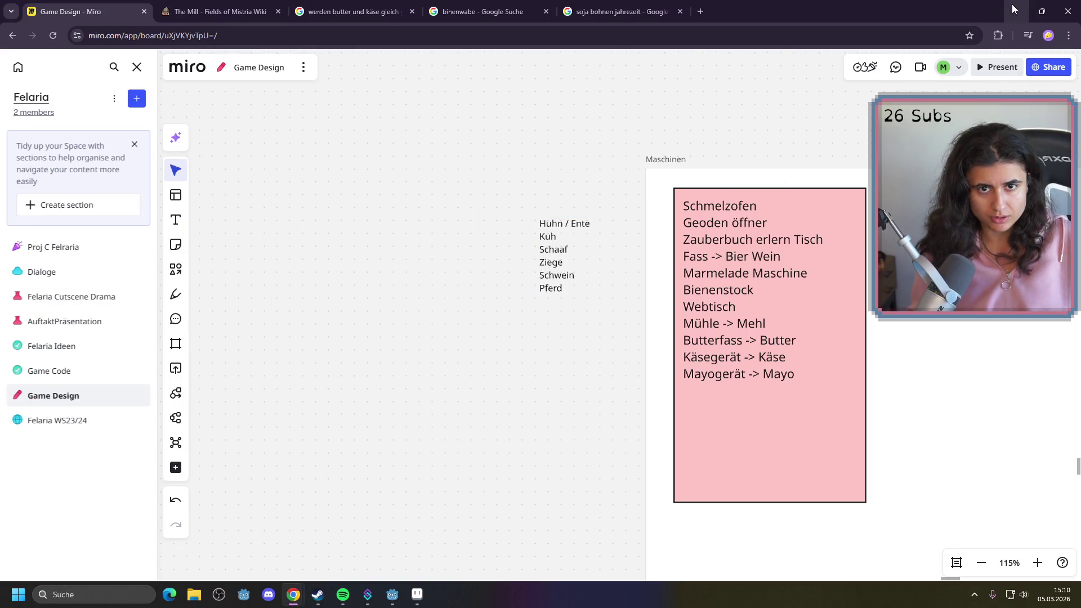
pyautogui.click(1013, 10)
pyautogui.click(1013, 9)
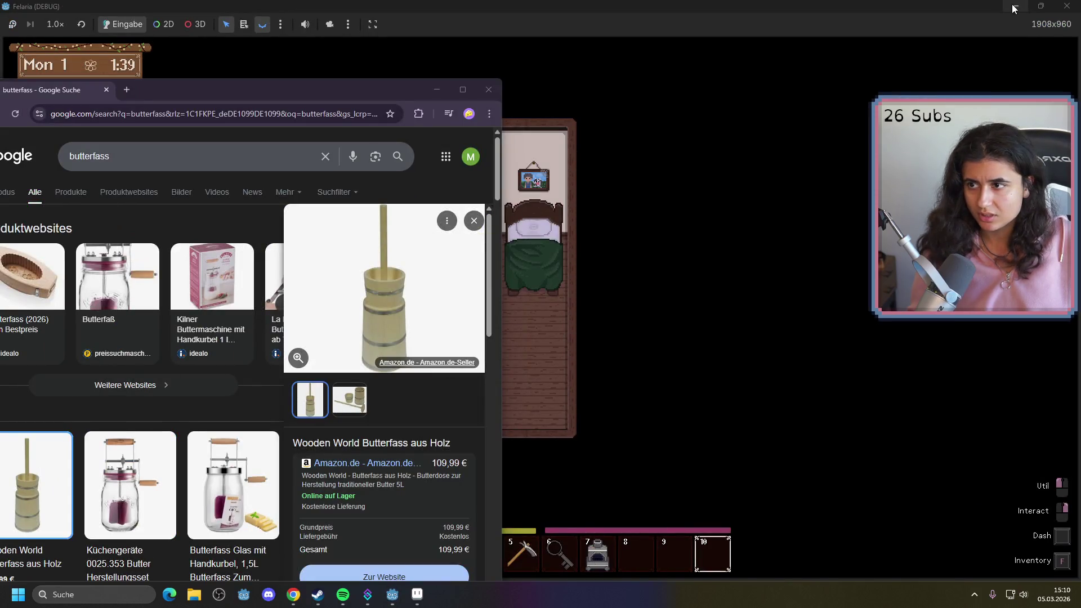
pyautogui.click(436, 89)
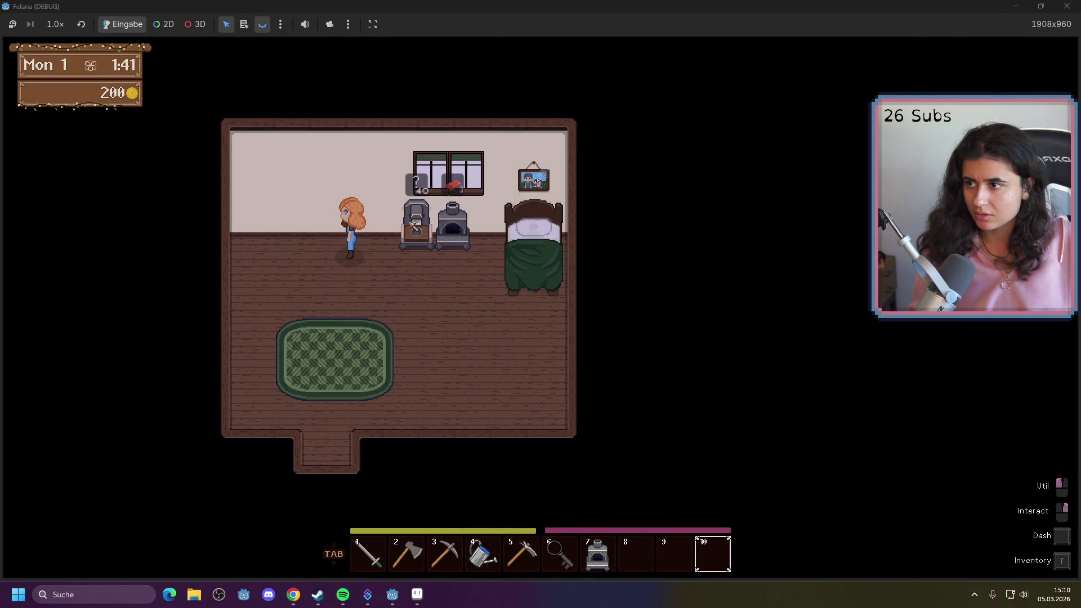
# Walk to the machines and collect all their output
pyautogui.press('d')
pyautogui.press('s')
pyautogui.press('w')
pyautogui.rightClick(423, 228)
pyautogui.rightClick(424, 228)
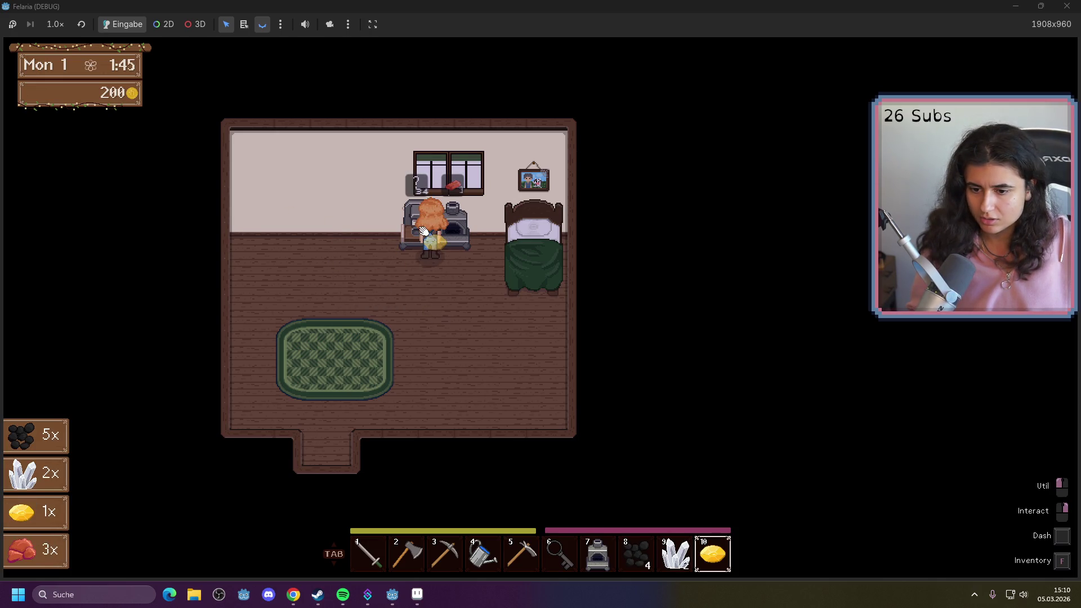
pyautogui.rightClick(419, 232)
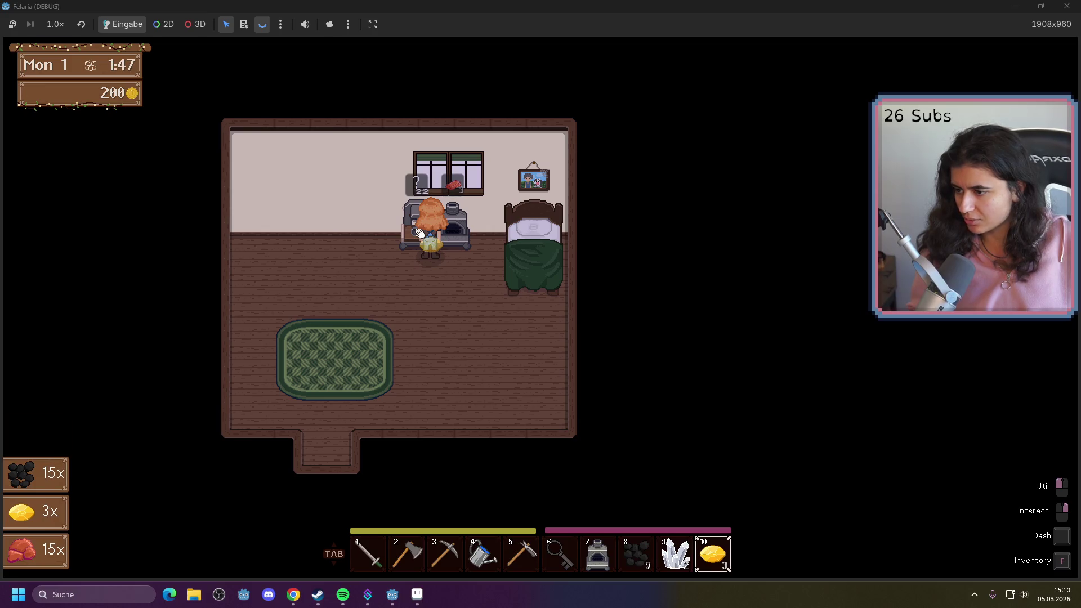
pyautogui.rightClick(420, 232)
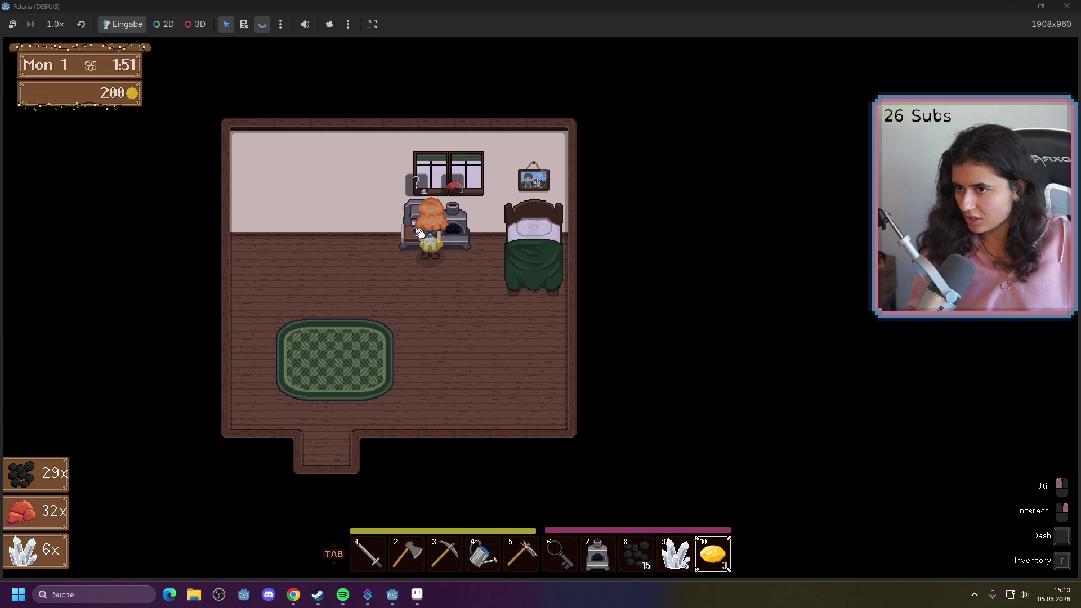
pyautogui.press('d')
pyautogui.rightClick(457, 233)
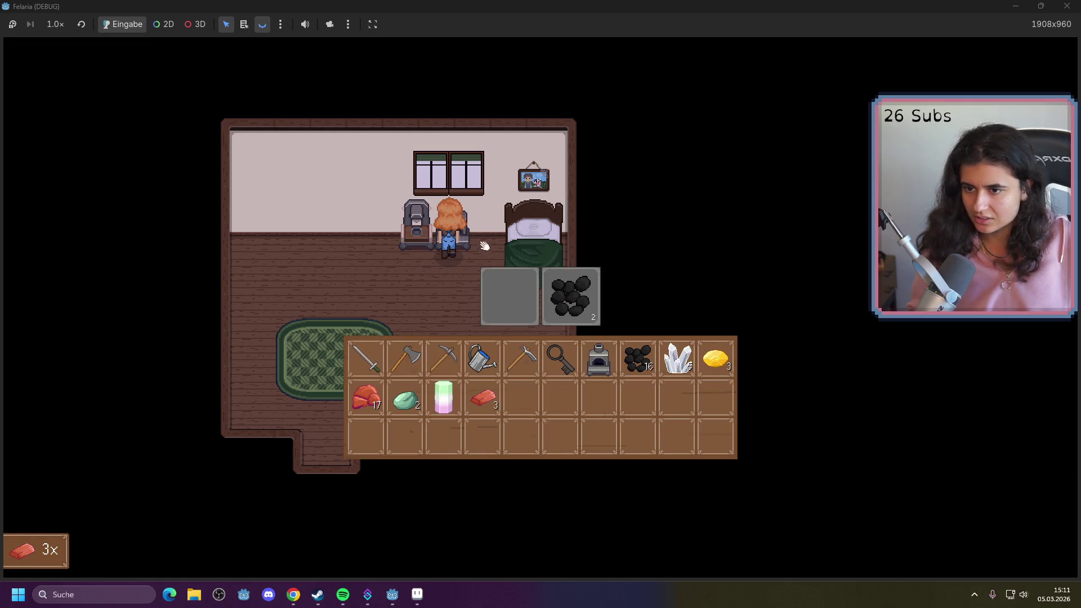
pyautogui.press('f')
# Sleep in the bed through to Tuesday morning and dismiss the shipping summary
pyautogui.press('d')
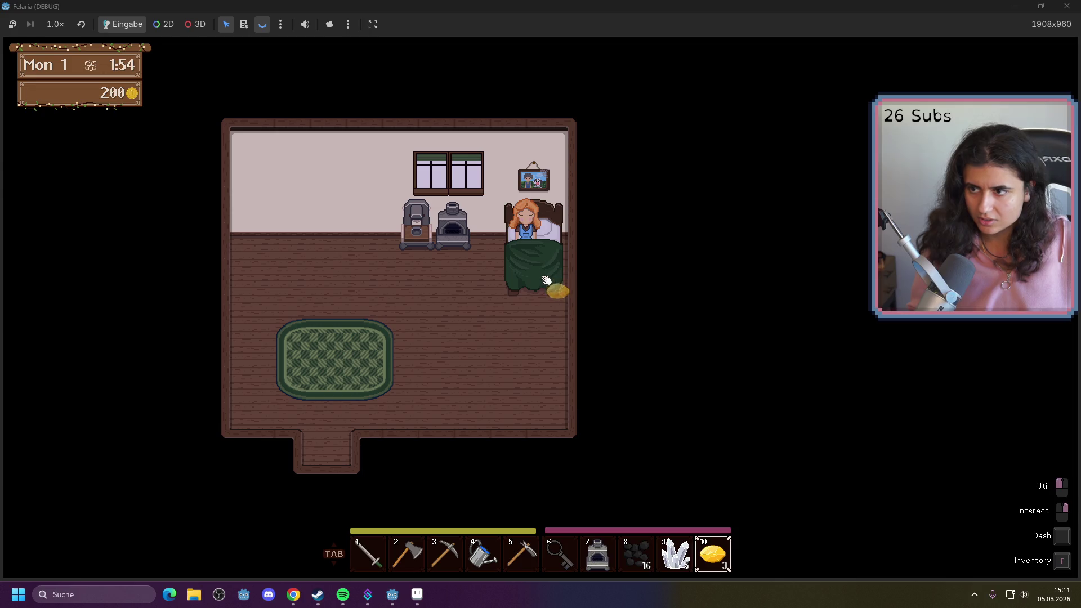
pyautogui.rightClick(551, 281)
pyautogui.click(501, 322)
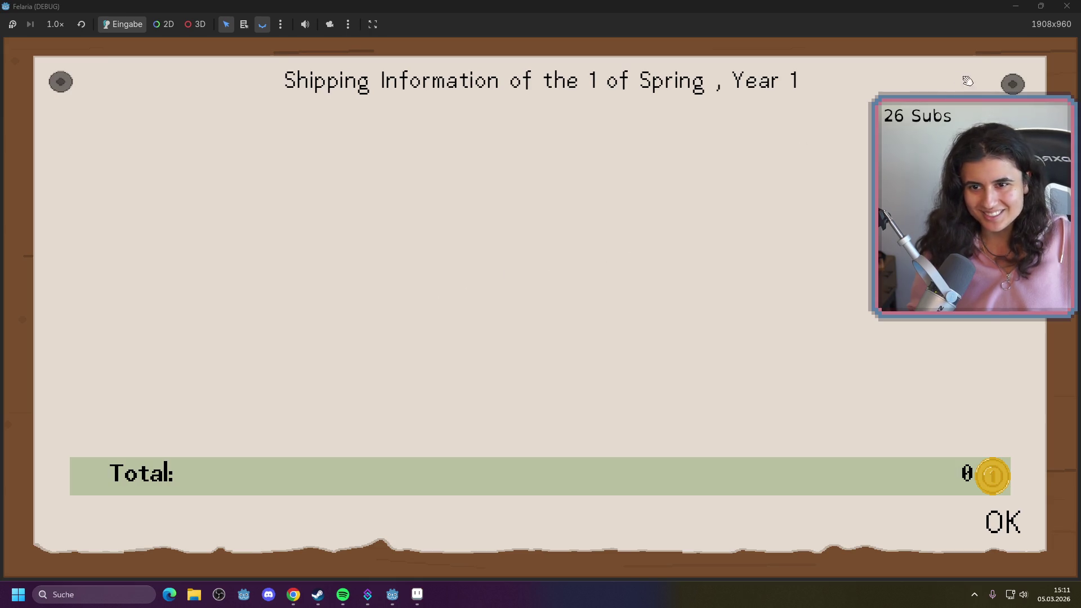
pyautogui.click(1007, 520)
# Take the 2 coal out of the furnace and minimize the game to the desktop
pyautogui.press('f')
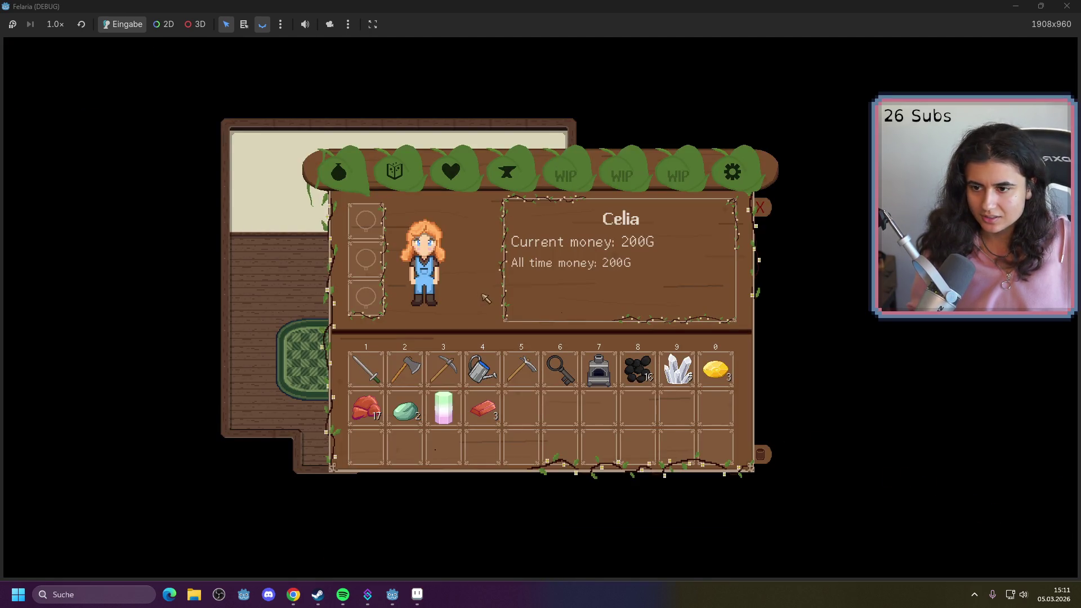
pyautogui.press('Escape')
pyautogui.press('2')
pyautogui.press('w')
pyautogui.rightClick(476, 243)
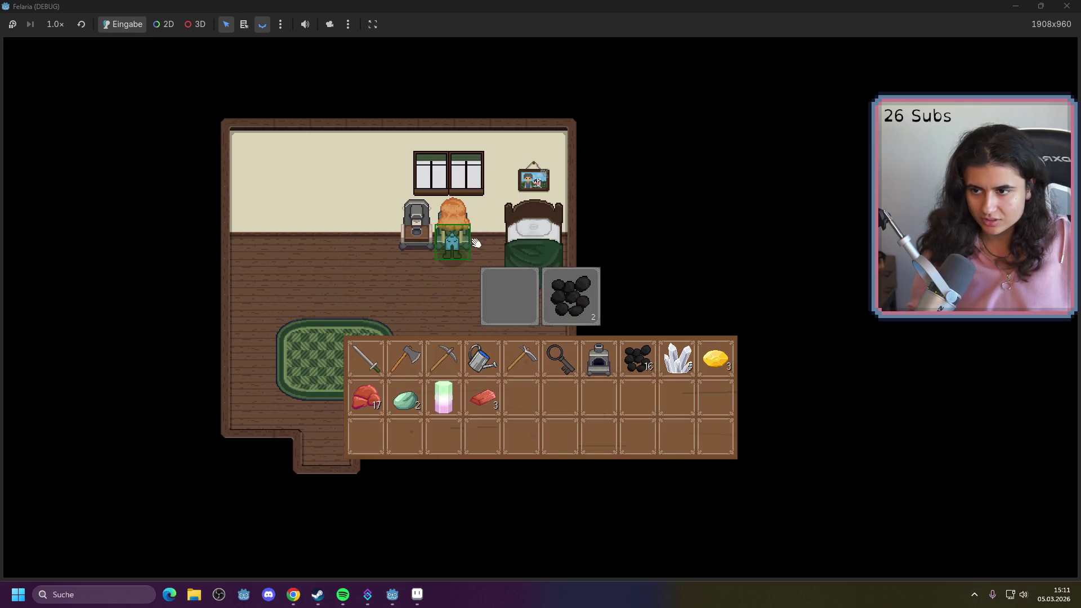
pyautogui.click(588, 311)
pyautogui.press('Escape')
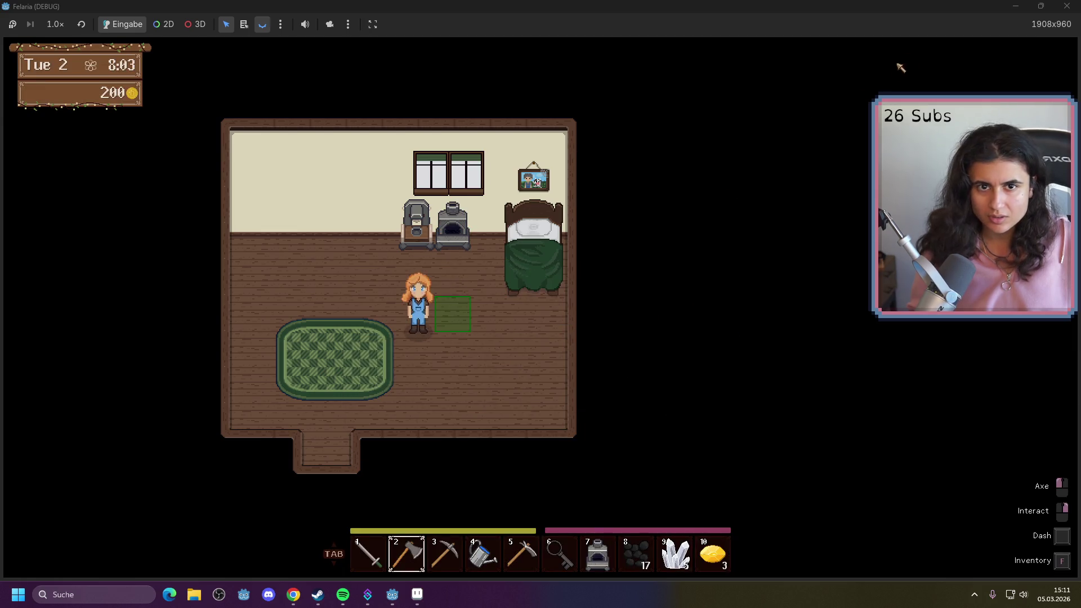
pyautogui.press('f')
pyautogui.click(1015, 6)
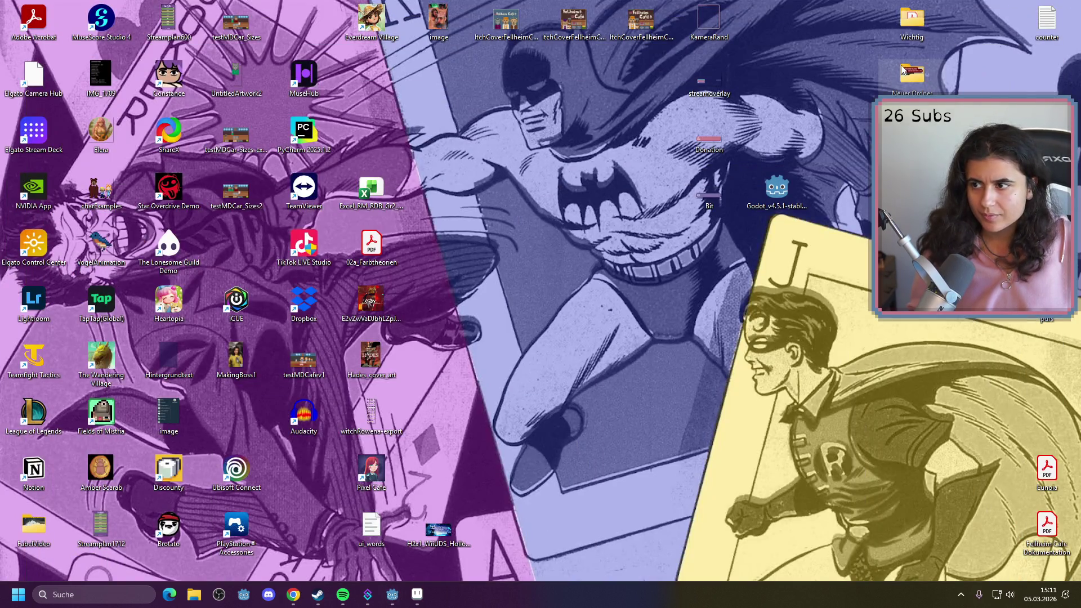
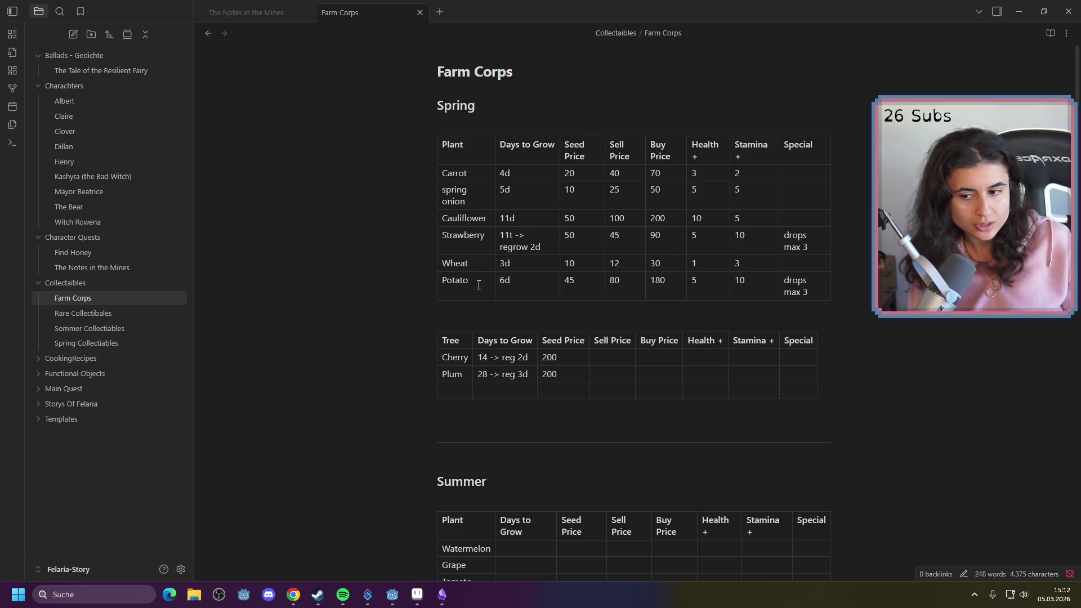
# Scroll through the Farm Corps crop tables in Obsidian
pyautogui.scroll(-4, 458, 273)
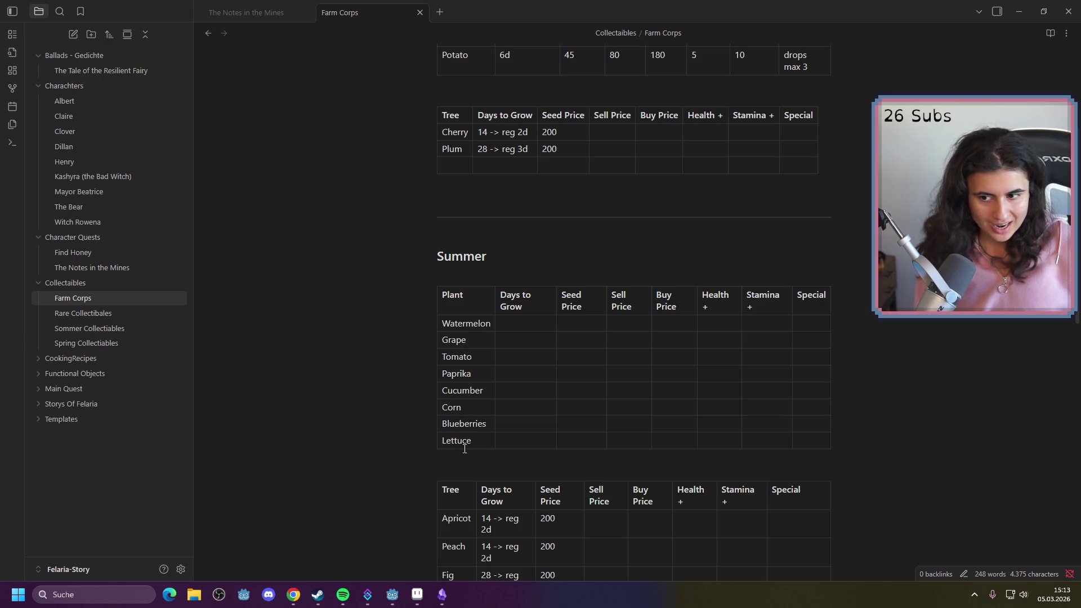
pyautogui.scroll(-5, 479, 441)
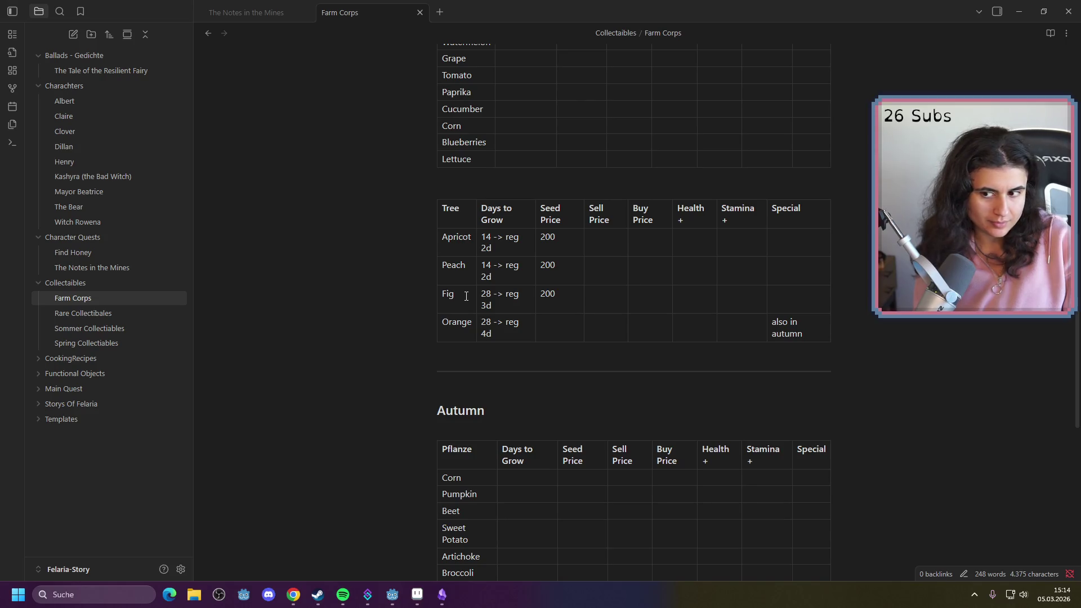
pyautogui.scroll(-5, 458, 282)
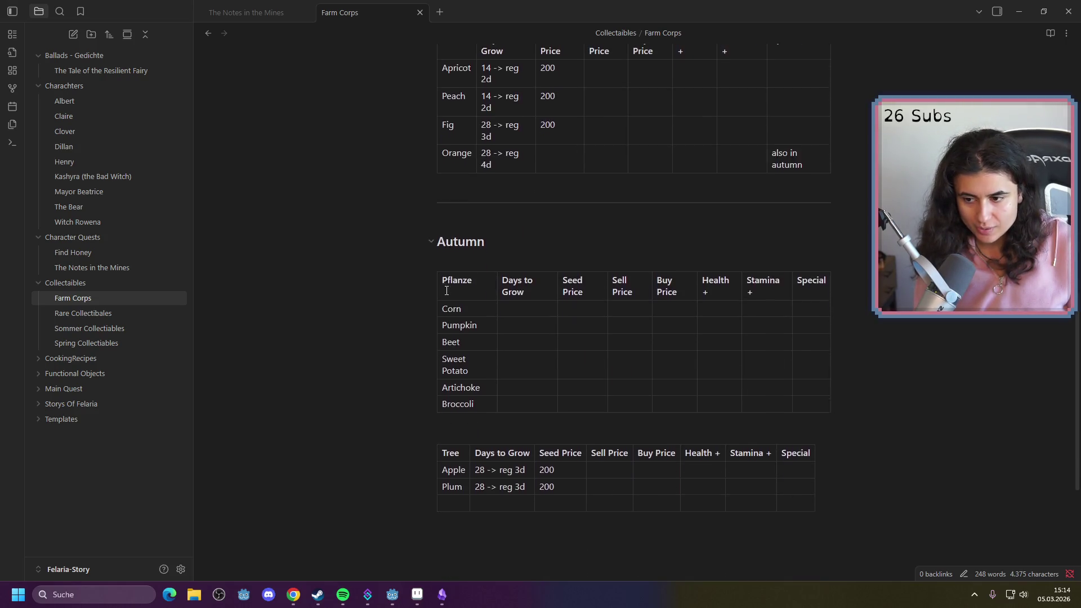
pyautogui.scroll(2, 438, 287)
pyautogui.scroll(2, 437, 286)
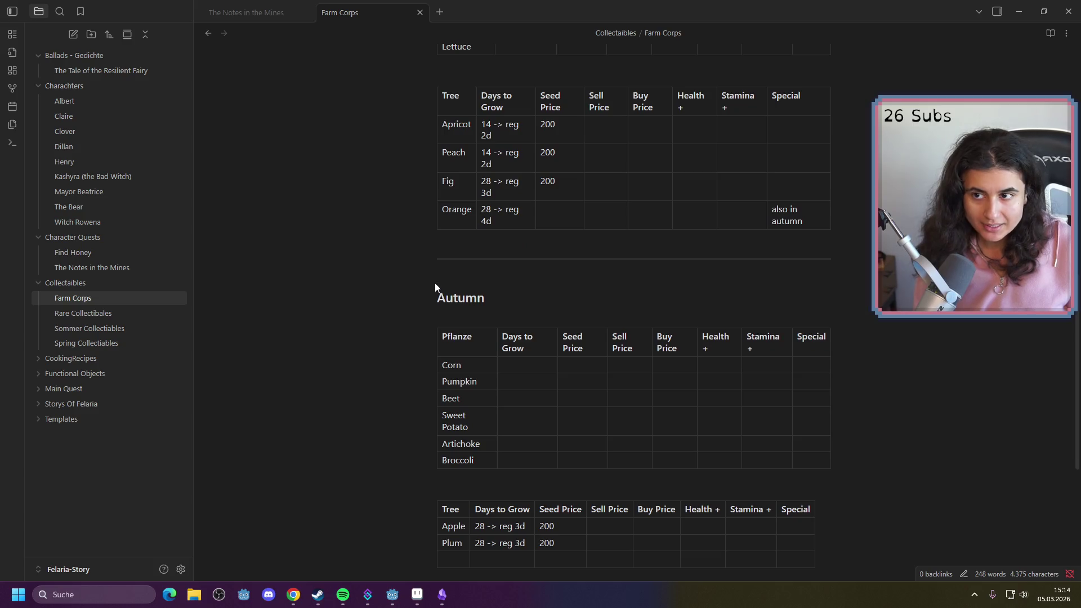
pyautogui.scroll(6, 438, 286)
pyautogui.scroll(-5, 430, 281)
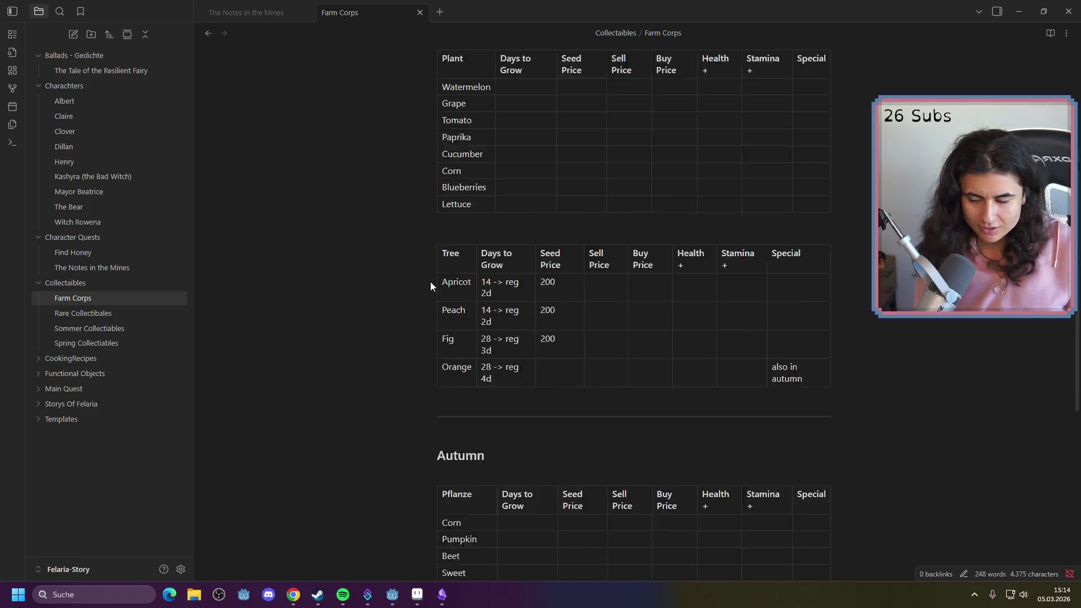
pyautogui.scroll(-1, 494, 356)
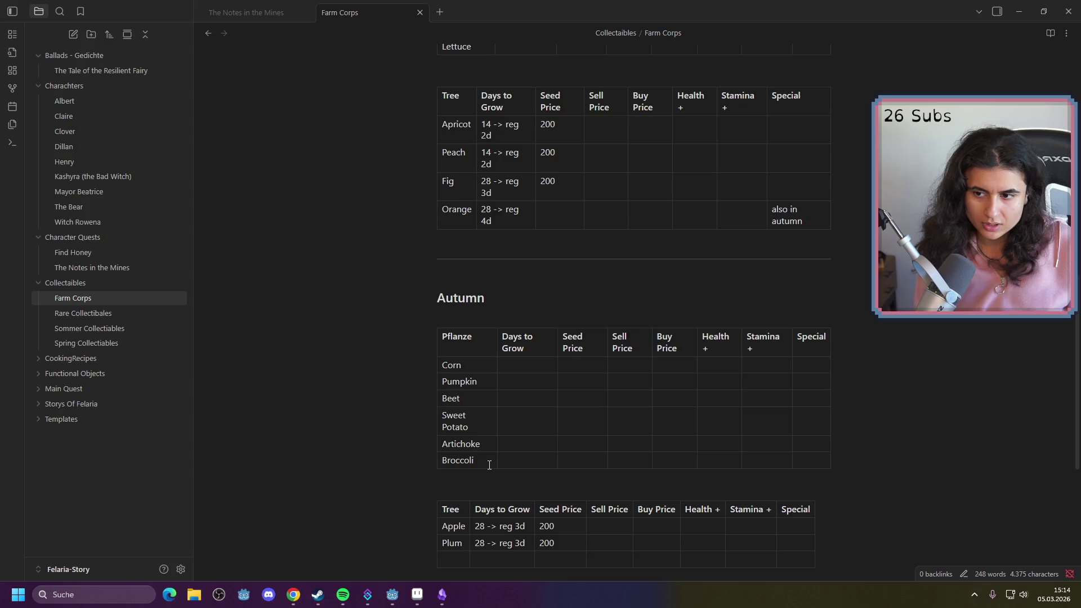
pyautogui.scroll(10, 490, 465)
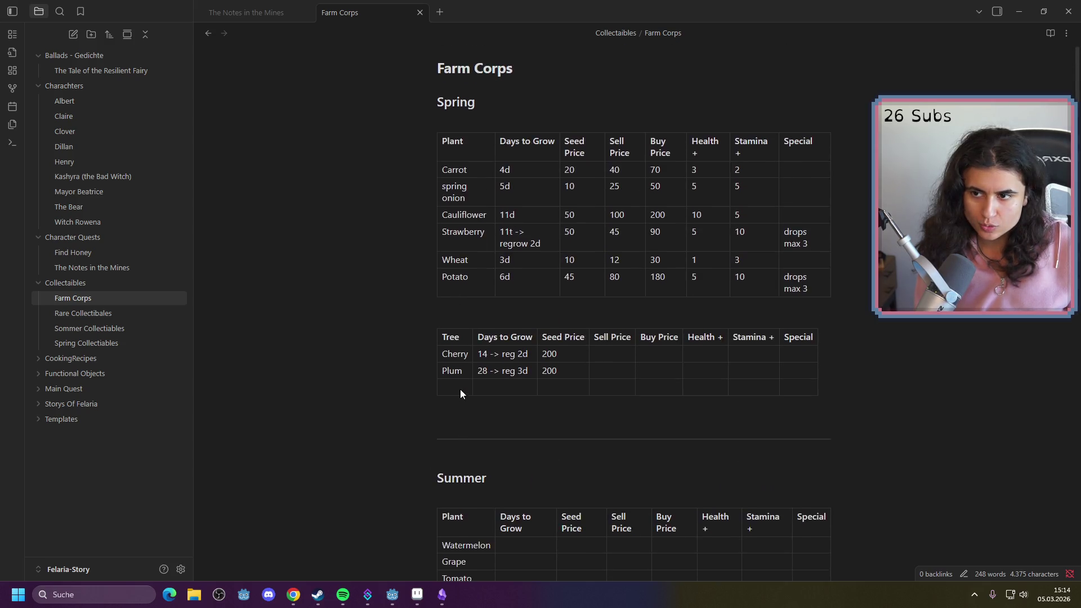
pyautogui.scroll(-10, 454, 377)
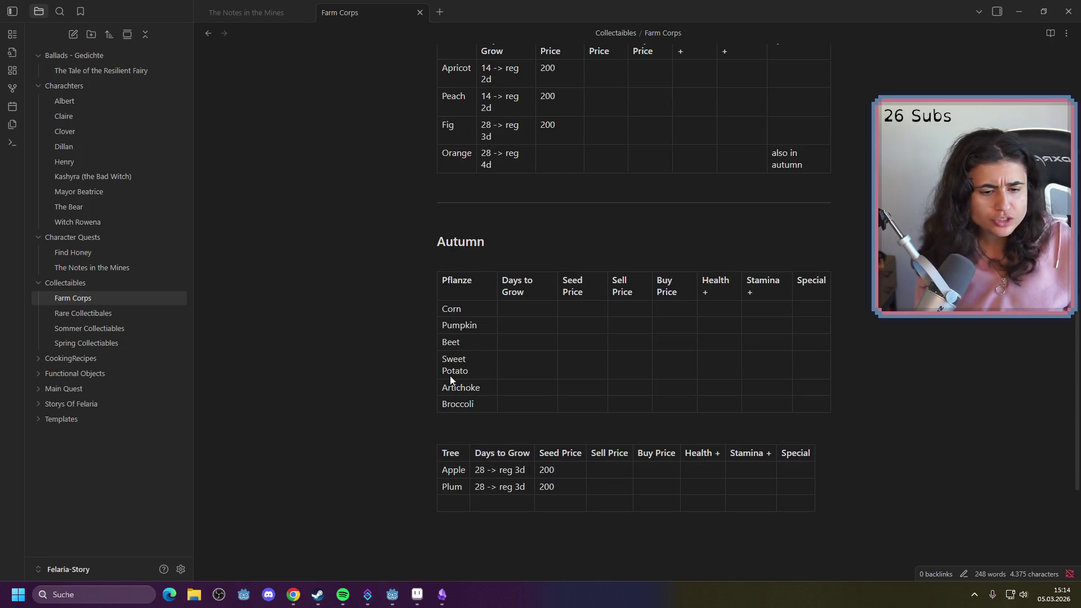
pyautogui.scroll(4, 450, 376)
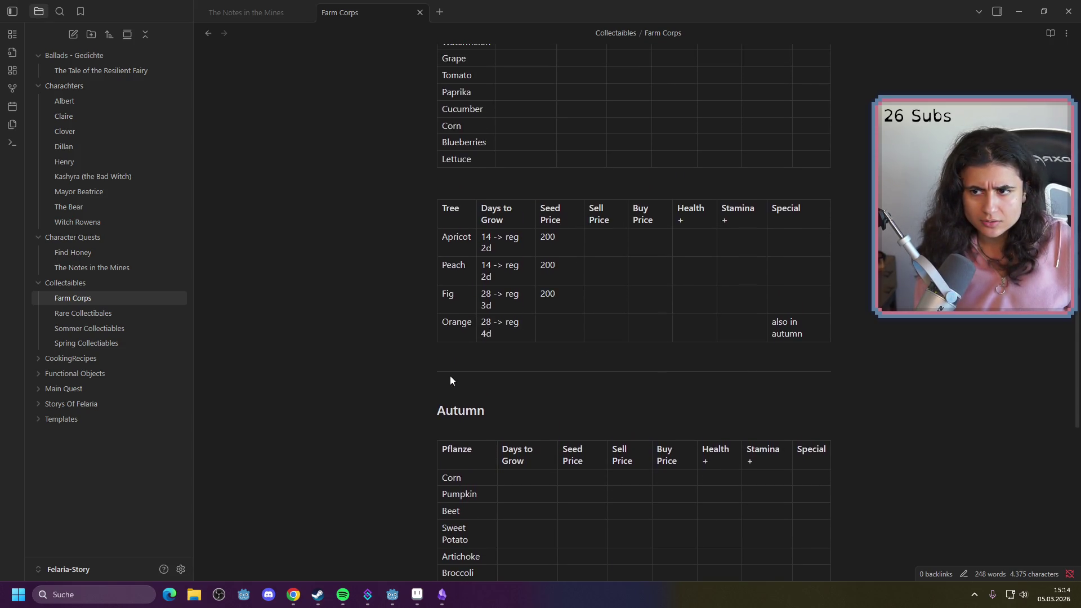
pyautogui.scroll(3, 450, 380)
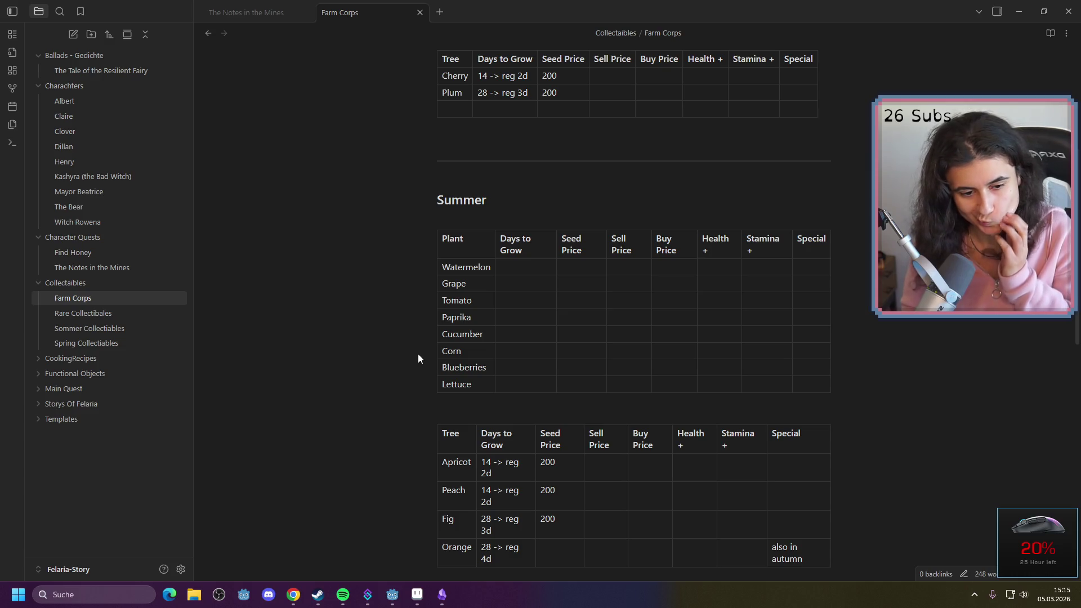
pyautogui.scroll(5, 400, 371)
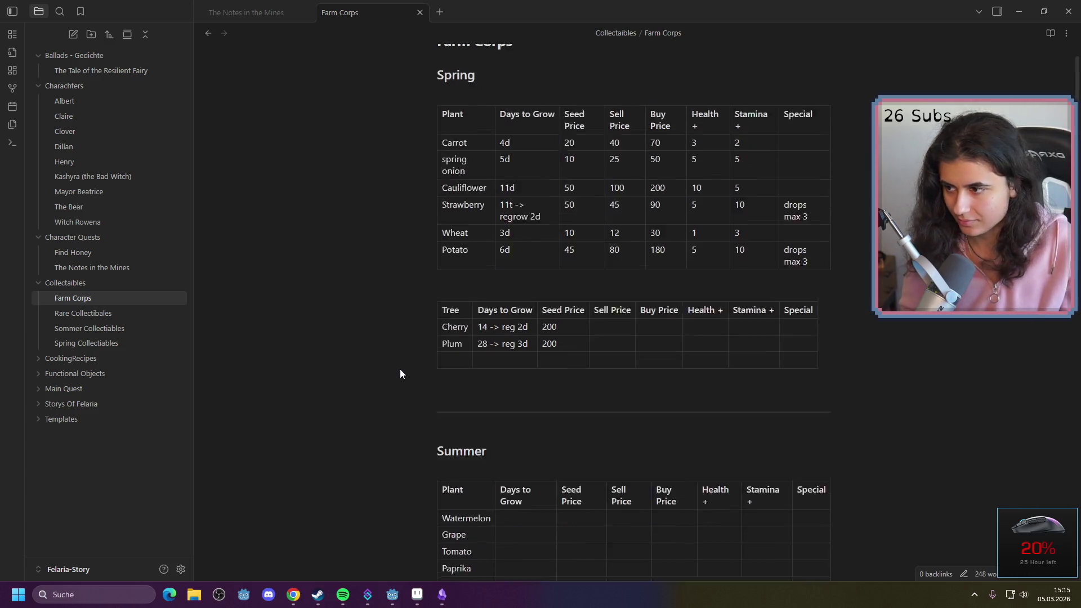
# Browse the Rare, Sommer and Spring Collectibles notes, then return to Farm Corps
pyautogui.click(103, 313)
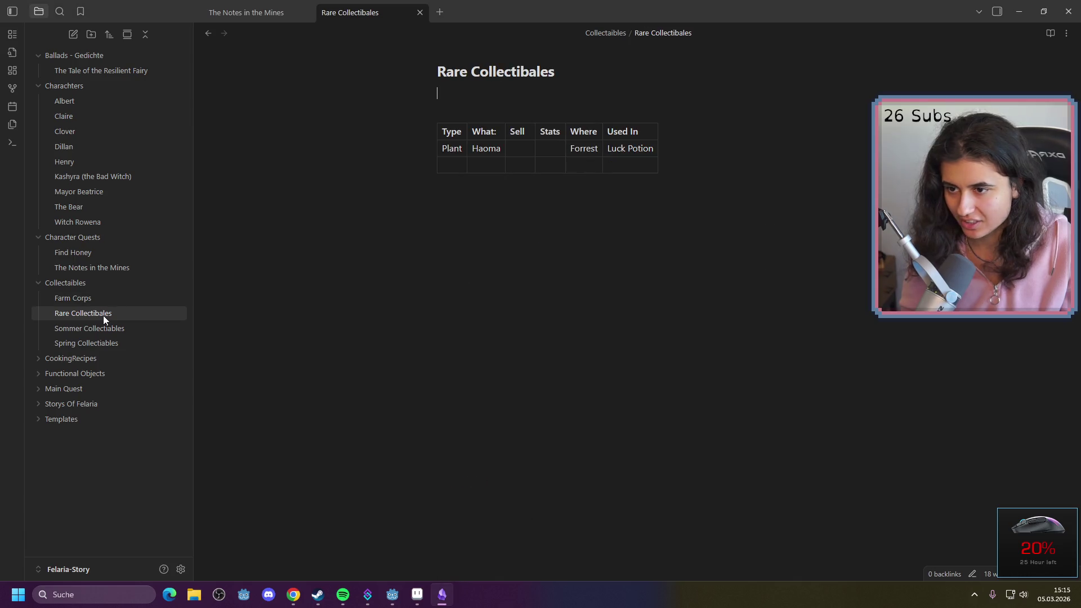
pyautogui.click(99, 329)
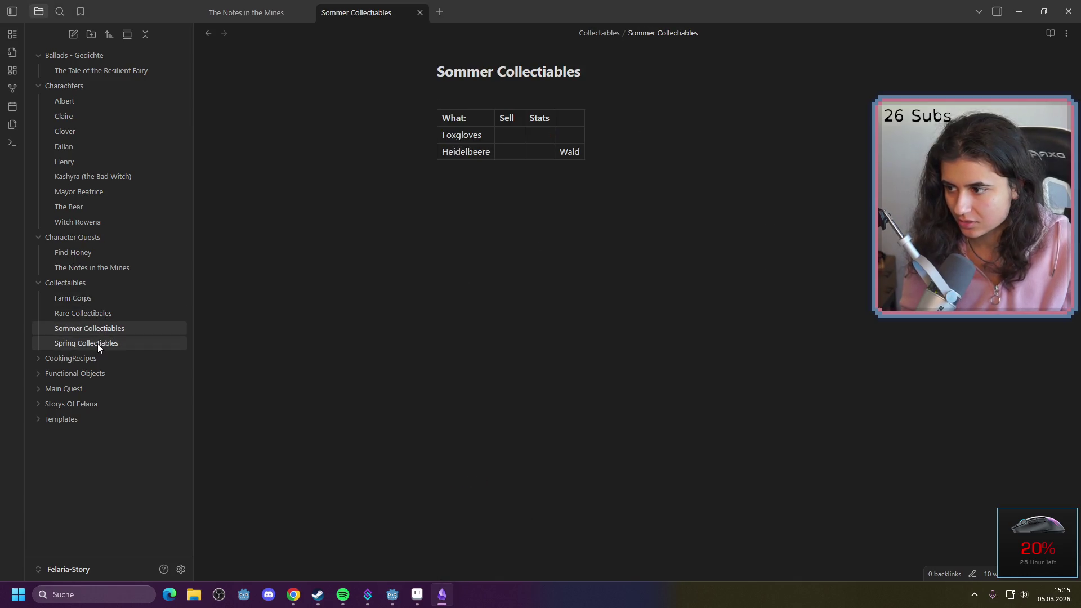
pyautogui.click(97, 343)
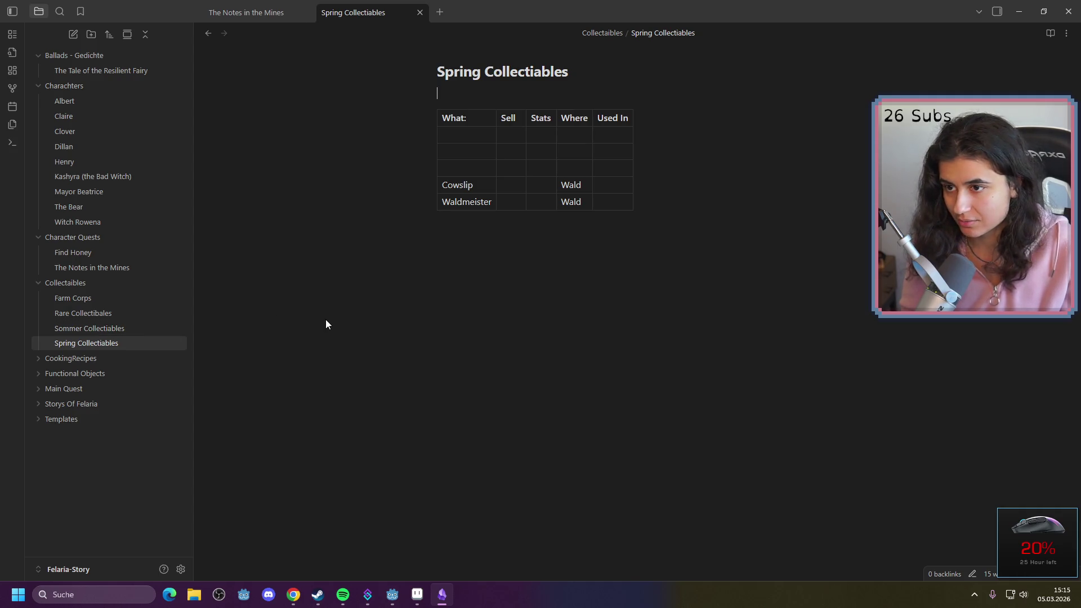
pyautogui.click(101, 328)
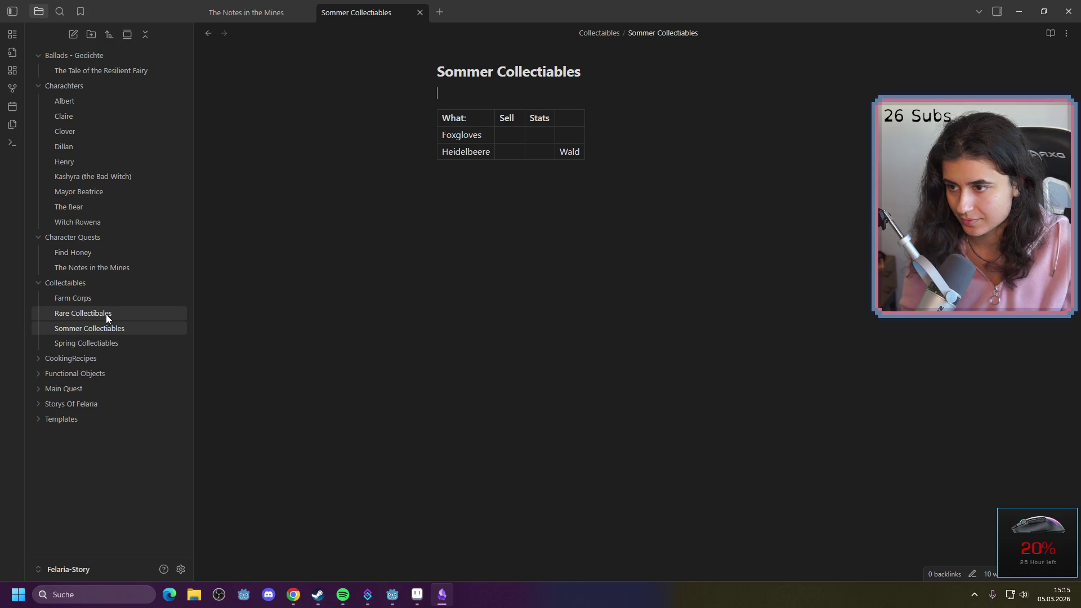
pyautogui.click(107, 313)
pyautogui.click(110, 299)
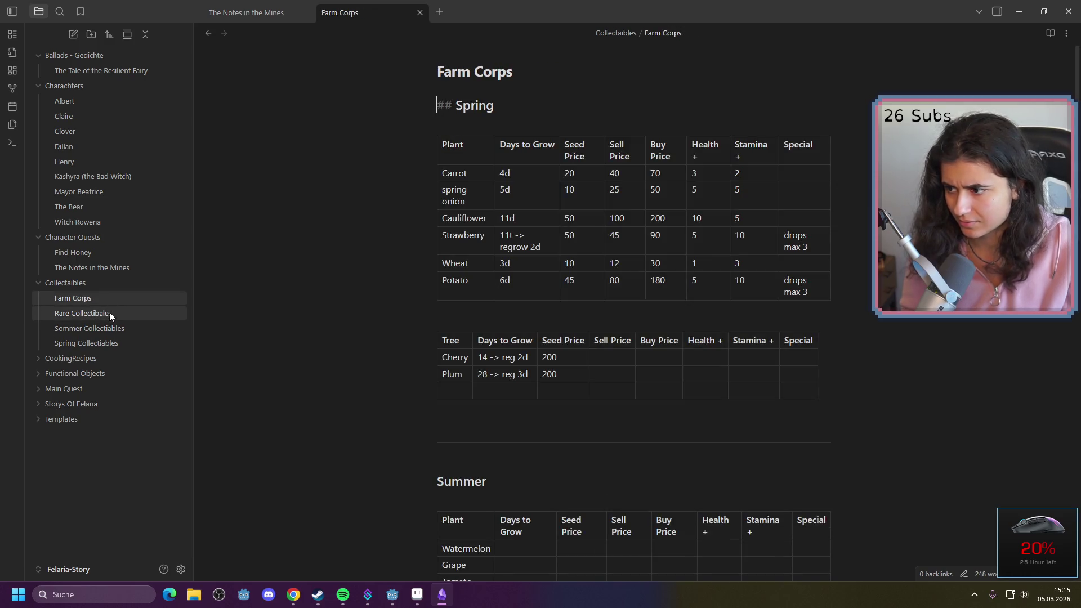
pyautogui.click(110, 315)
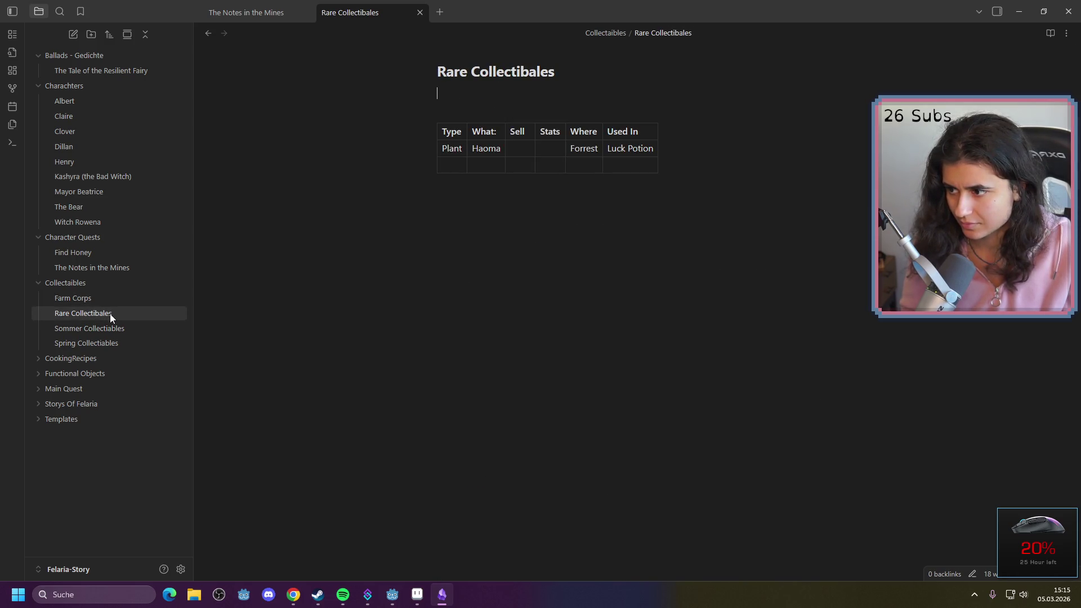
pyautogui.click(114, 302)
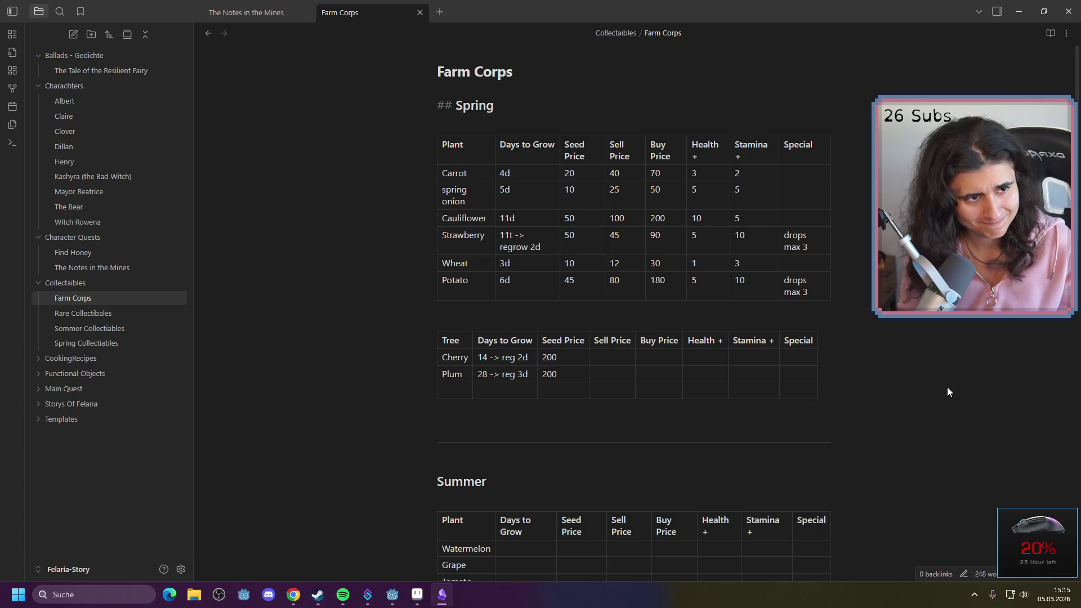
# Scroll the Farm Corps note down to the Summer tables and minimize Obsidian
pyautogui.scroll(-8, 931, 394)
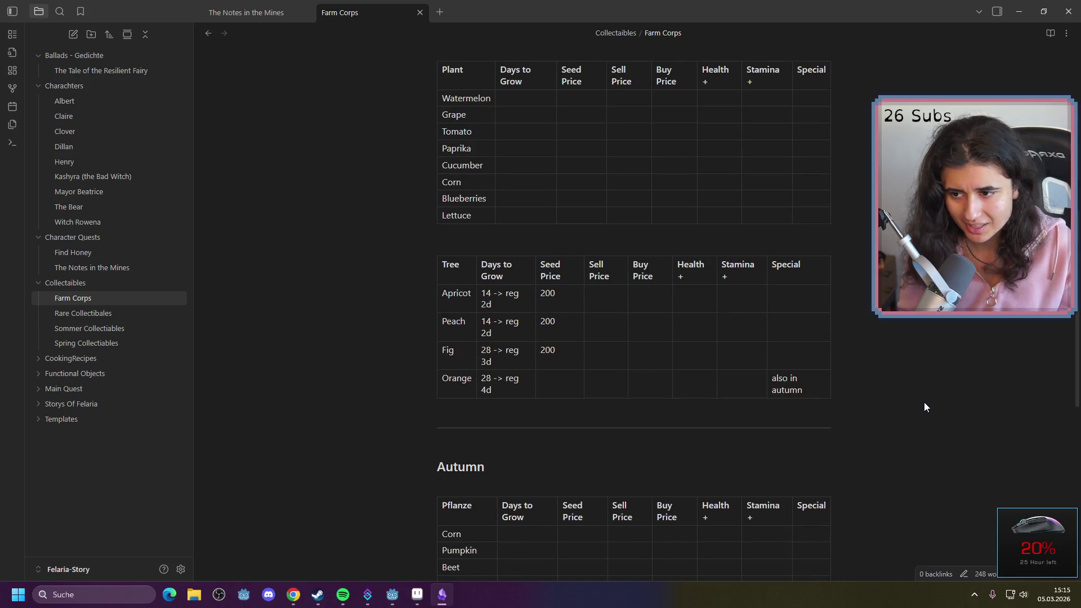
pyautogui.scroll(-3, 914, 397)
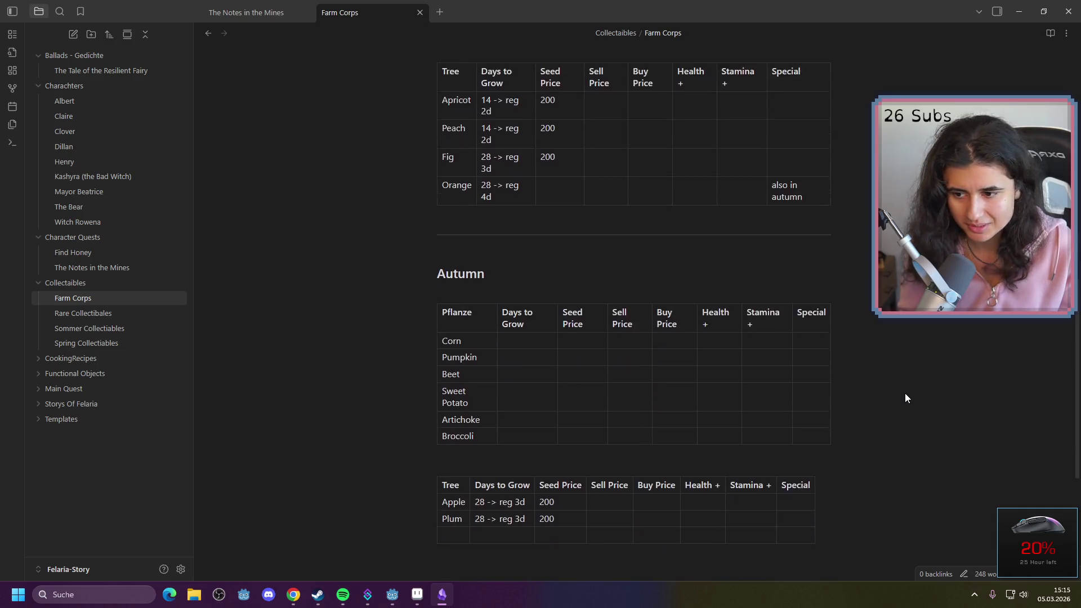
pyautogui.scroll(-1, 905, 397)
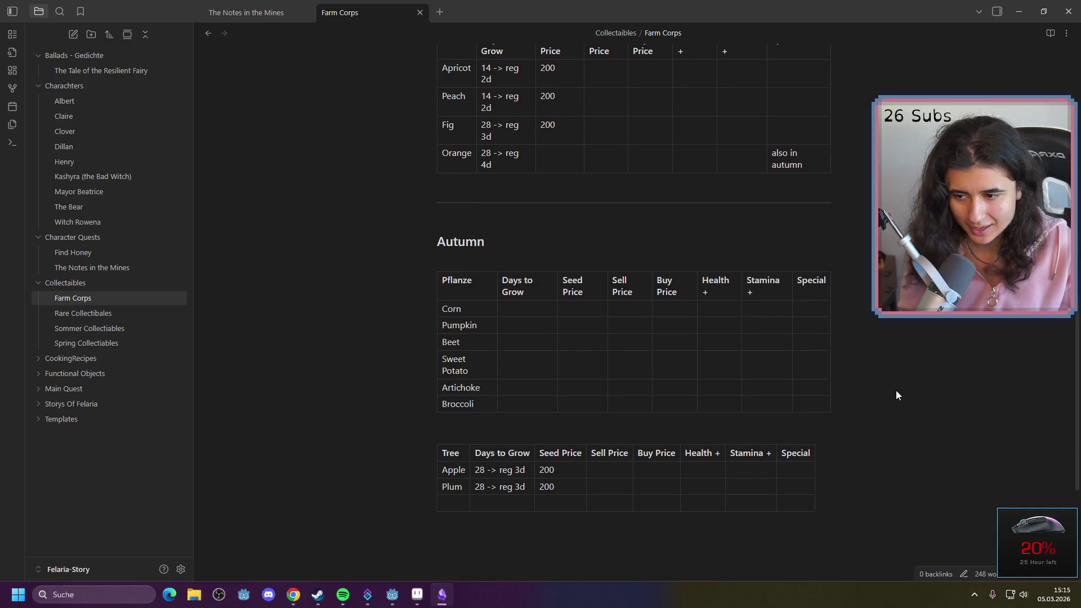
pyautogui.scroll(2, 896, 391)
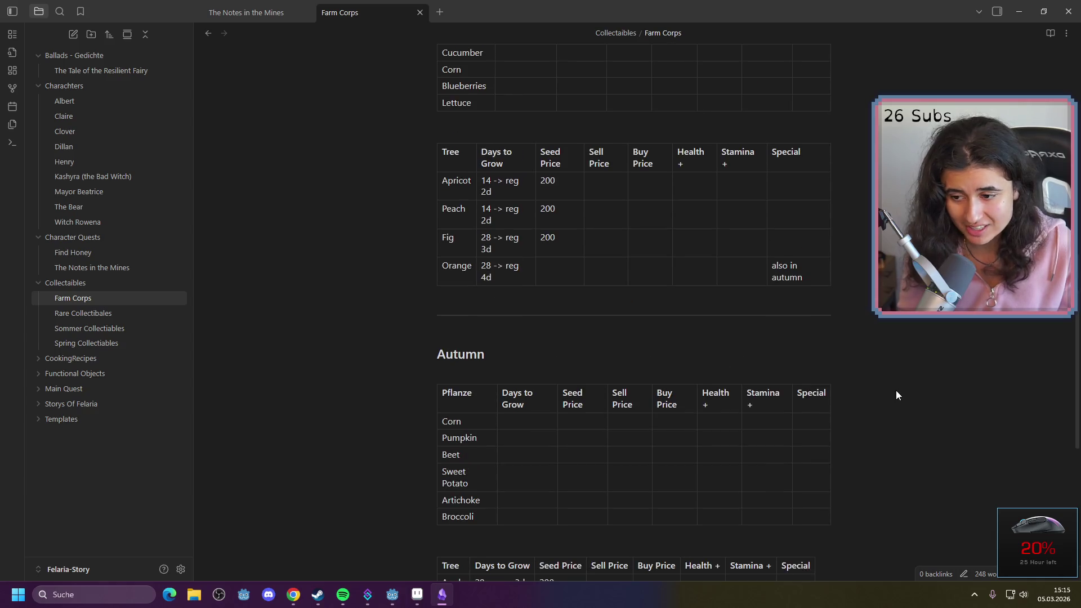
pyautogui.scroll(7, 896, 394)
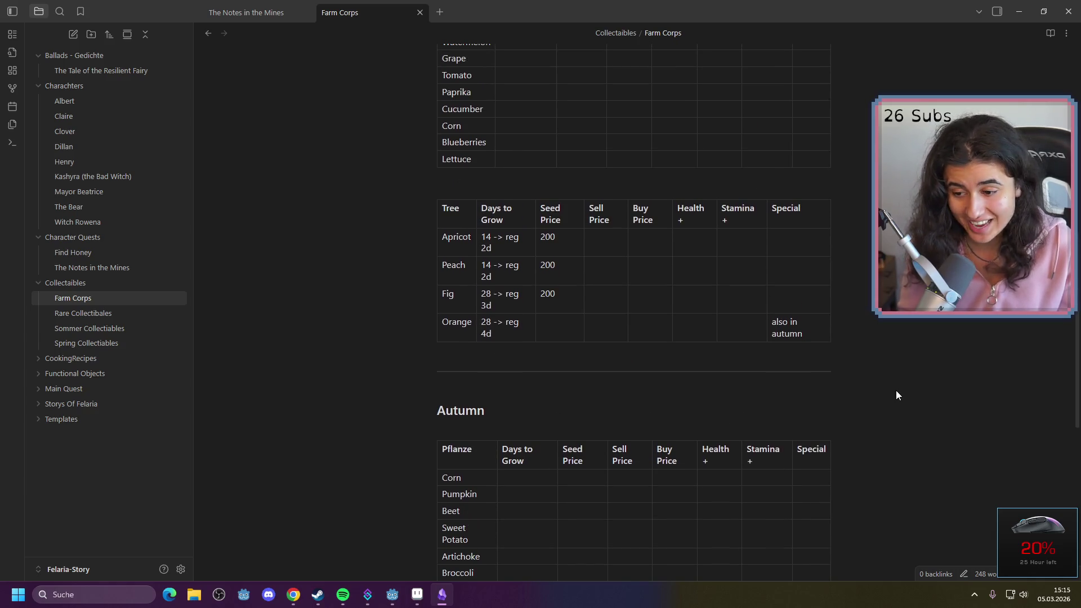
pyautogui.scroll(3, 896, 397)
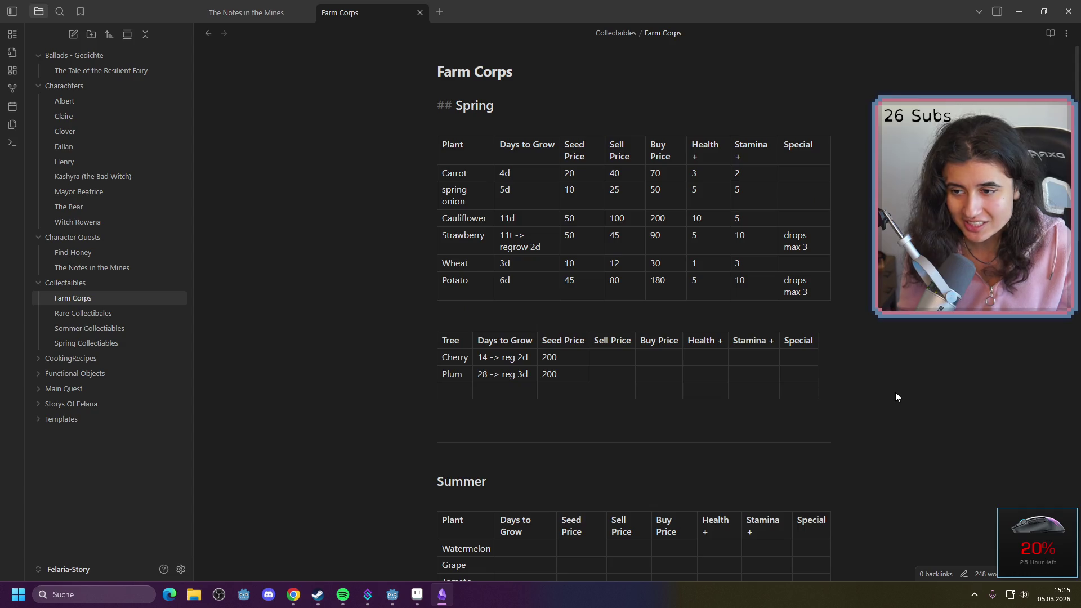
pyautogui.scroll(-1, 896, 397)
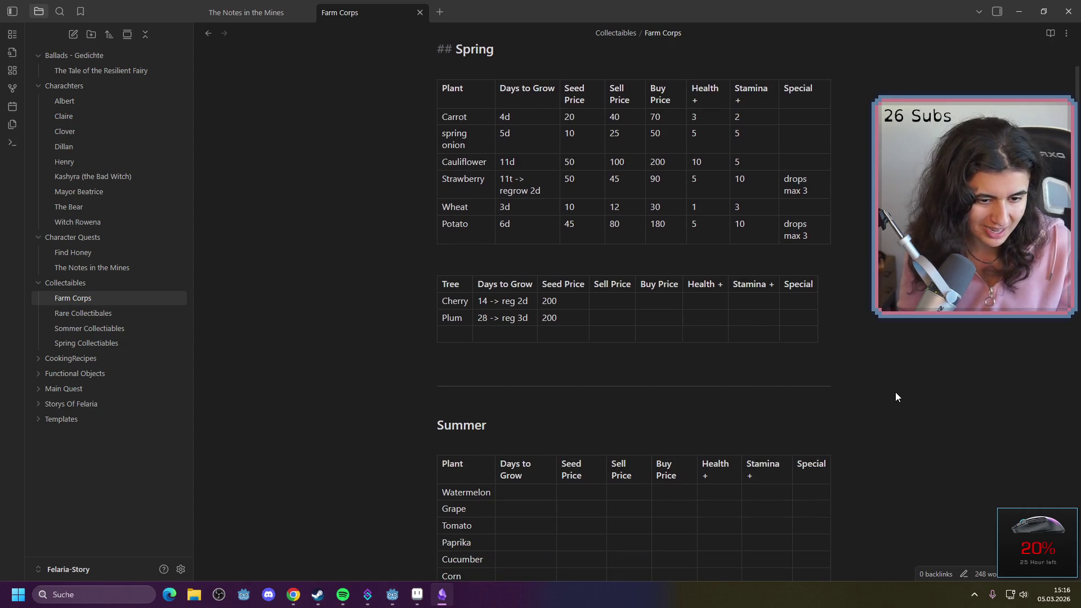
pyautogui.scroll(-6, 896, 397)
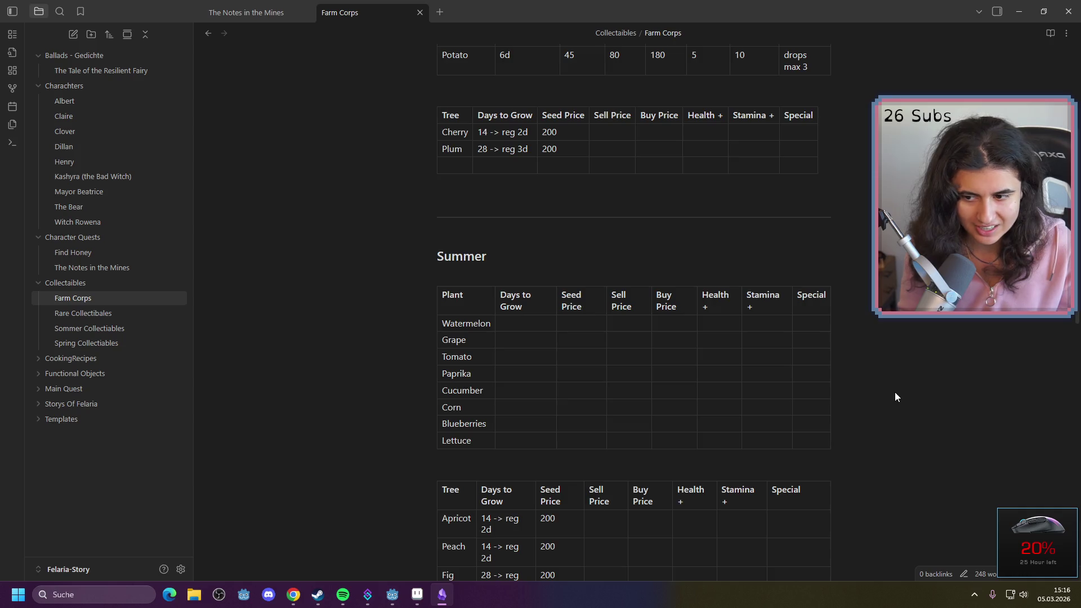
pyautogui.scroll(-6, 891, 398)
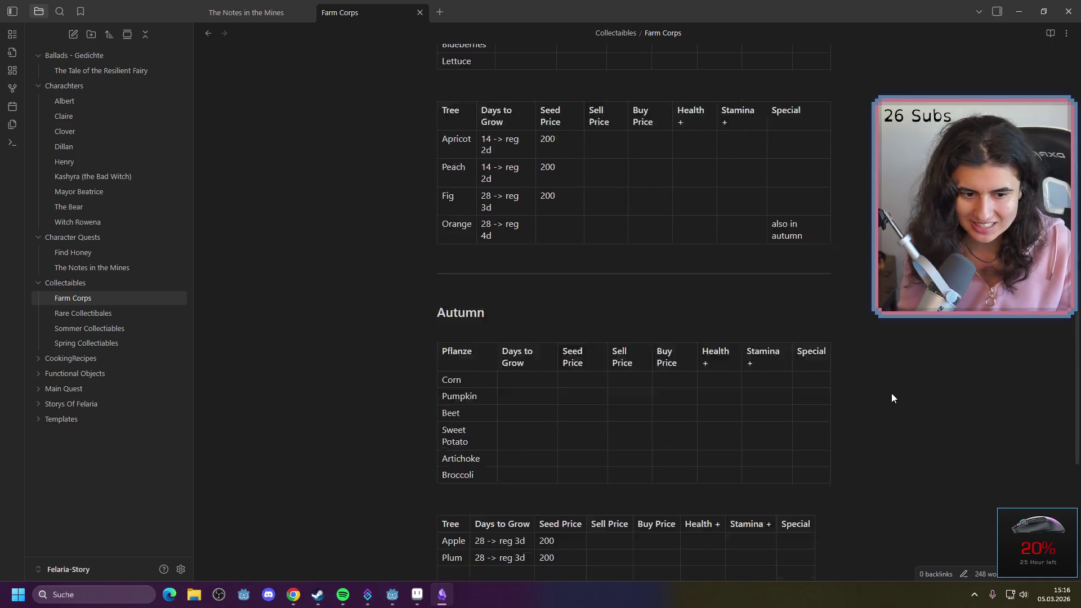
pyautogui.scroll(-3, 888, 398)
pyautogui.scroll(4, 888, 398)
pyautogui.scroll(3, 889, 400)
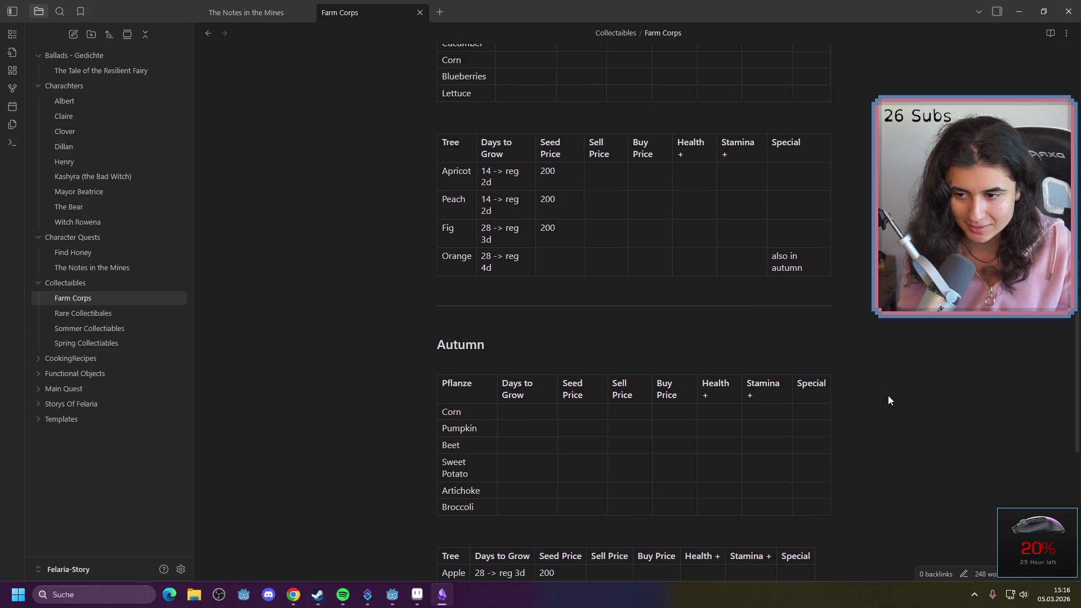
pyautogui.scroll(6, 888, 400)
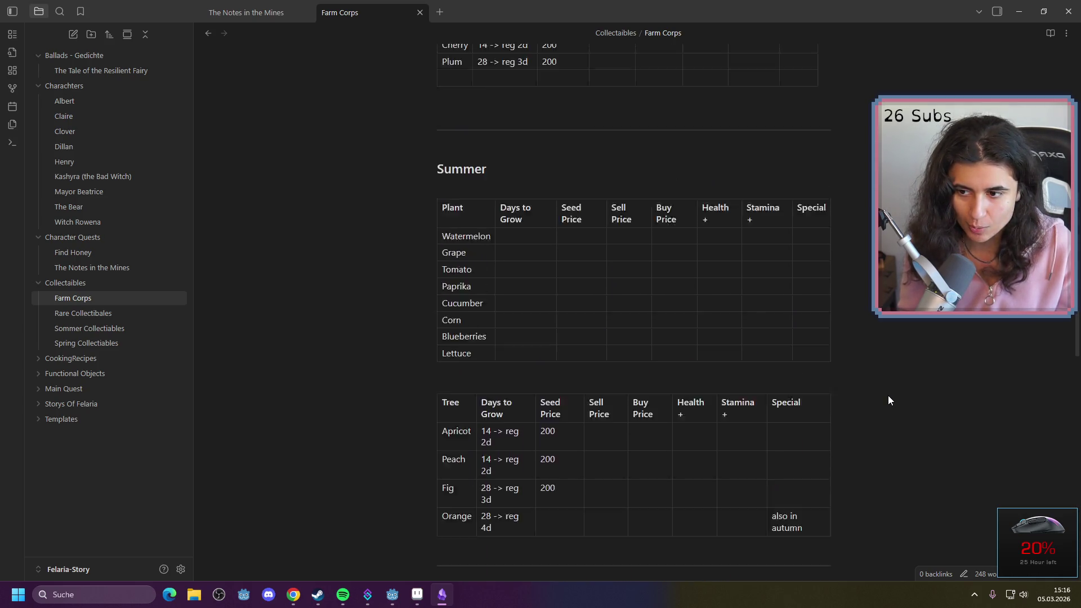
pyautogui.scroll(4, 888, 400)
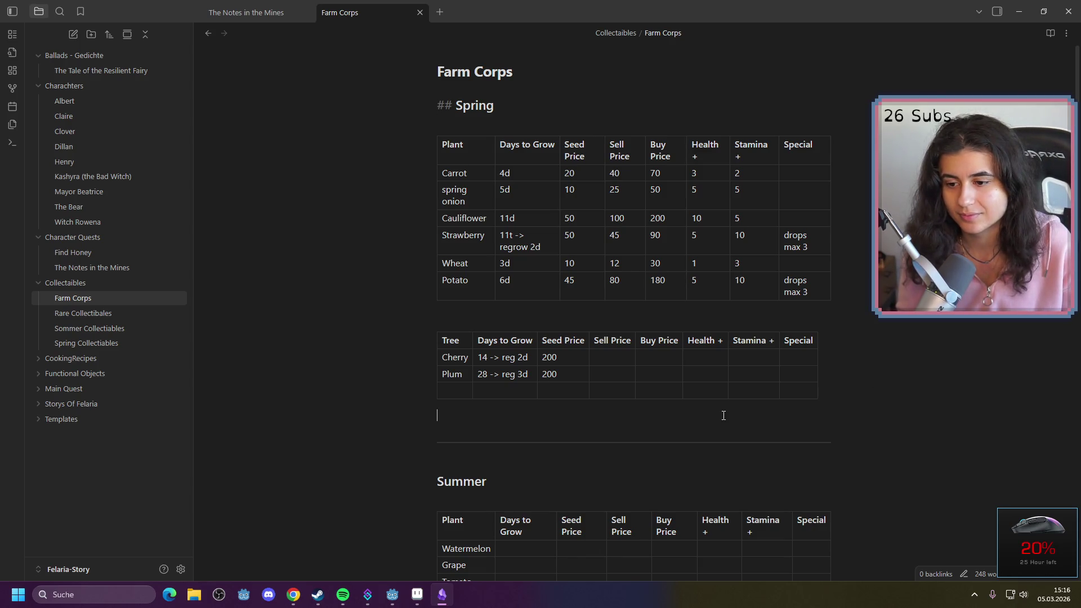
pyautogui.scroll(-7, 723, 416)
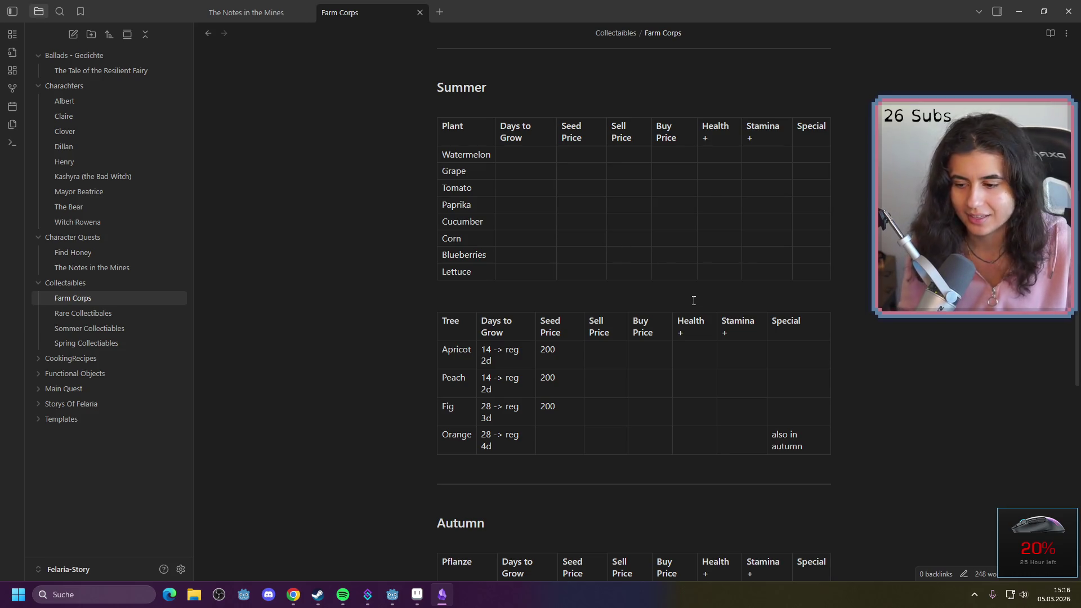
pyautogui.click(1025, 11)
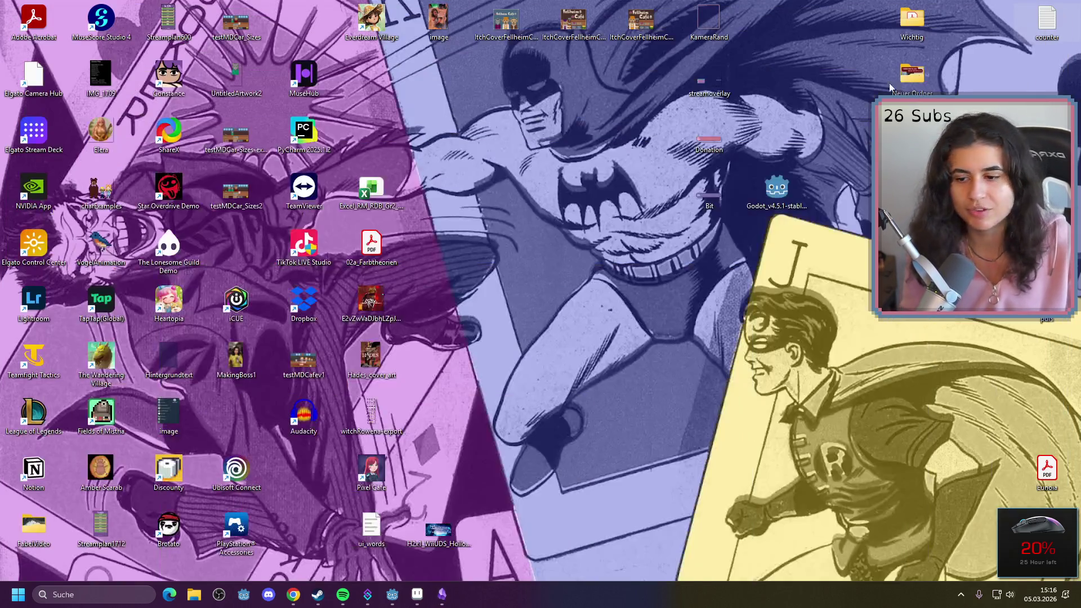
# Glance at Aseprite and the Game Design Miro board, then return to the Godot editor
pyautogui.click(387, 595)
pyautogui.moveTo(389, 595)
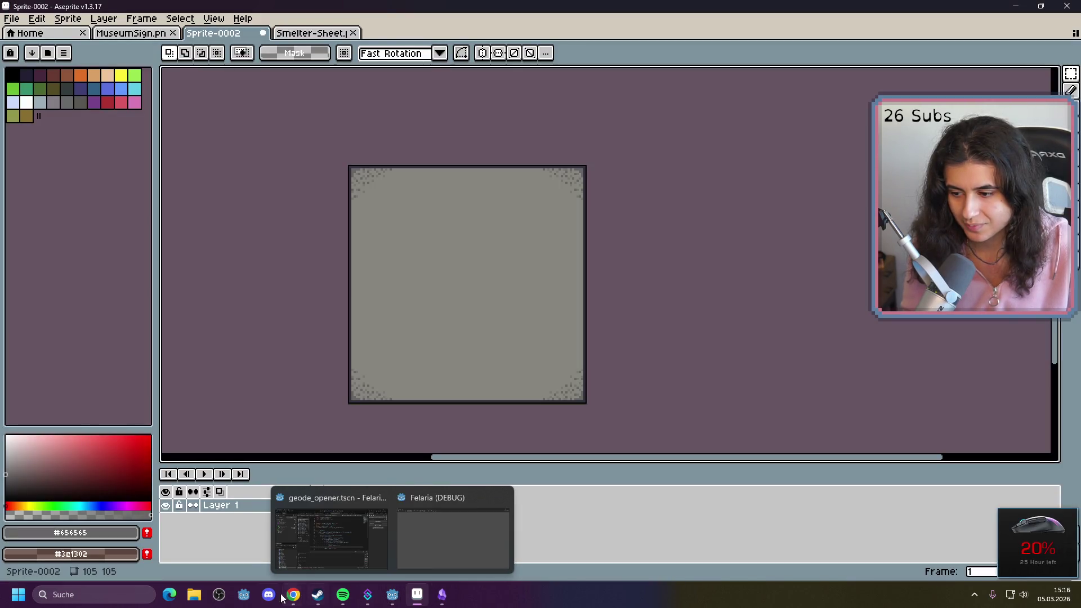
pyautogui.moveTo(292, 594)
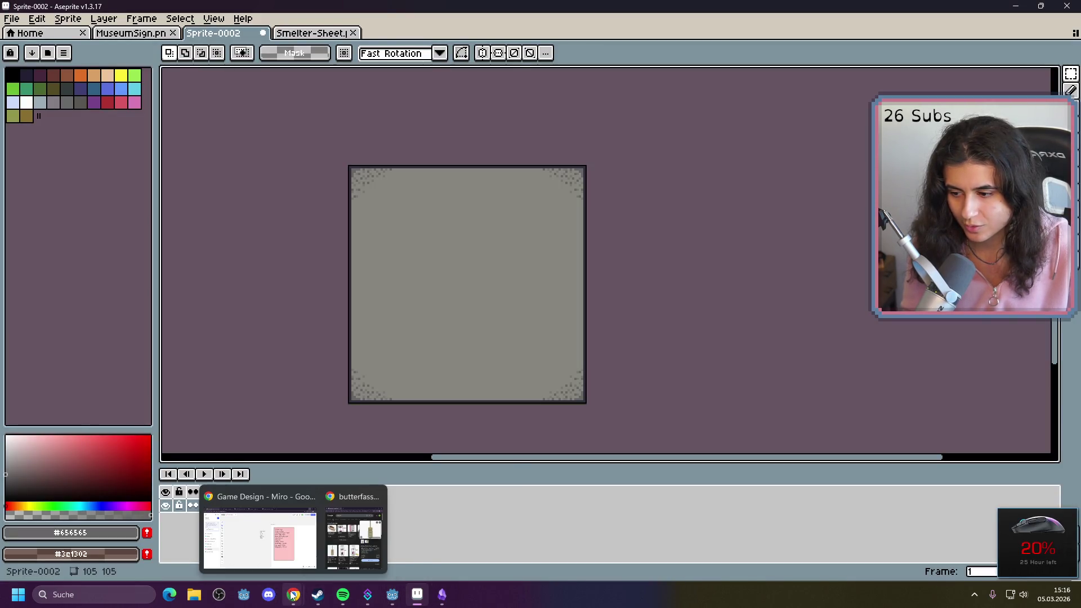
pyautogui.click(288, 567)
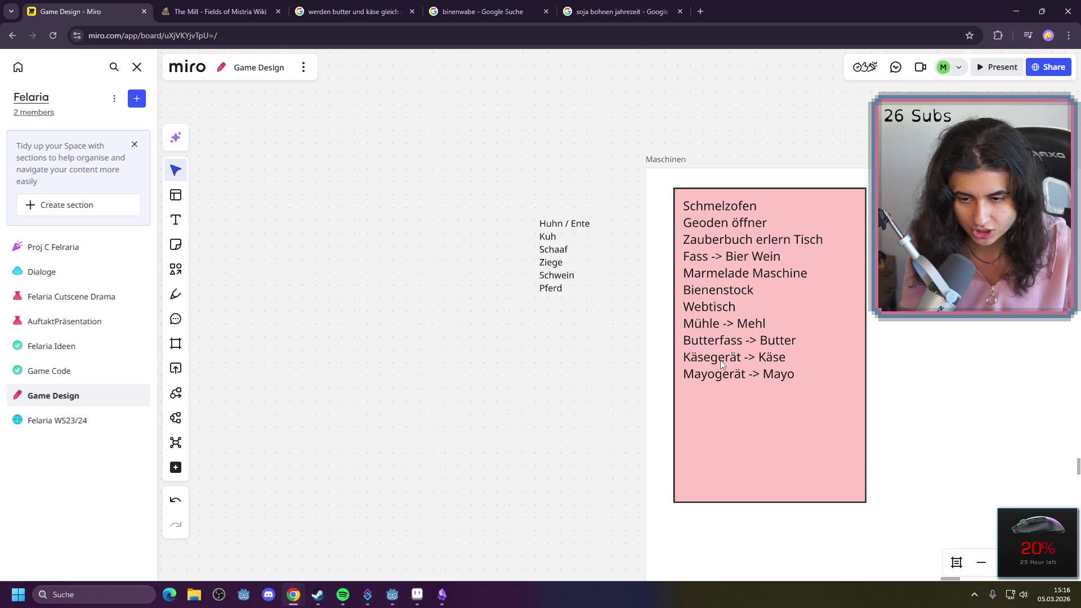
pyautogui.click(1016, 11)
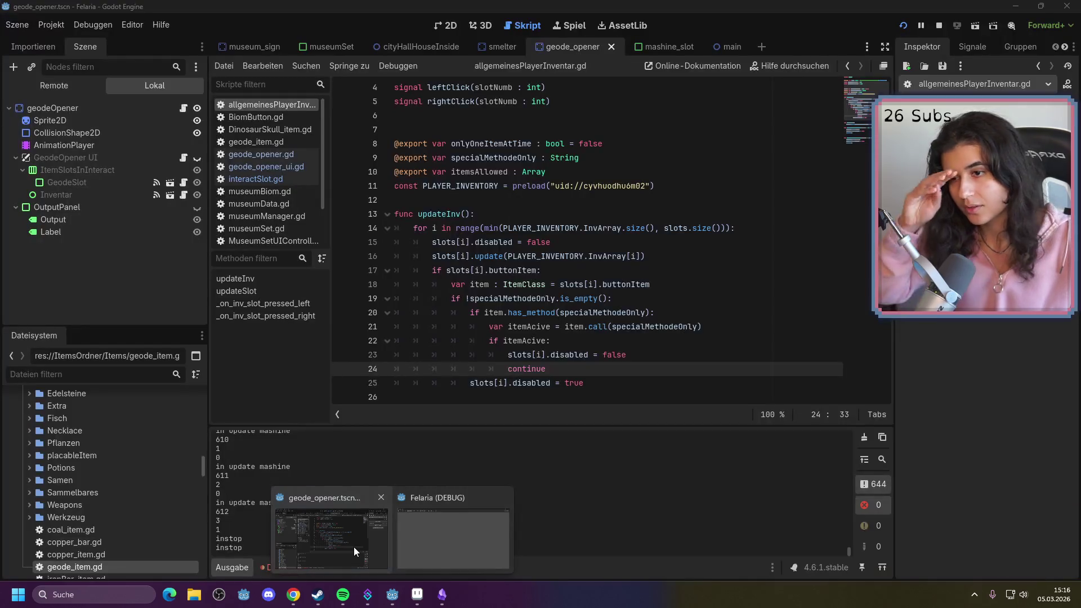
pyautogui.click(353, 546)
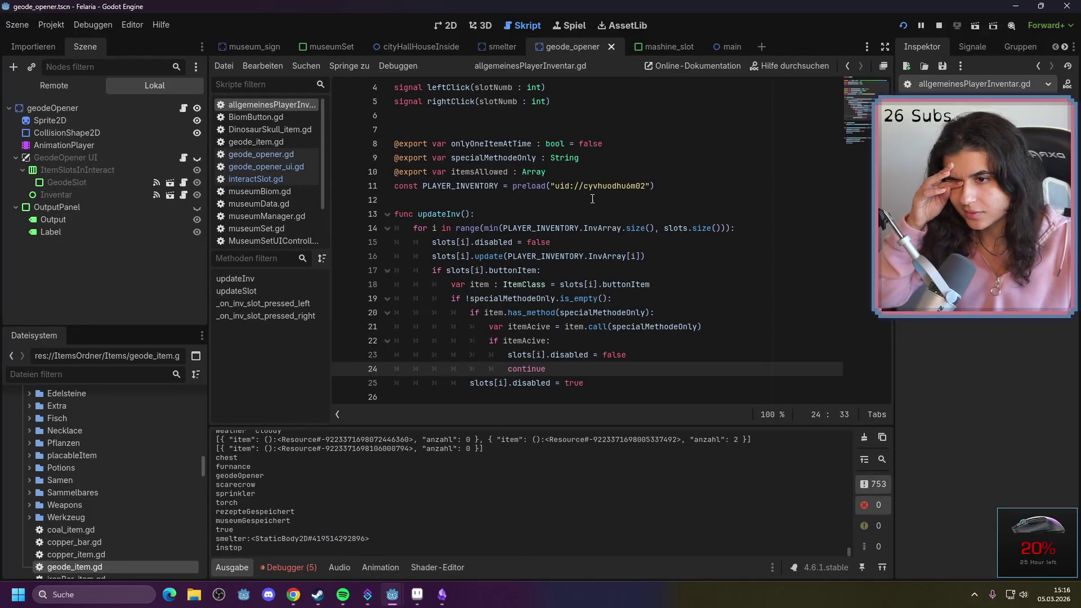
# Filter the FileSystem by 'geode' and open geode_item.gd to check its Geode name
pyautogui.click(477, 172)
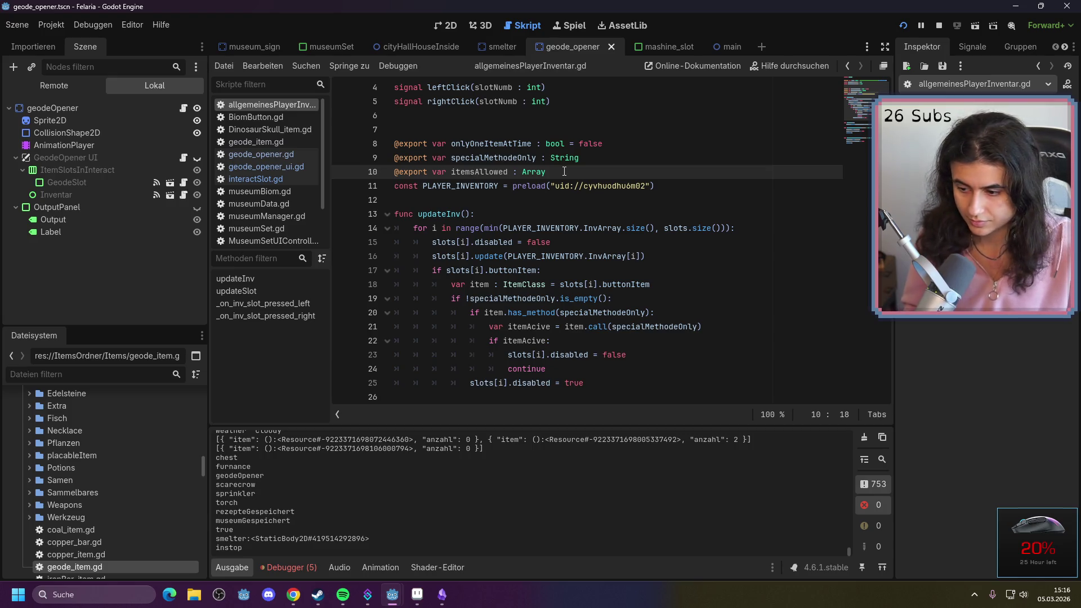
pyautogui.scroll(-1, 109, 457)
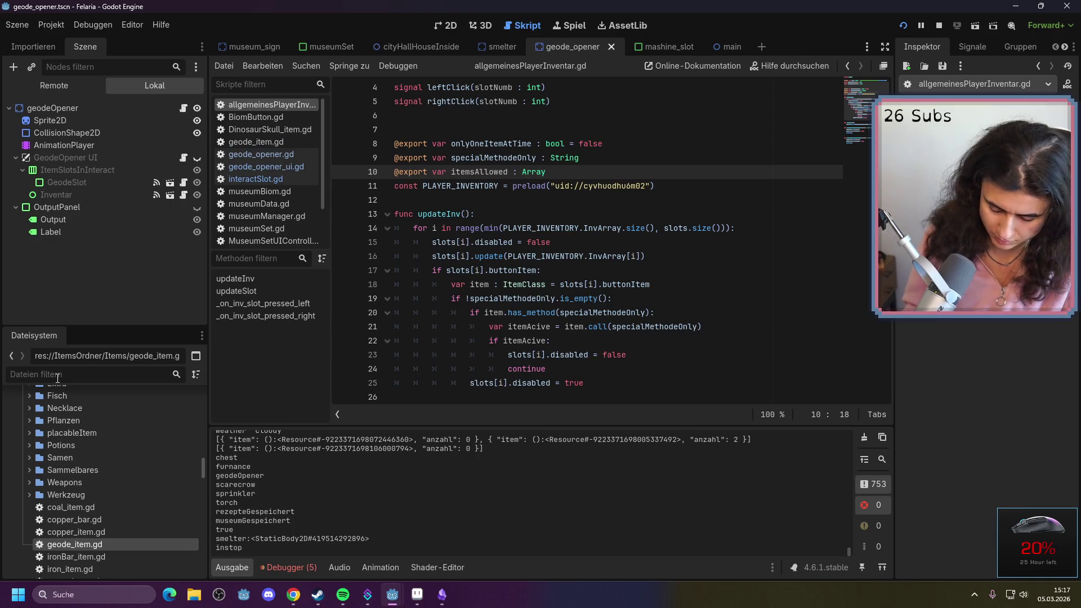
pyautogui.write('geode')
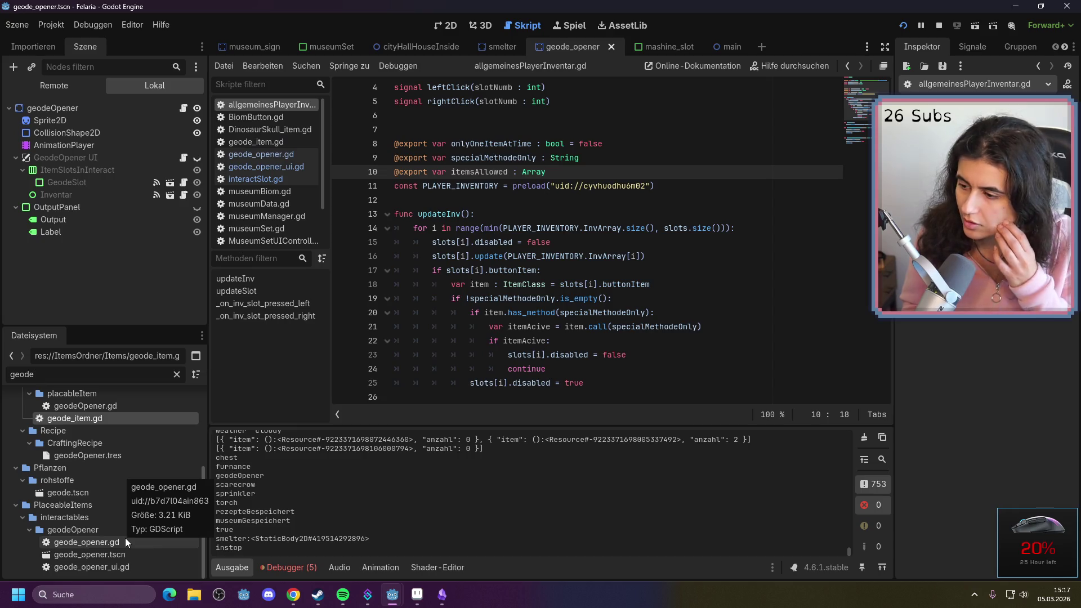
pyautogui.doubleClick(95, 424)
pyautogui.scroll(10, 534, 247)
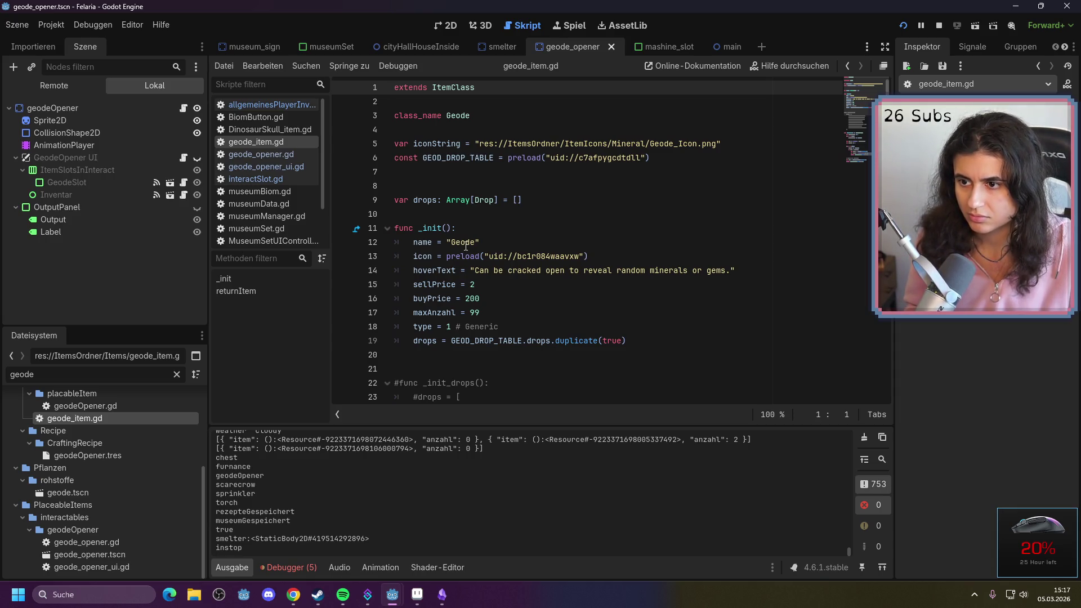
pyautogui.doubleClick(466, 244)
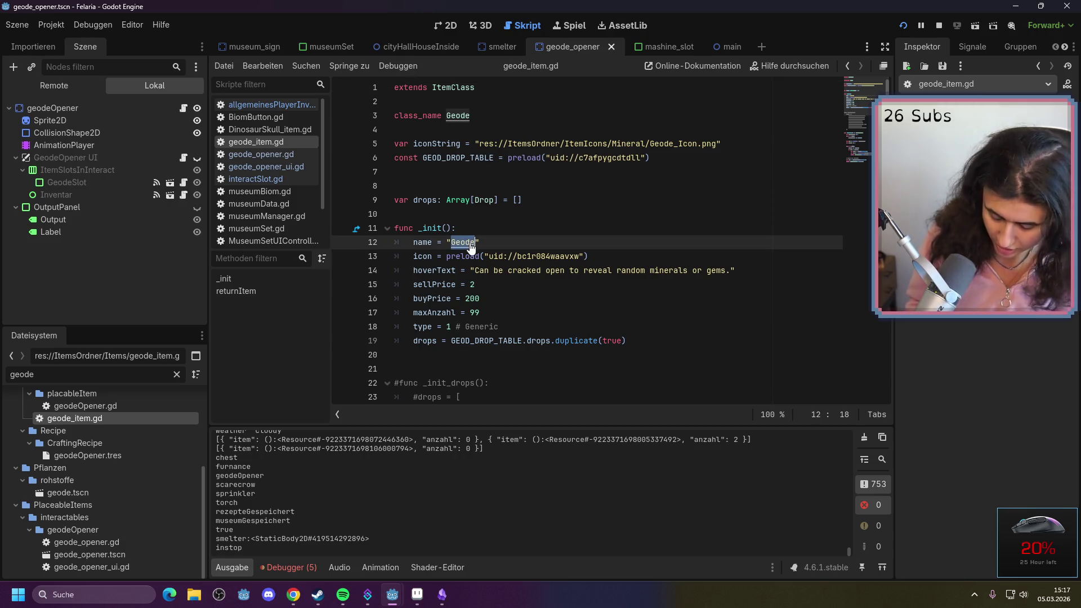
pyautogui.click(504, 232)
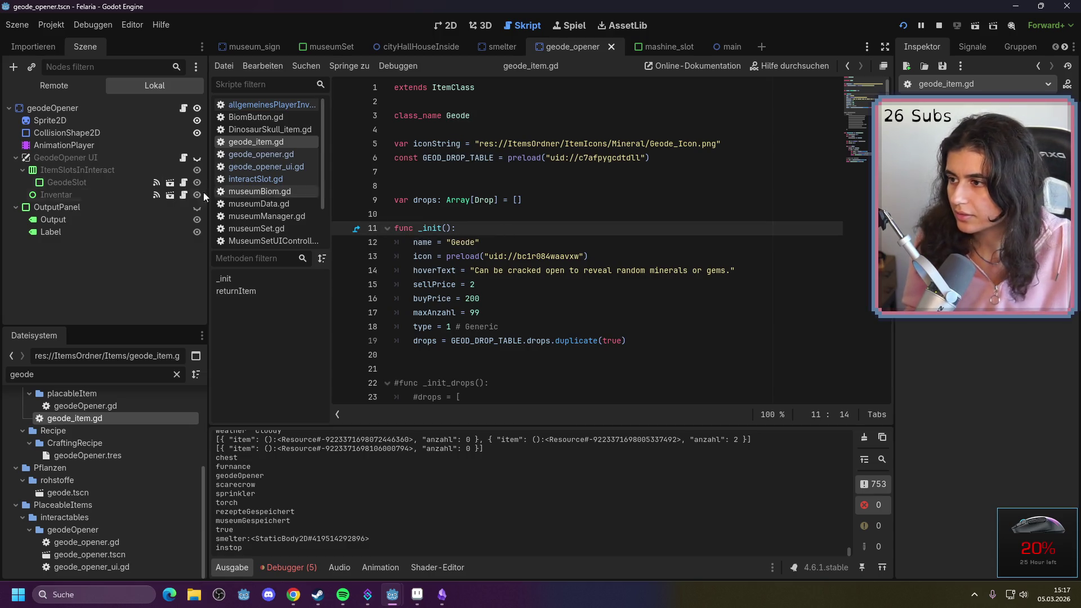
# Open the GeodeOpener UI and Inventar scripts, then select the Inventar node
pyautogui.click(183, 158)
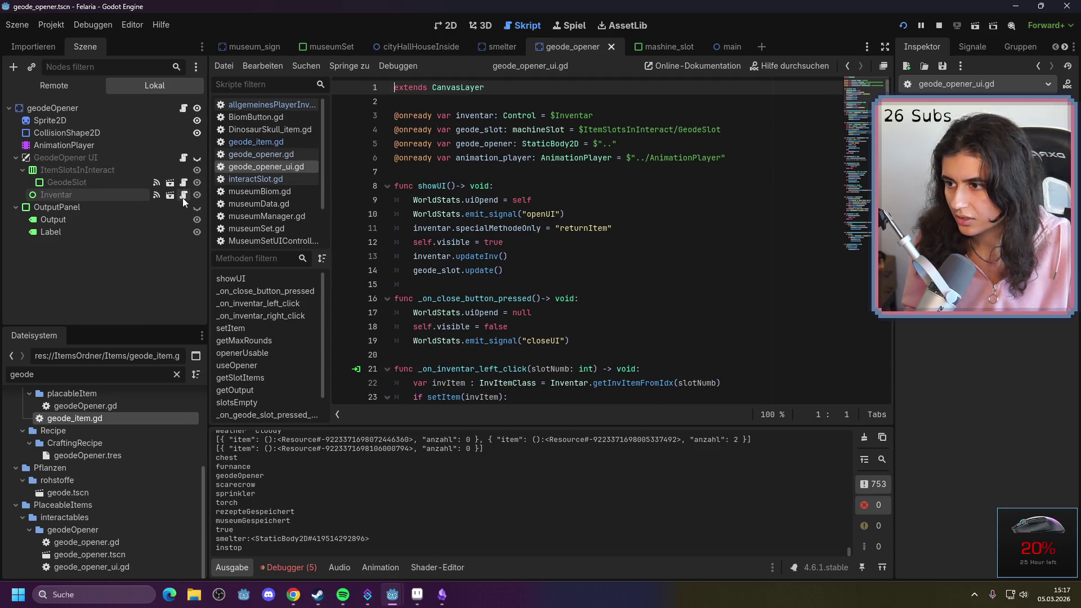
pyautogui.click(184, 195)
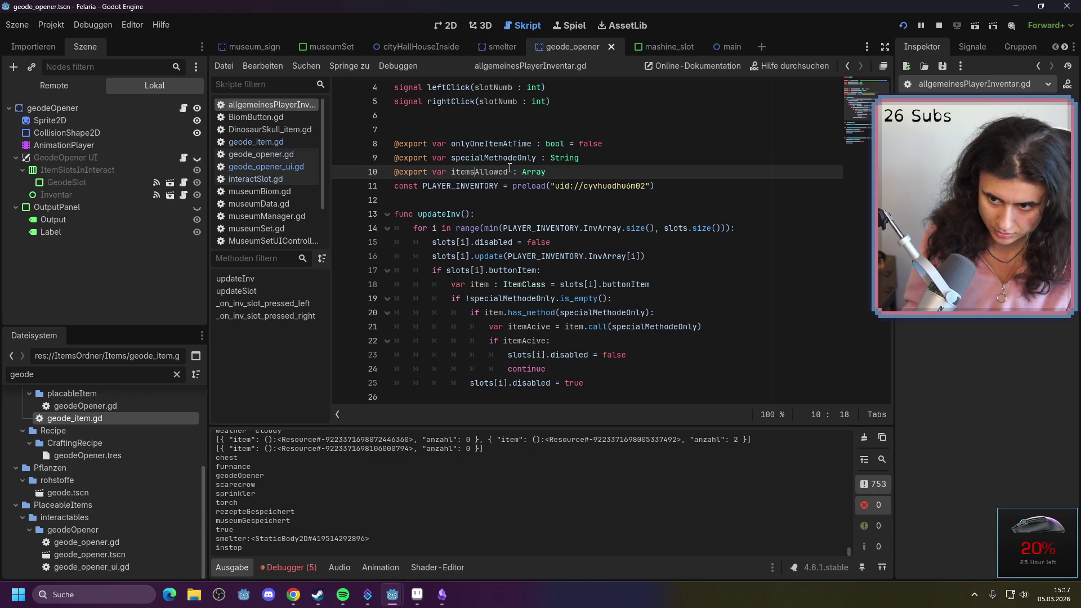
pyautogui.click(113, 192)
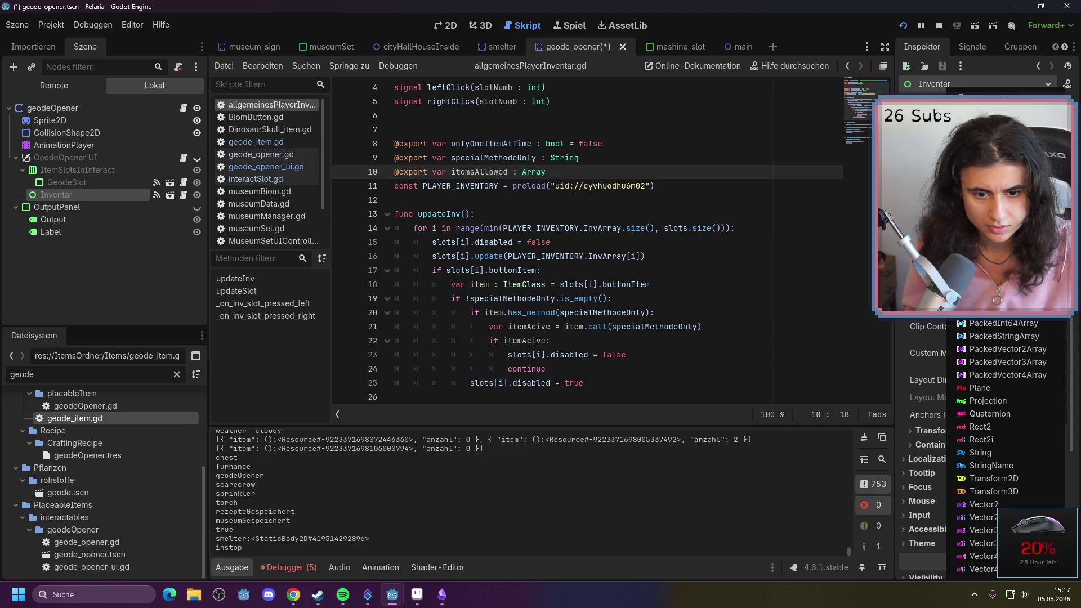
# Change the itemsAllowed export on line 10 to Array[ItemClass]
pyautogui.click(596, 176)
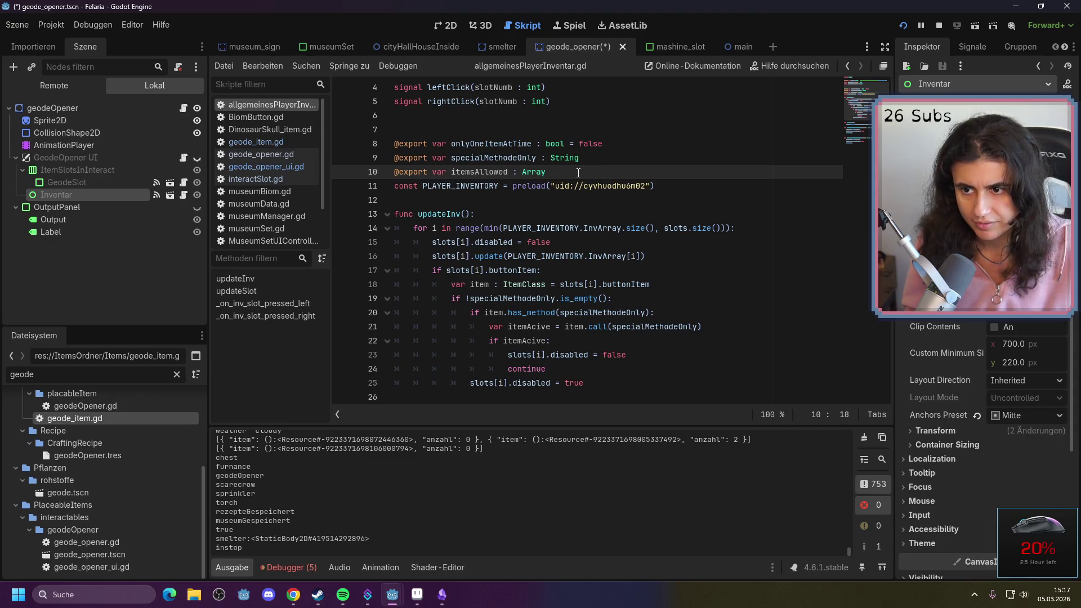
pyautogui.write('[itemClass]')
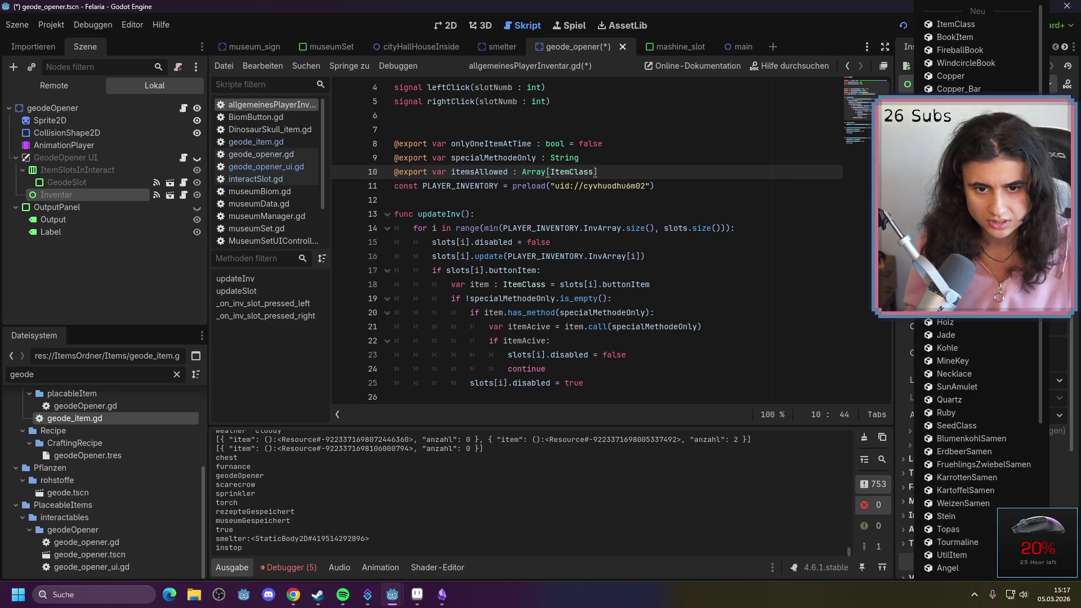
pyautogui.scroll(-10, 979, 450)
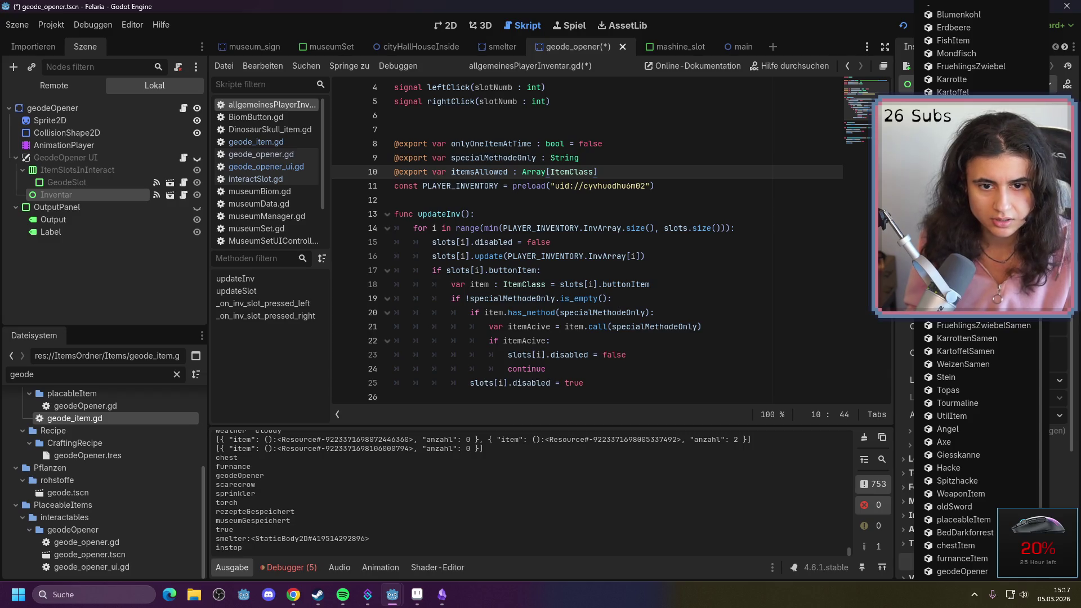
pyautogui.press('Escape')
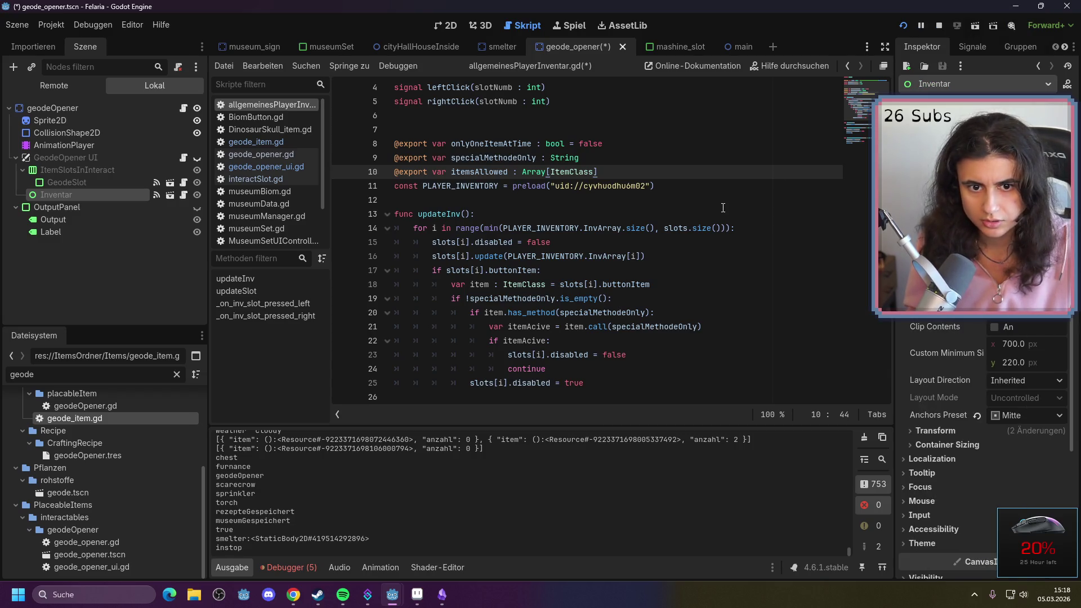
pyautogui.click(608, 199)
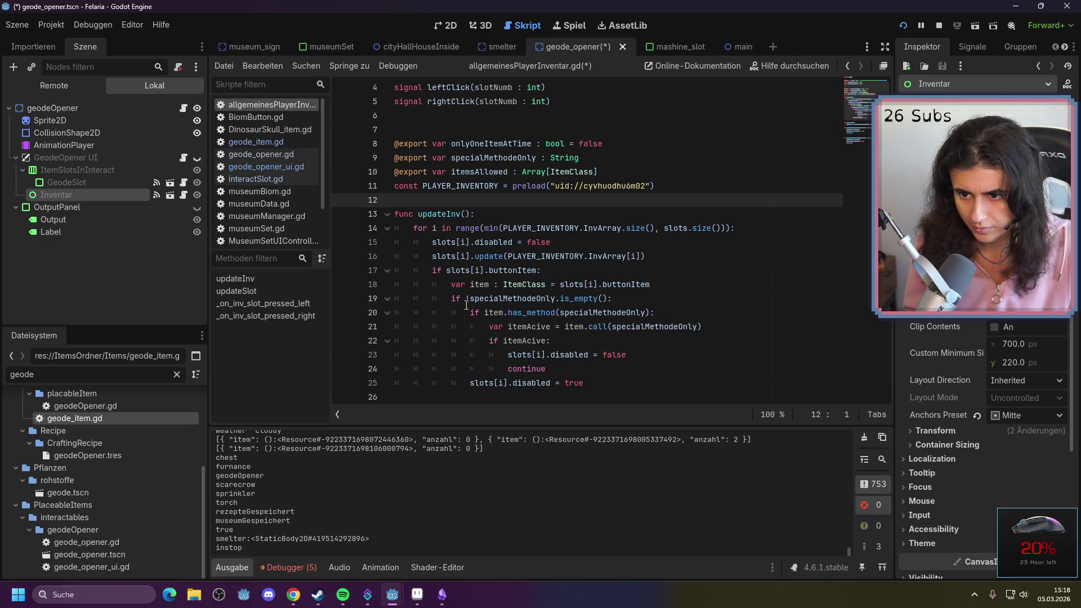
pyautogui.write('!')
# After the continue line, add an elif testing itemsAllowed.is_empty()
pyautogui.click(567, 369)
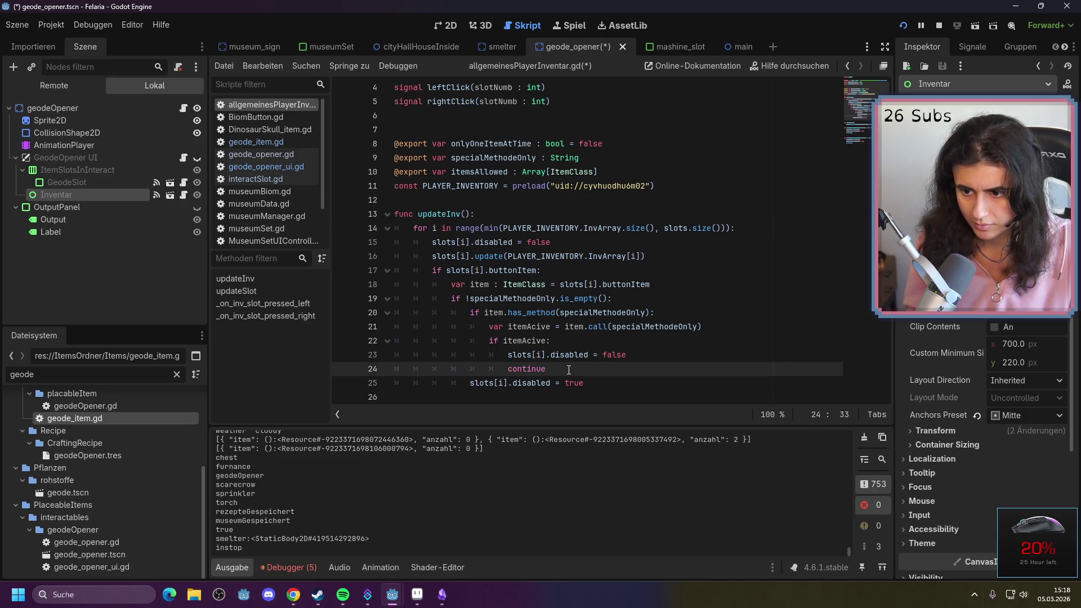
pyautogui.press('Return')
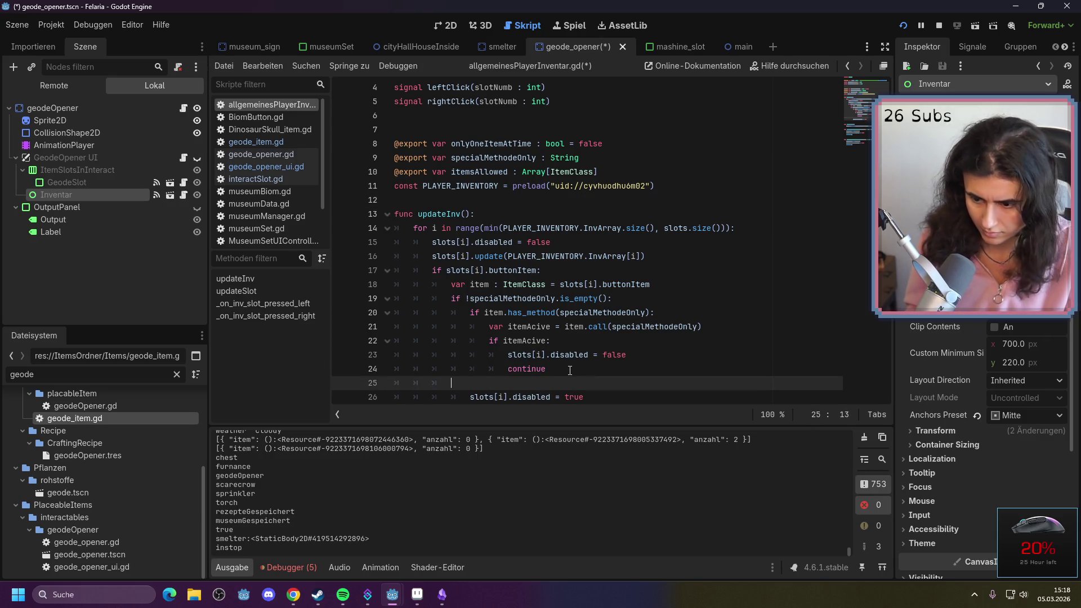
pyautogui.write('elif')
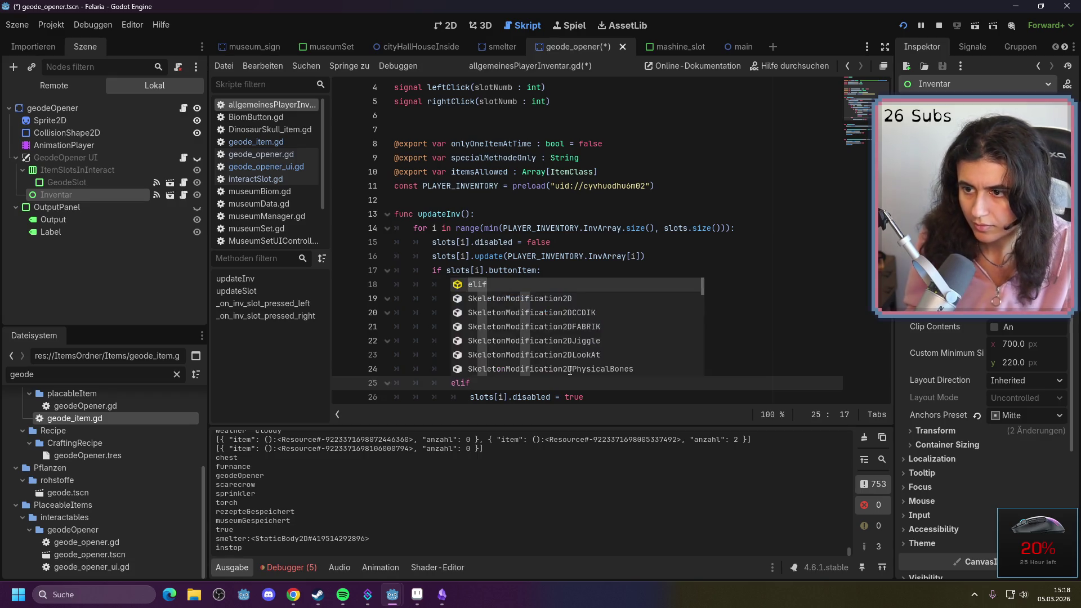
pyautogui.write(' it')
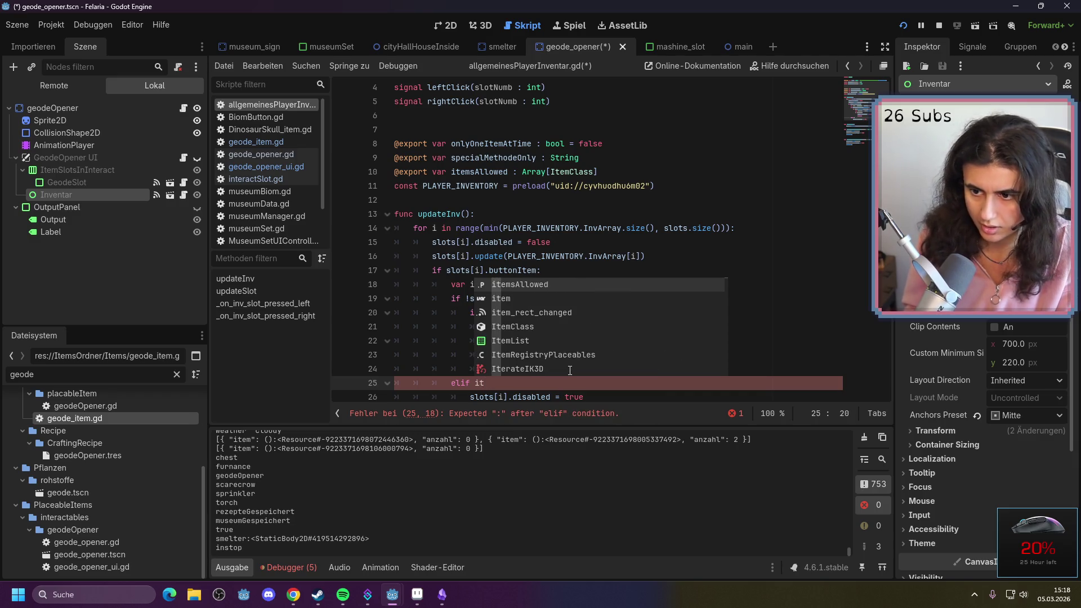
pyautogui.press('Return')
pyautogui.write('.si')
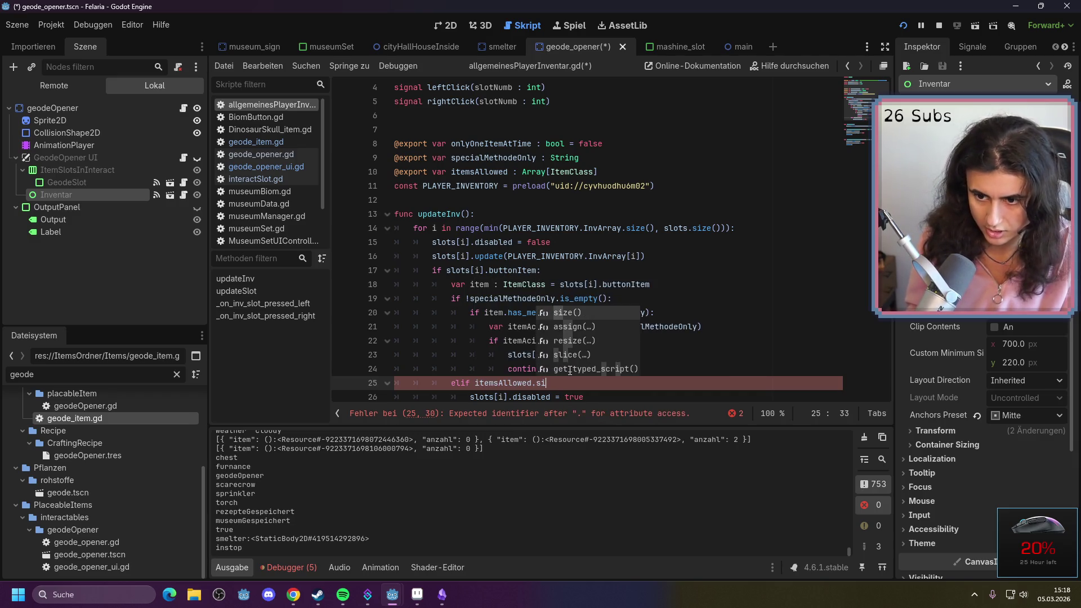
pyautogui.press('Return')
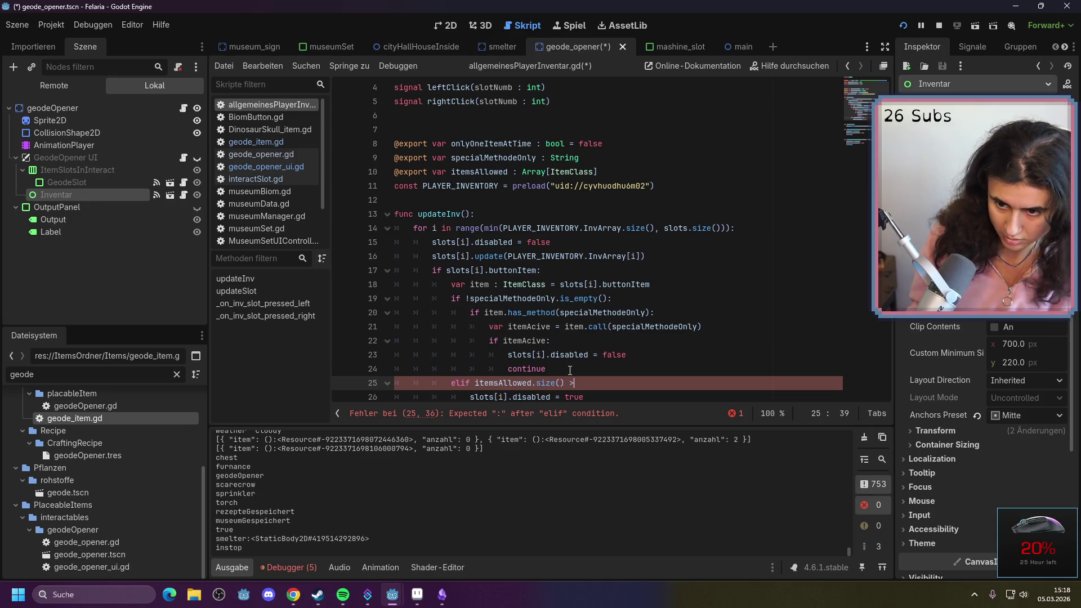
pyautogui.press('BackSpace')
pyautogui.press('BackSpace')
pyautogui.press('BackSpace')
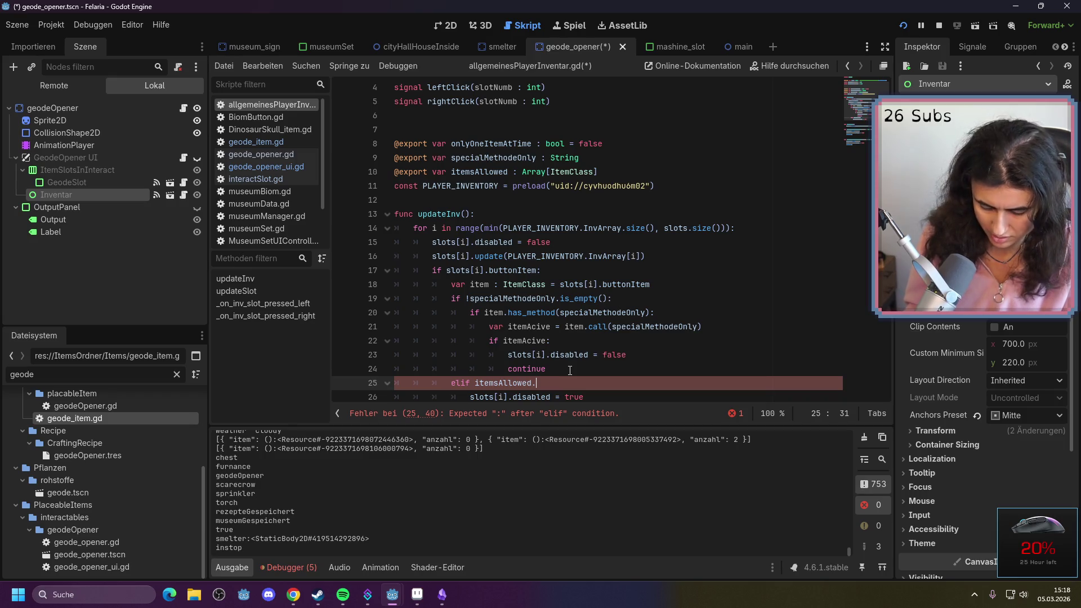
pyautogui.write('is')
pyautogui.press('Return')
# Negate it to 'elif !itemsAllowed.is_empty():' and open an indented line below
pyautogui.click(474, 383)
pyautogui.write('!')
pyautogui.click(608, 388)
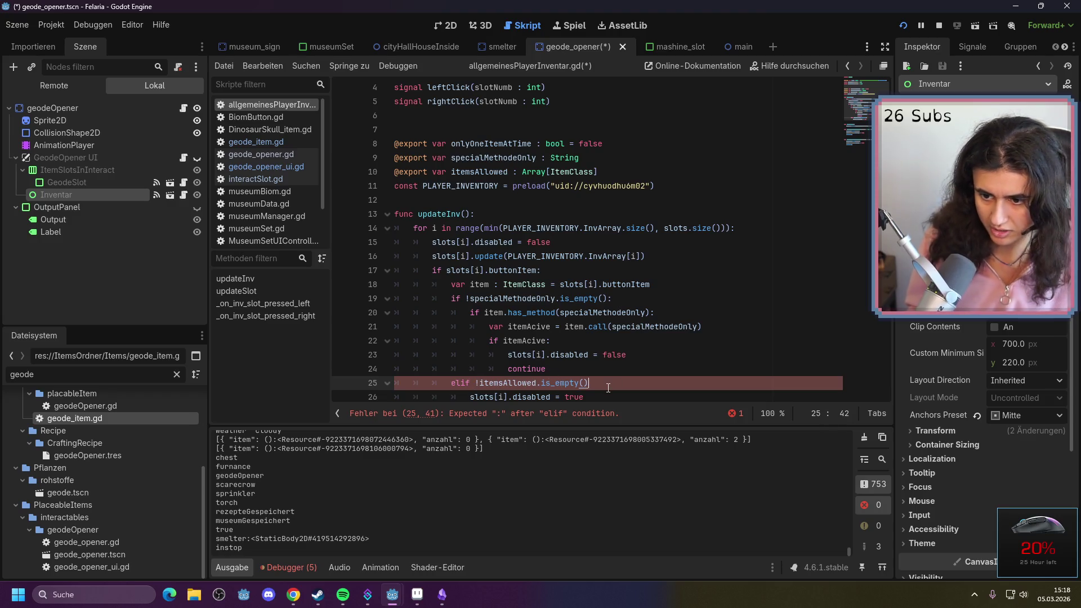
pyautogui.write(':')
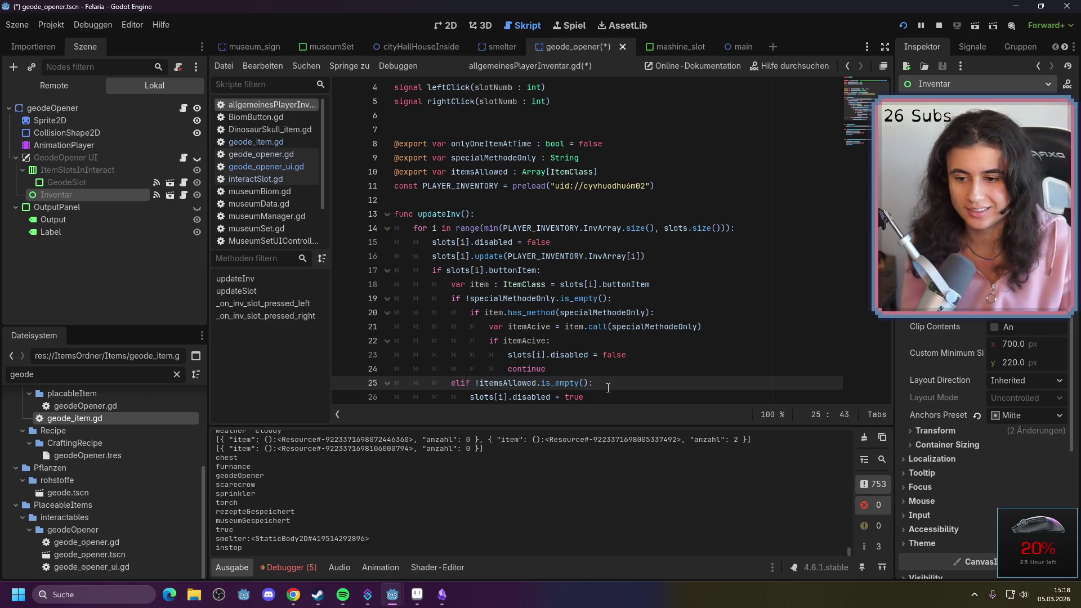
pyautogui.press('Return')
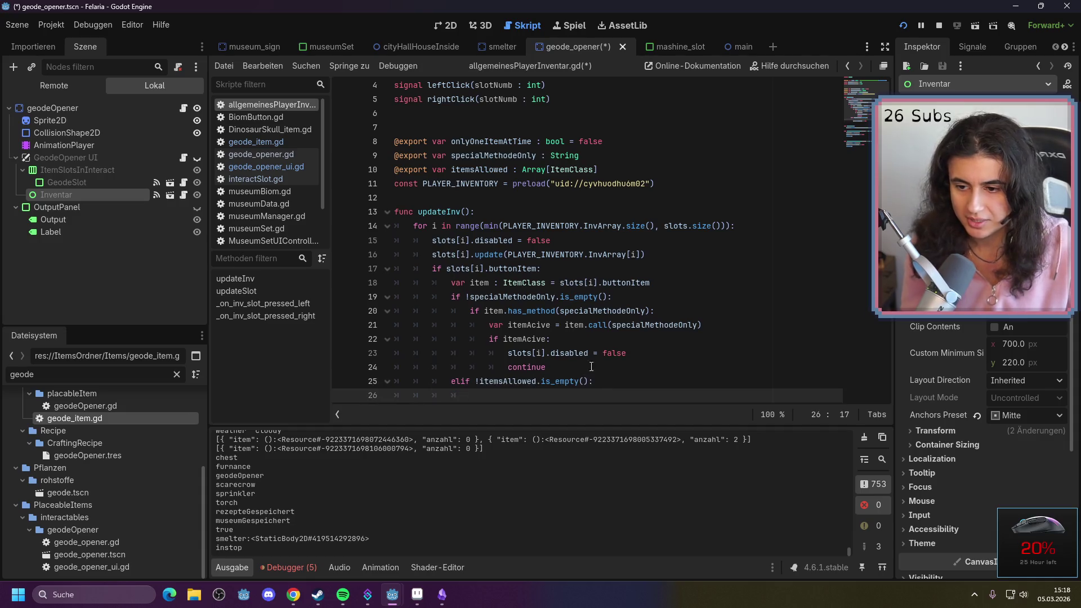
pyautogui.scroll(-2, 591, 366)
pyautogui.scroll(1, 614, 324)
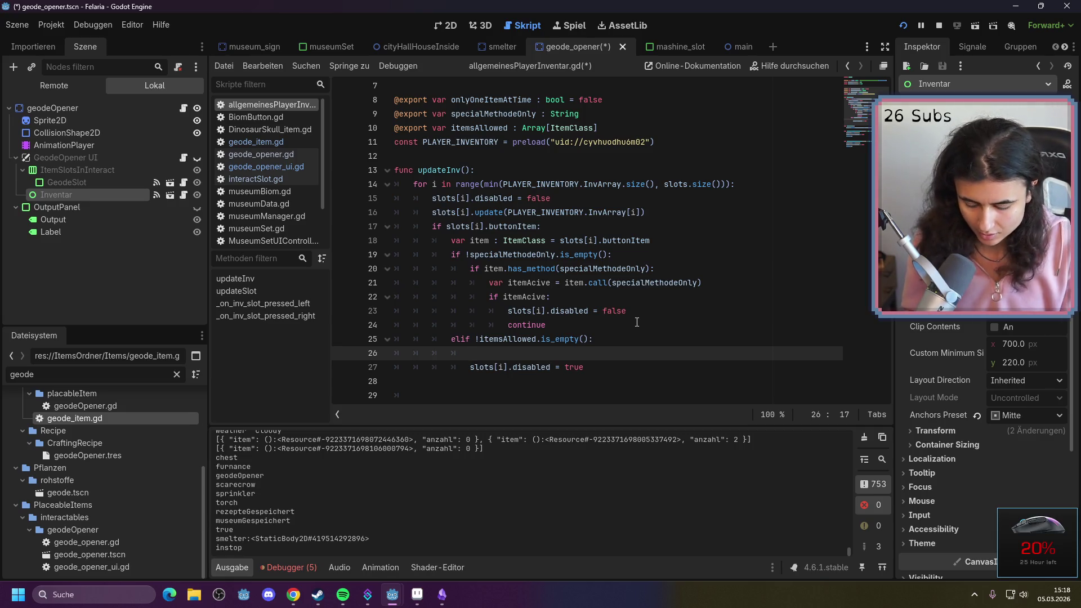
# Start a 'for' loop line over itemsAllowed inside the elif branch
pyautogui.write('item.')
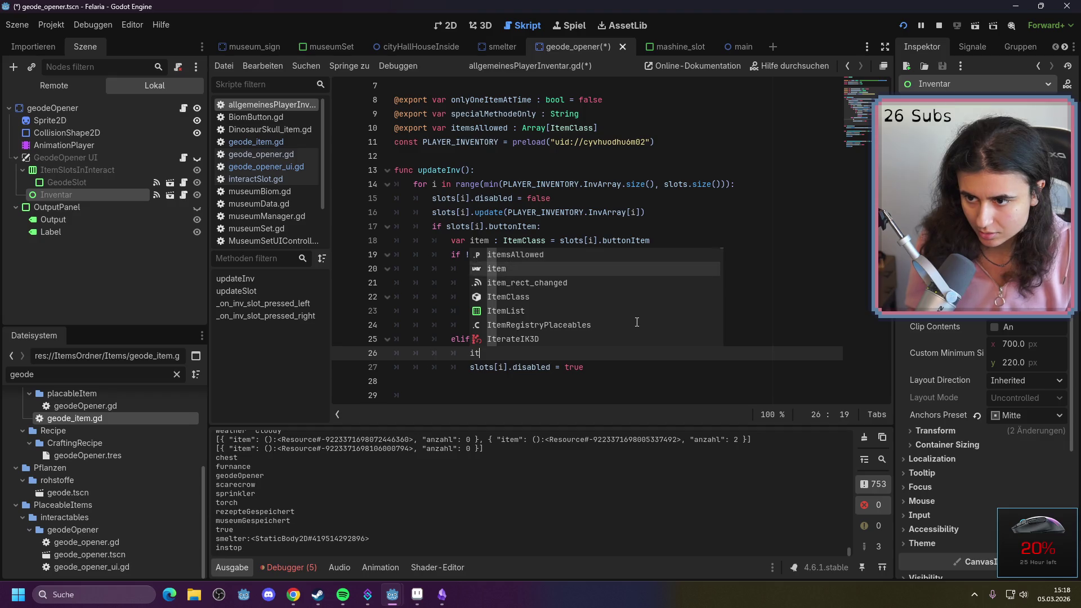
pyautogui.write('name')
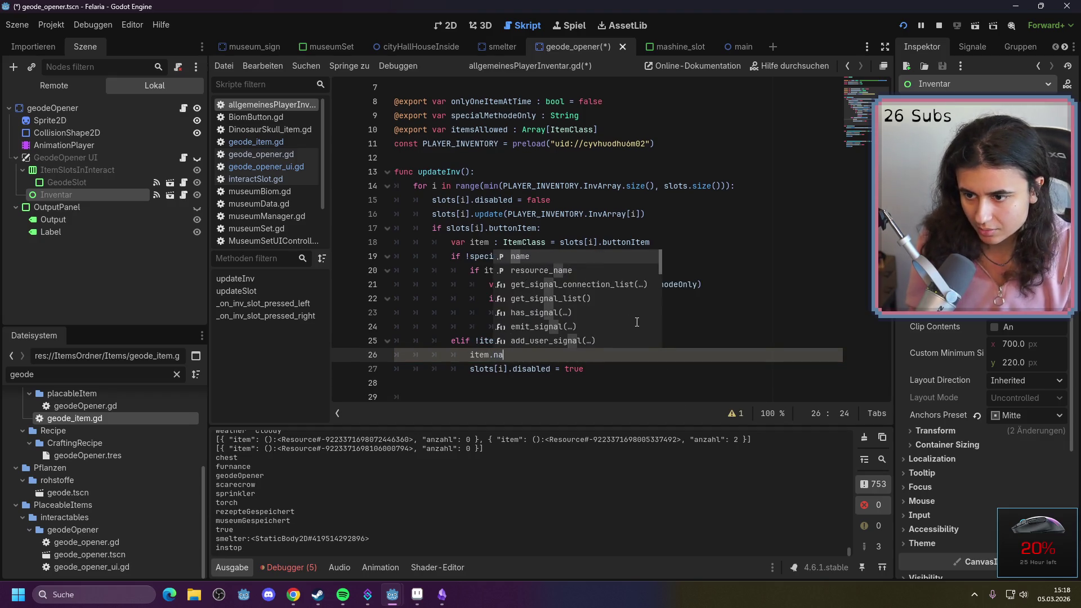
pyautogui.press('BackSpace')
pyautogui.press('BackSpace')
pyautogui.press('BackSpace')
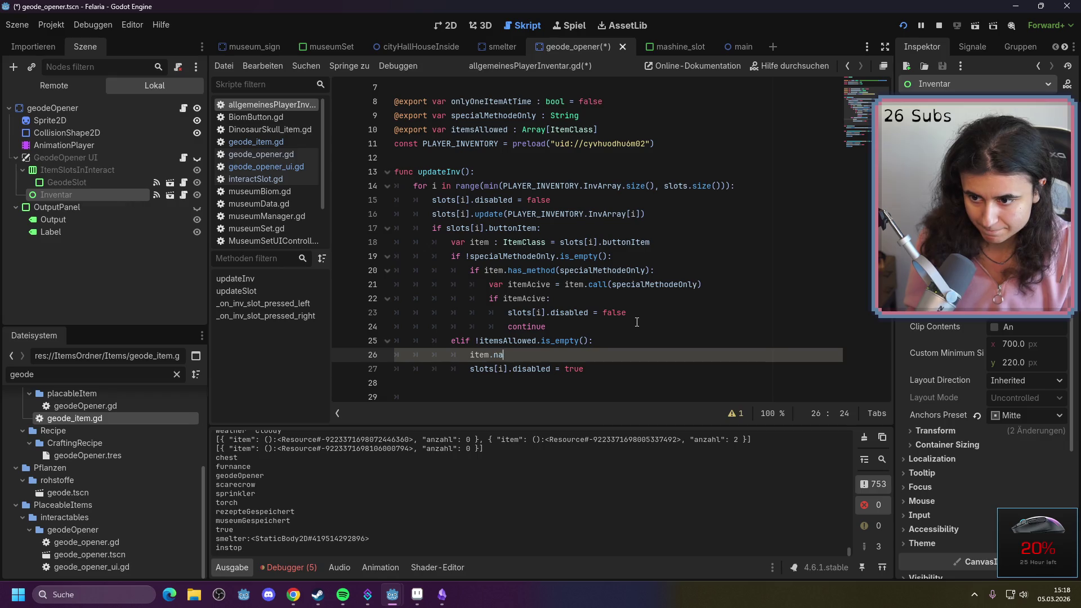
pyautogui.write('for it')
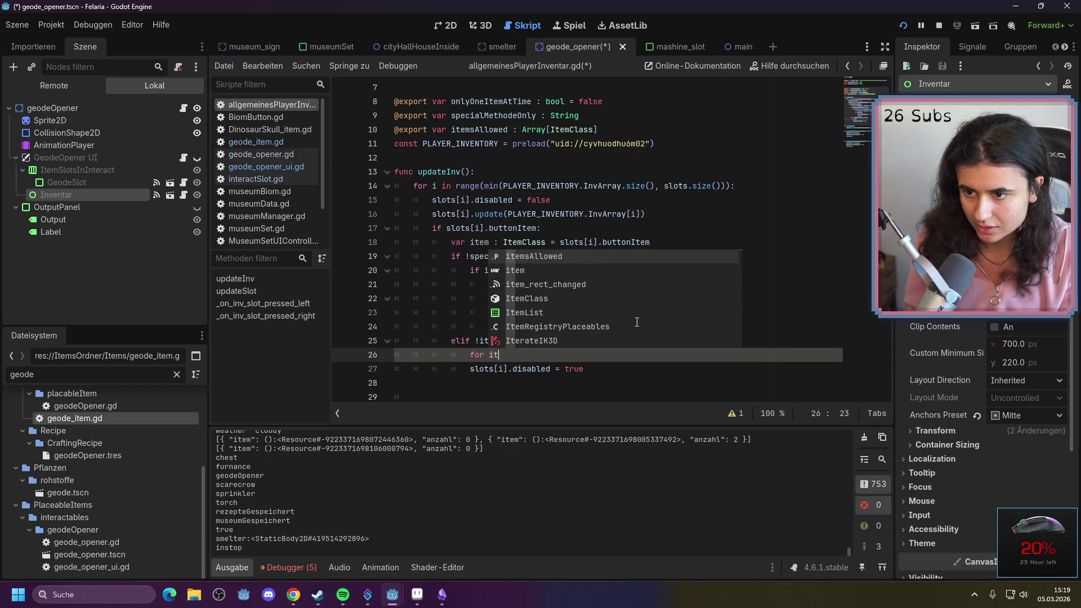
pyautogui.press('Return')
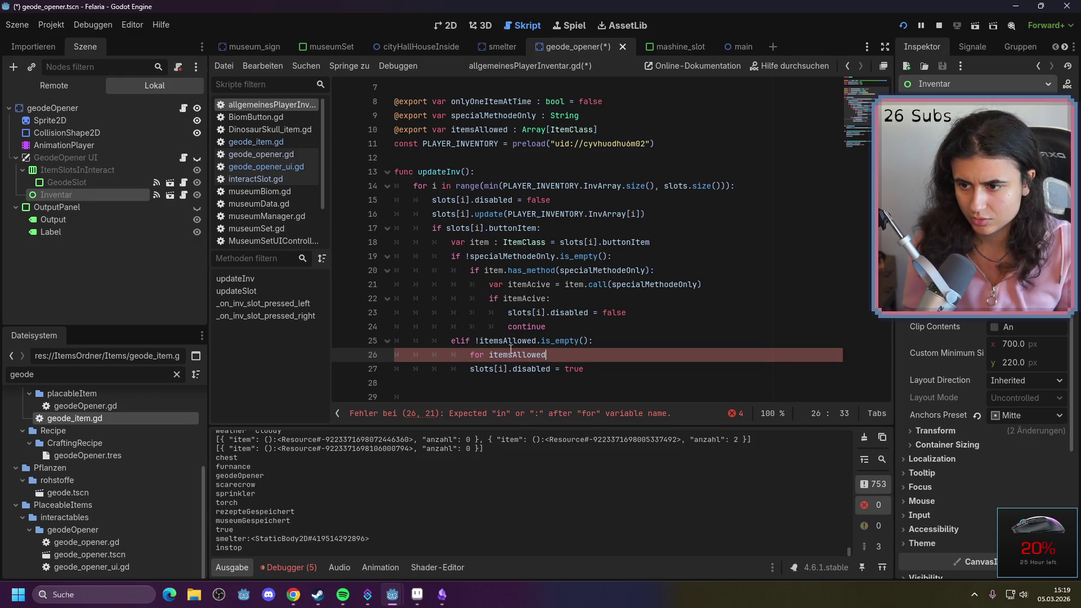
# Add an 'else:' at elif indentation above the slot-disabling line
pyautogui.click(472, 370)
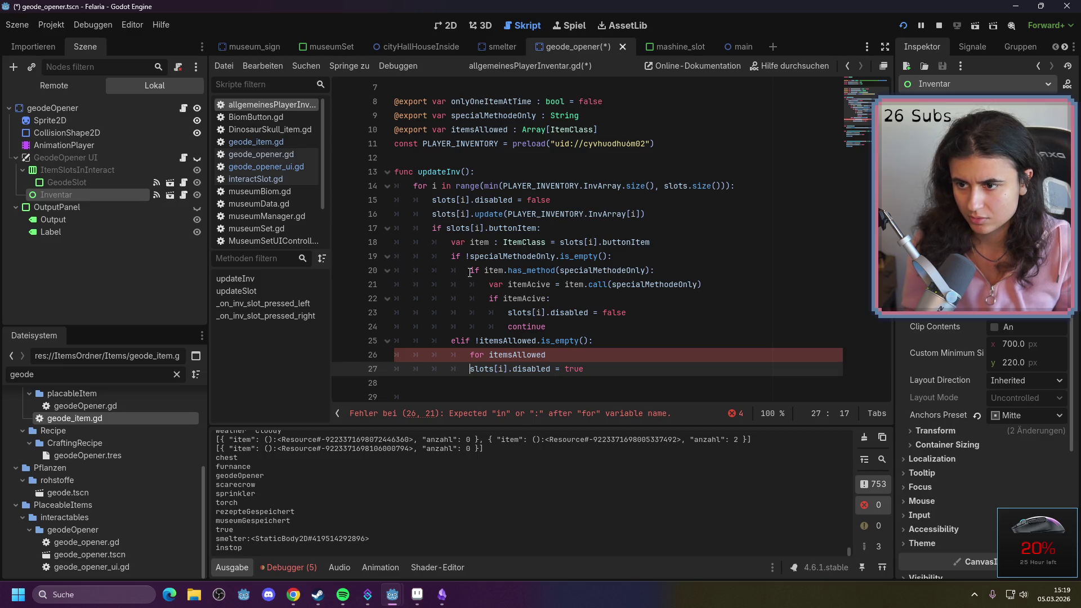
pyautogui.click(642, 359)
pyautogui.press('Return')
pyautogui.press('BackSpace')
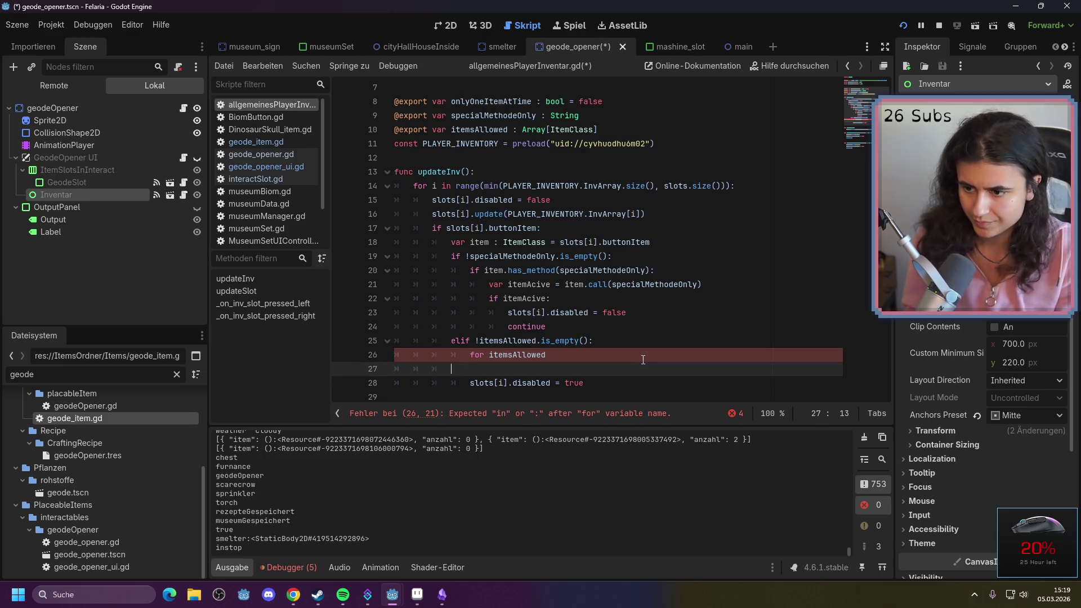
pyautogui.write('else:')
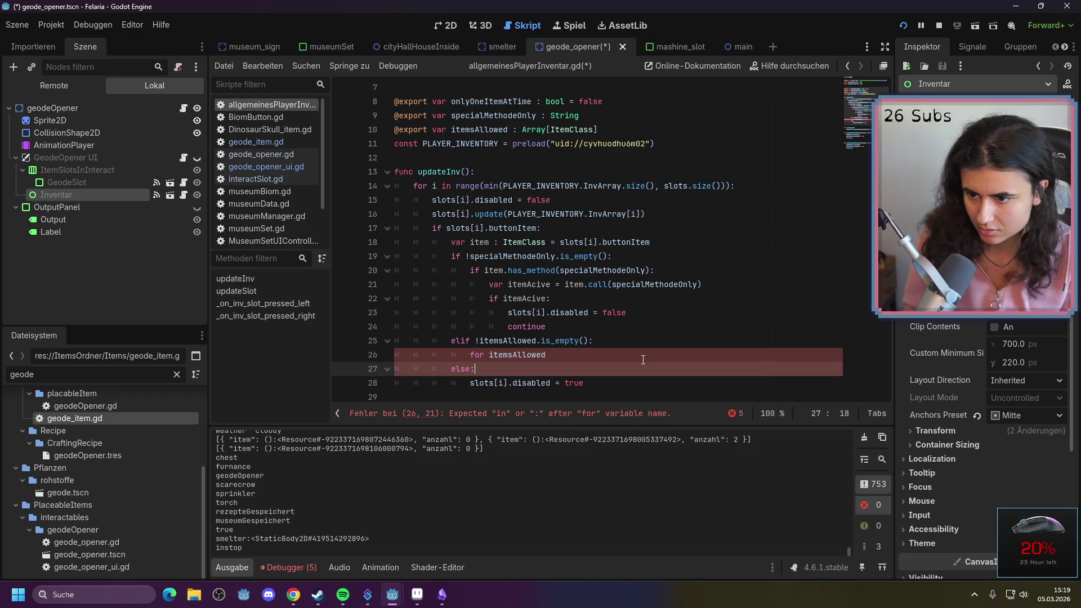
pyautogui.click(584, 355)
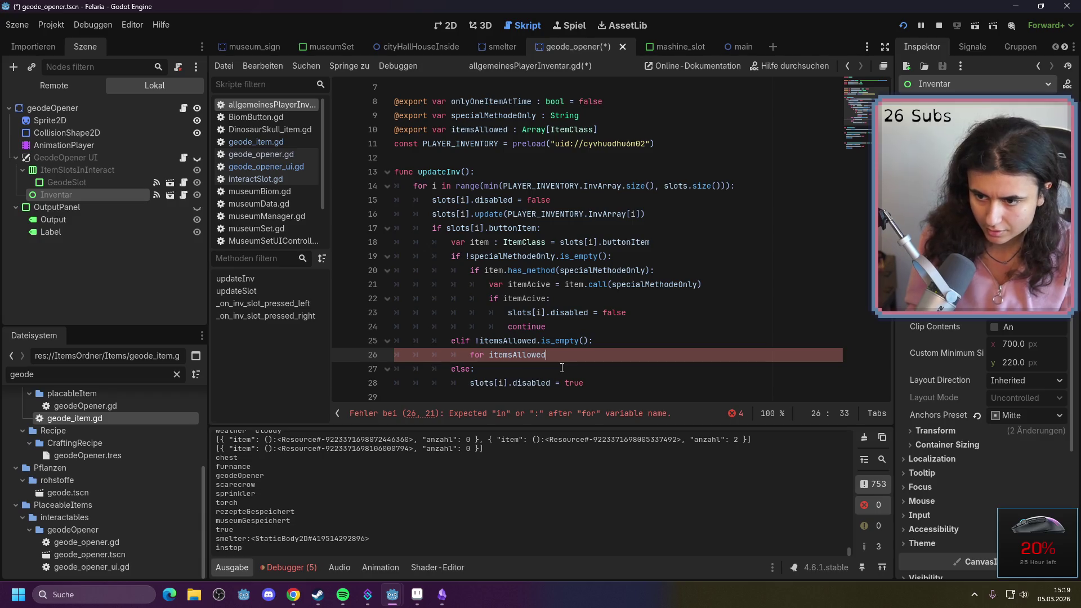
pyautogui.click(489, 355)
# Complete the loop header as 'for itemA : ItemClass in itemsAllowed'
pyautogui.write('item ')
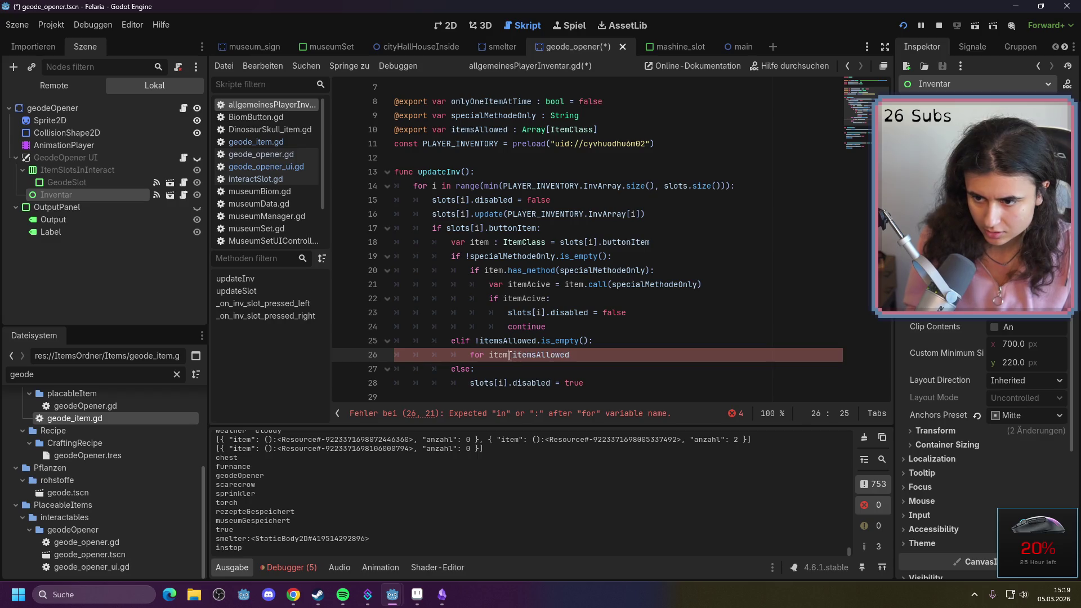
pyautogui.write('in')
pyautogui.click(508, 356)
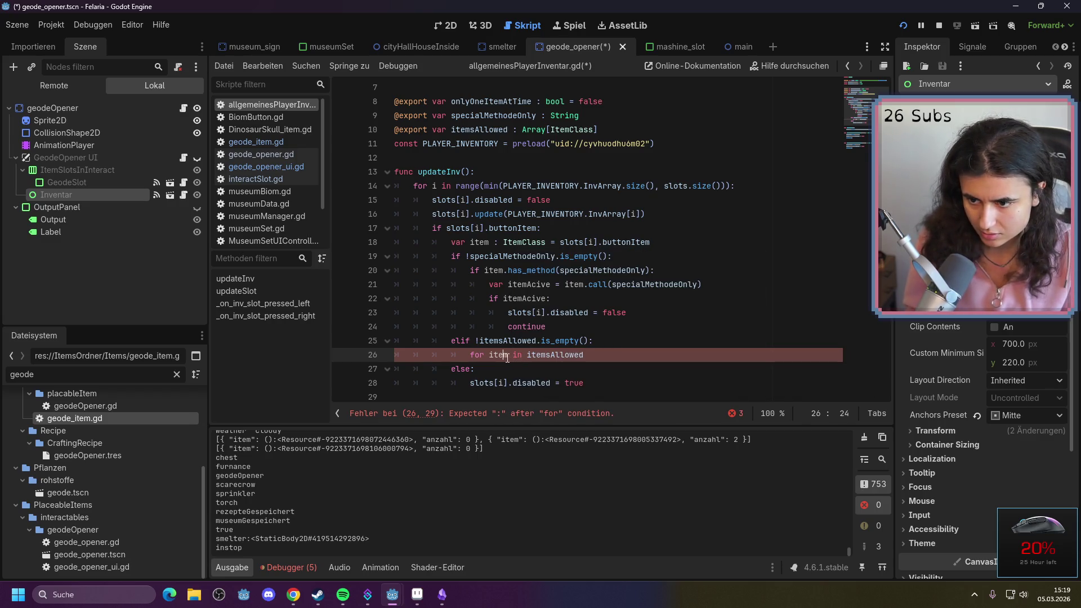
pyautogui.write(': ItemClass')
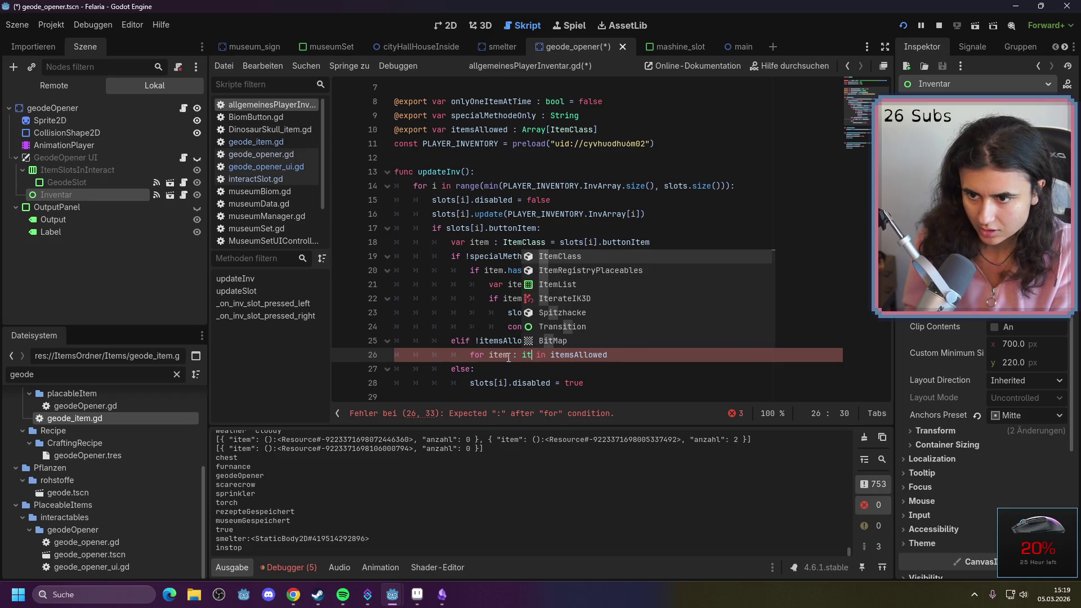
pyautogui.click(692, 359)
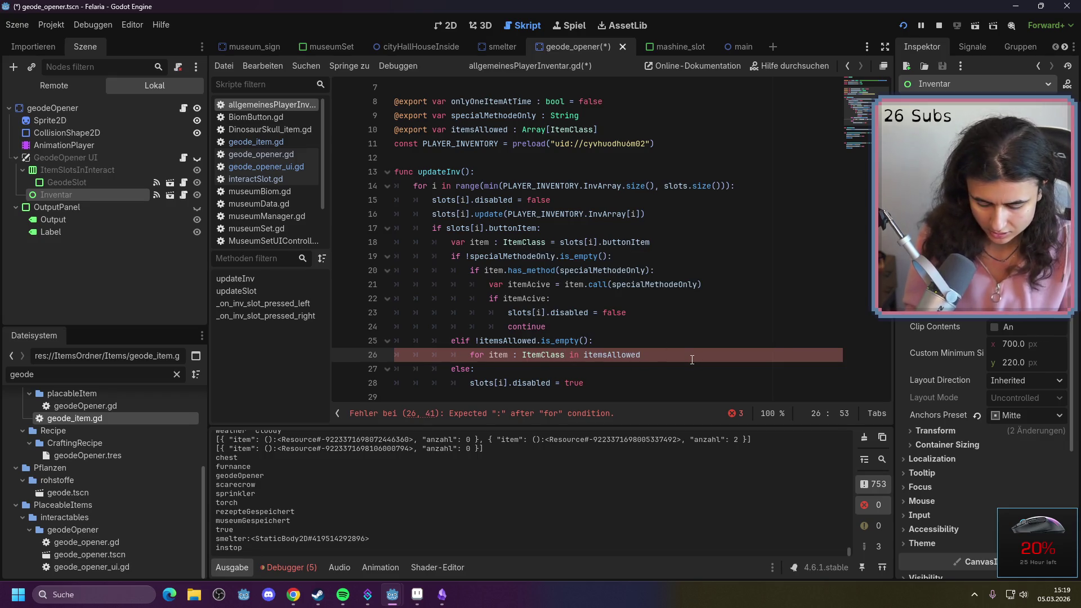
pyautogui.write(':')
pyautogui.press('Return')
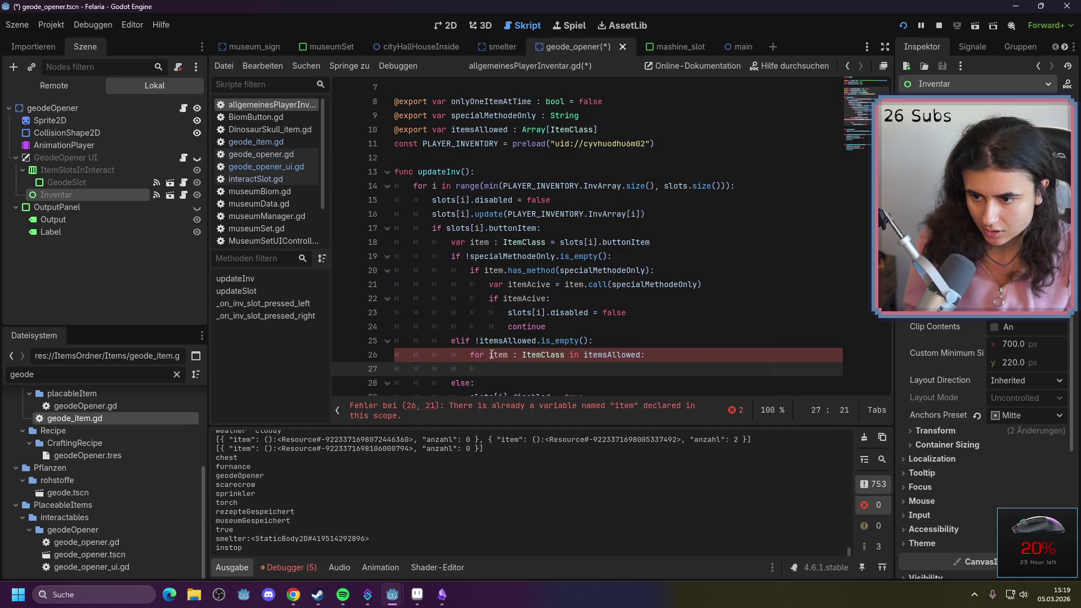
pyautogui.click(508, 355)
pyautogui.write('A')
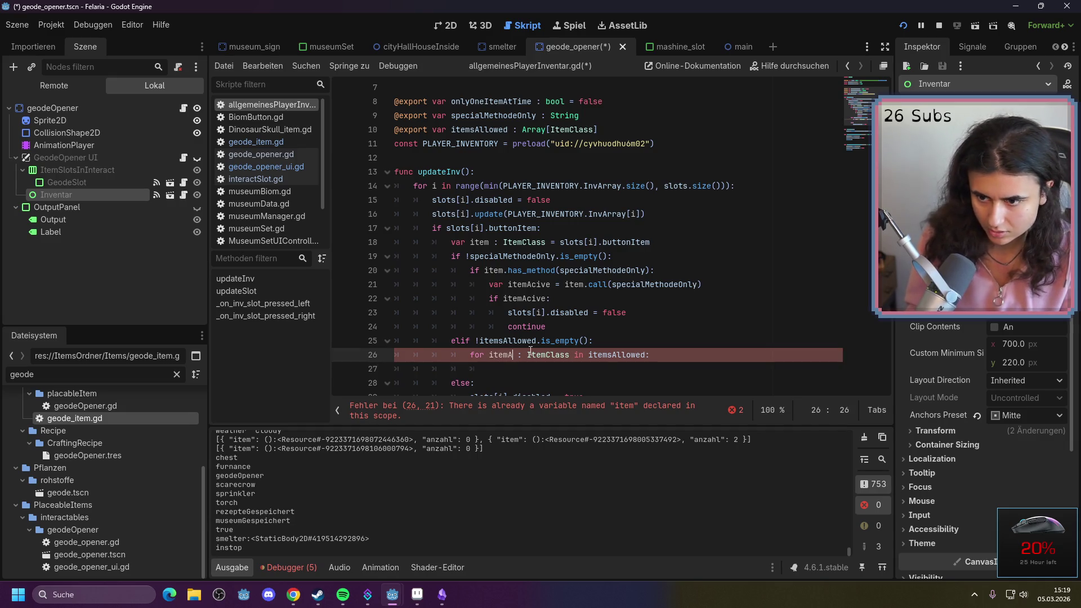
# Add an 'if itemA.name == item.name:' check inside the loop
pyautogui.click(491, 367)
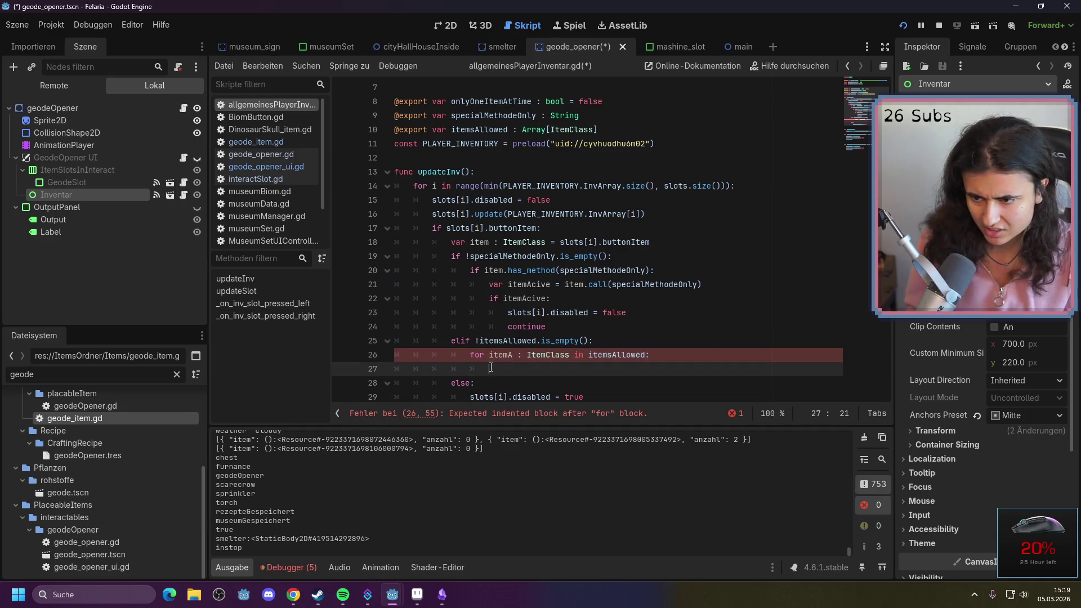
pyautogui.write('if itemA =')
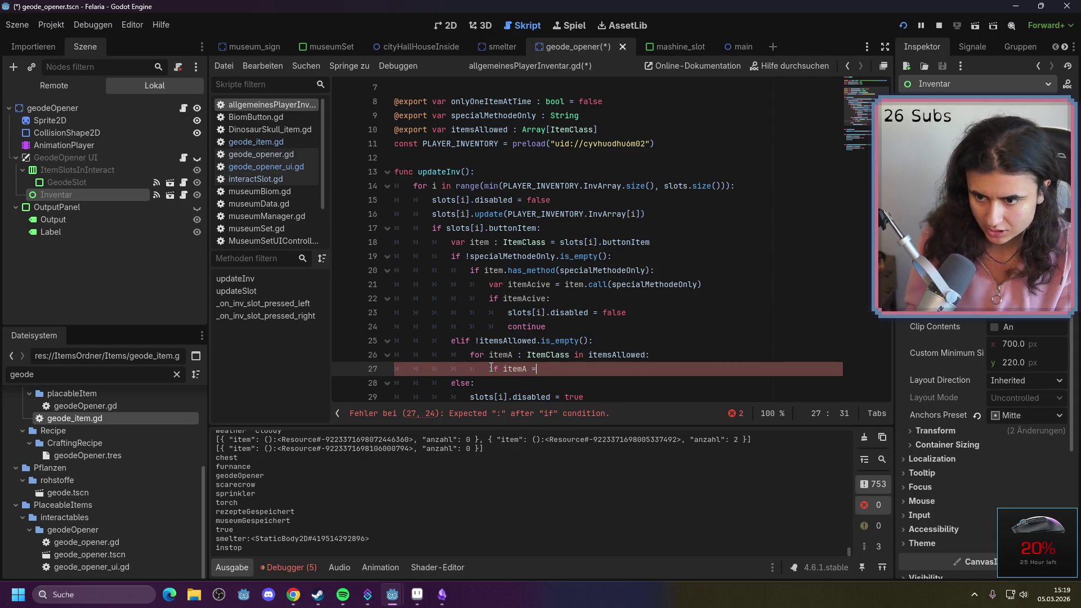
pyautogui.press('BackSpace')
pyautogui.press('BackSpace')
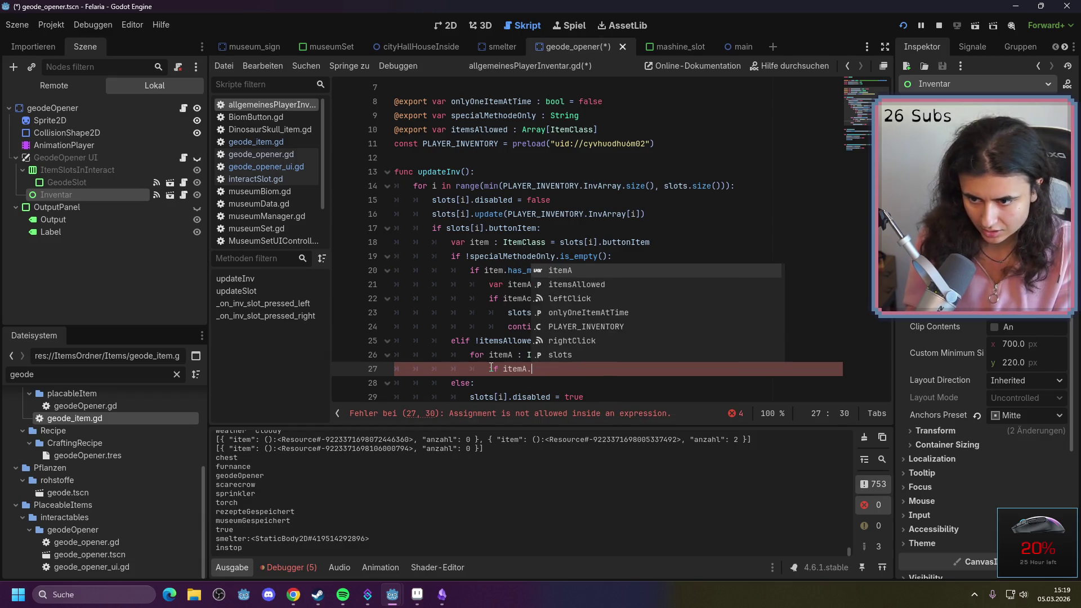
pyautogui.write('.name = itemA')
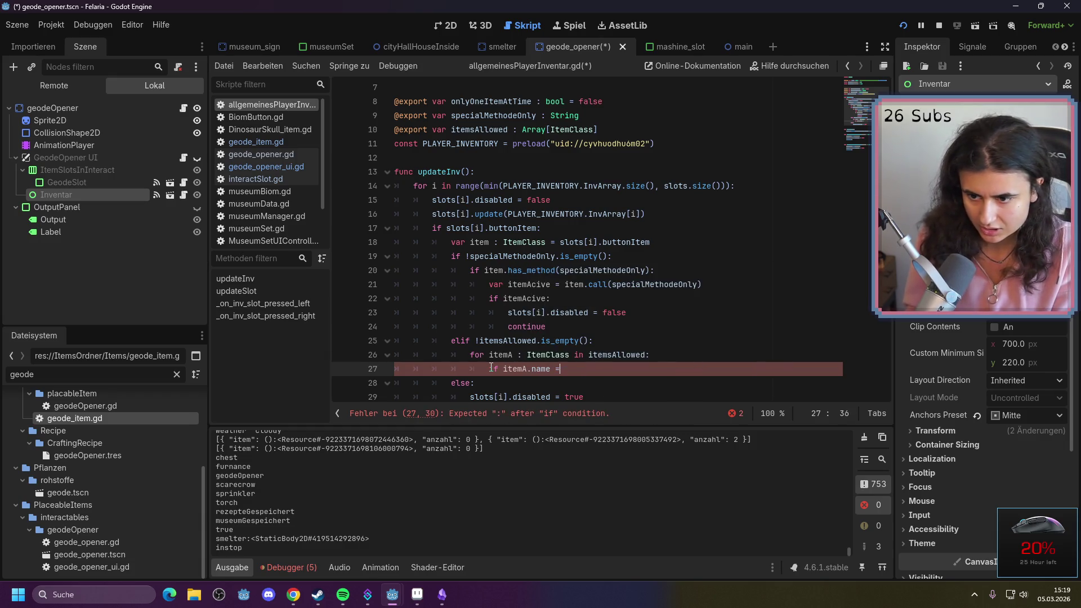
pyautogui.press('BackSpace')
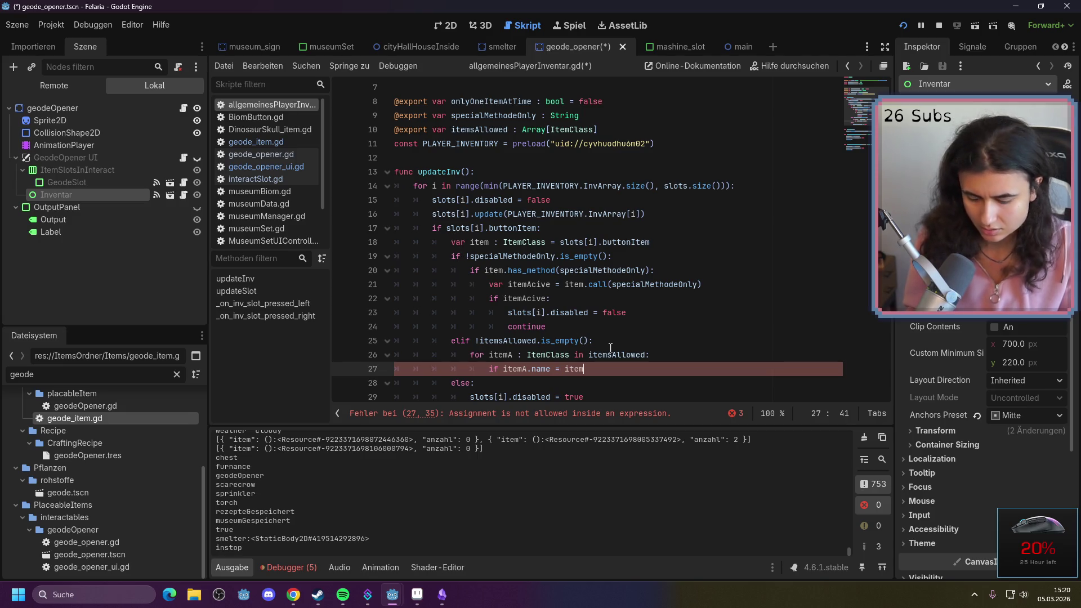
pyautogui.write('.na')
pyautogui.press('Return')
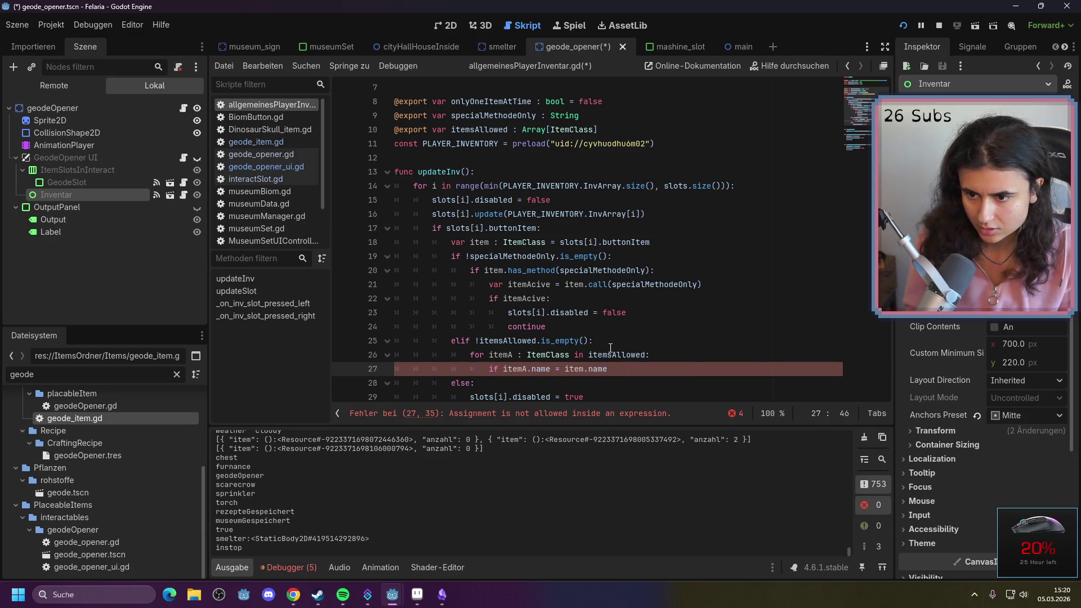
pyautogui.click(560, 368)
pyautogui.write('=')
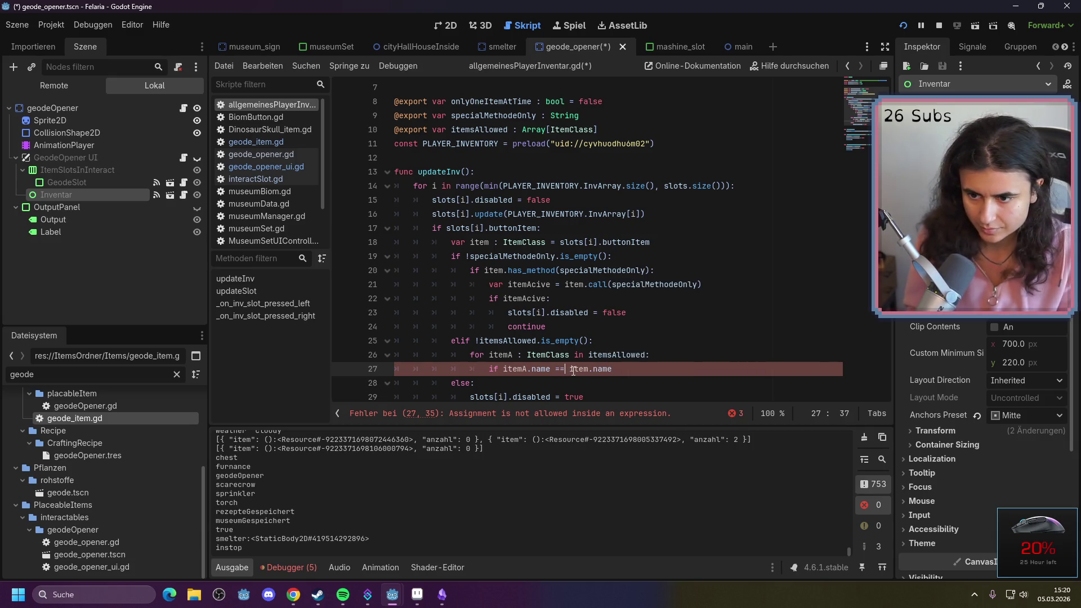
pyautogui.click(628, 369)
pyautogui.write(':')
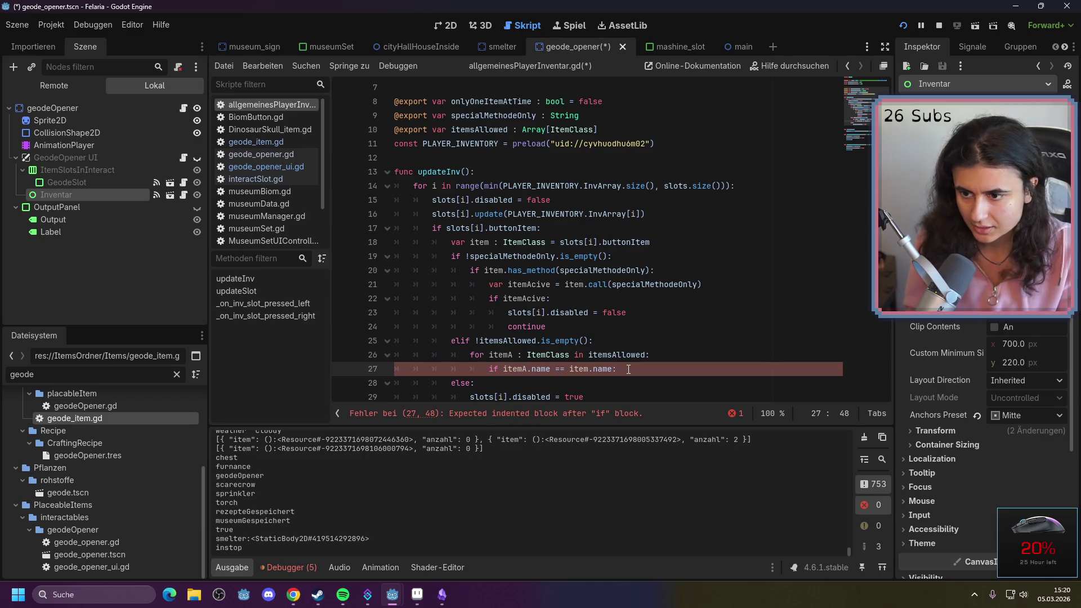
pyautogui.press('Return')
# Copy the enable-slot and continue lines into the name-match branch
pyautogui.moveTo(545, 326); pyautogui.dragTo(508, 313)
pyautogui.hotkey('ctrl', 'c')
pyautogui.click(491, 382)
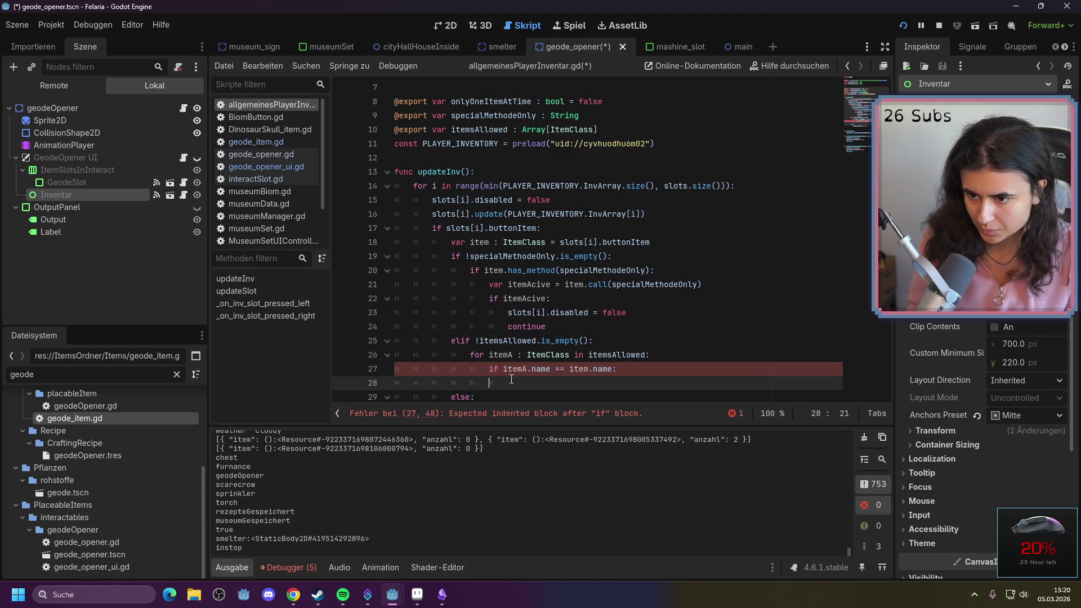
pyautogui.hotkey('ctrl', 'v')
pyautogui.scroll(-3, 498, 338)
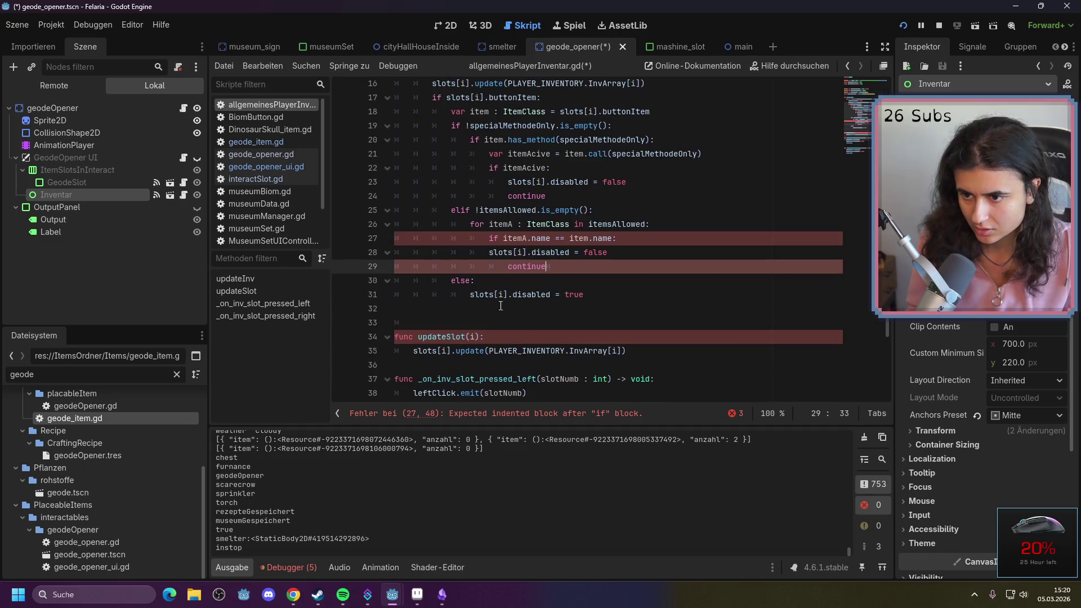
pyautogui.keyDown('shift'); pyautogui.click(488, 253); pyautogui.keyUp('shift')
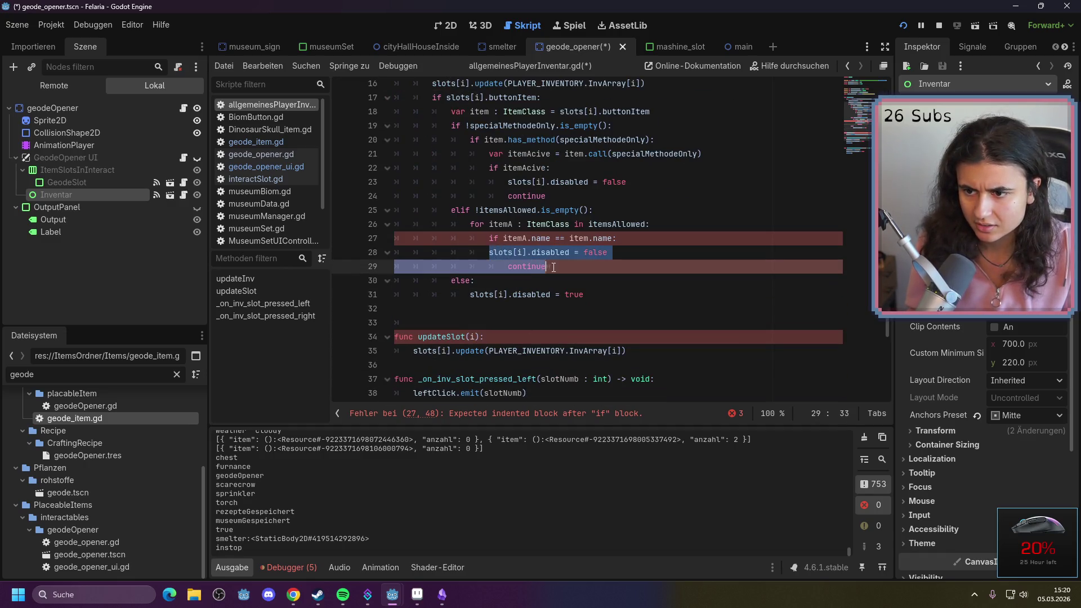
pyautogui.click(610, 267)
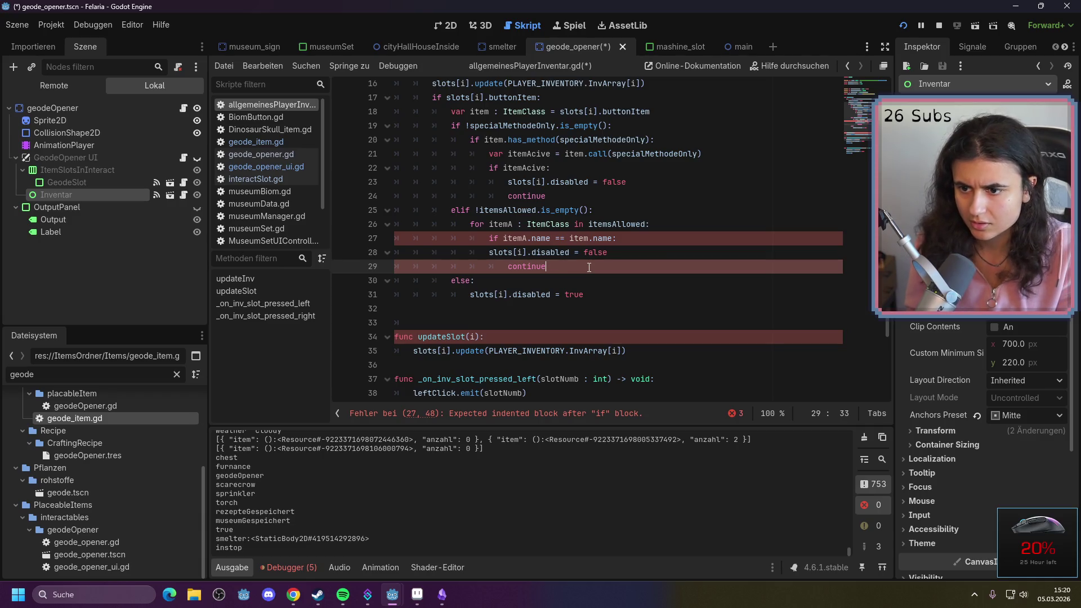
# Fix the loop indentation, delete the else: and blank line, and save the script
pyautogui.keyDown('shift'); pyautogui.click(482, 239); pyautogui.keyUp('shift')
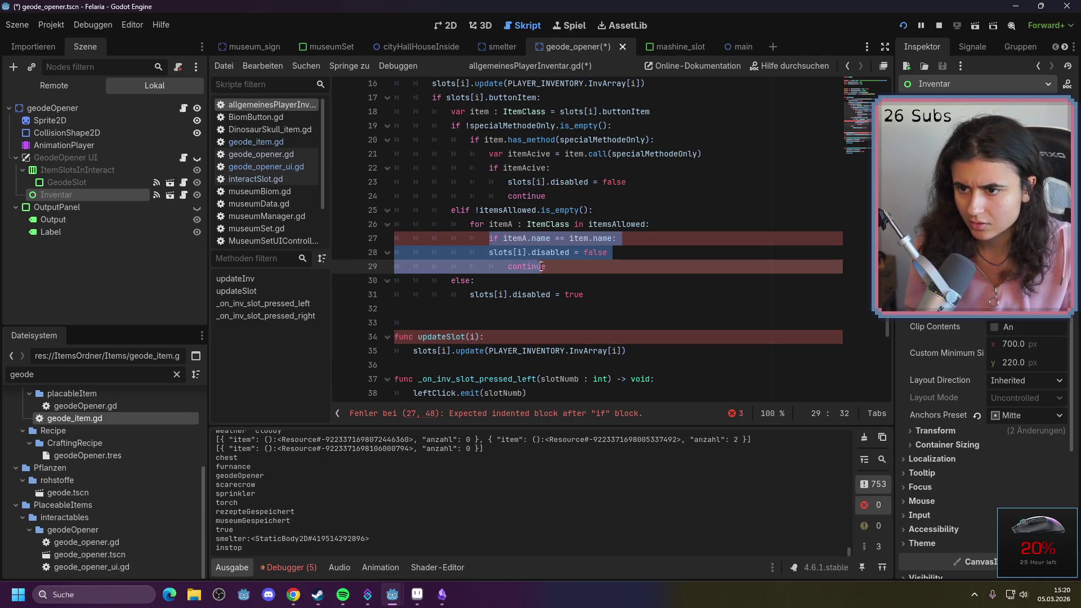
pyautogui.press('Tab')
pyautogui.moveTo(476, 280); pyautogui.dragTo(452, 286)
pyautogui.press('BackSpace')
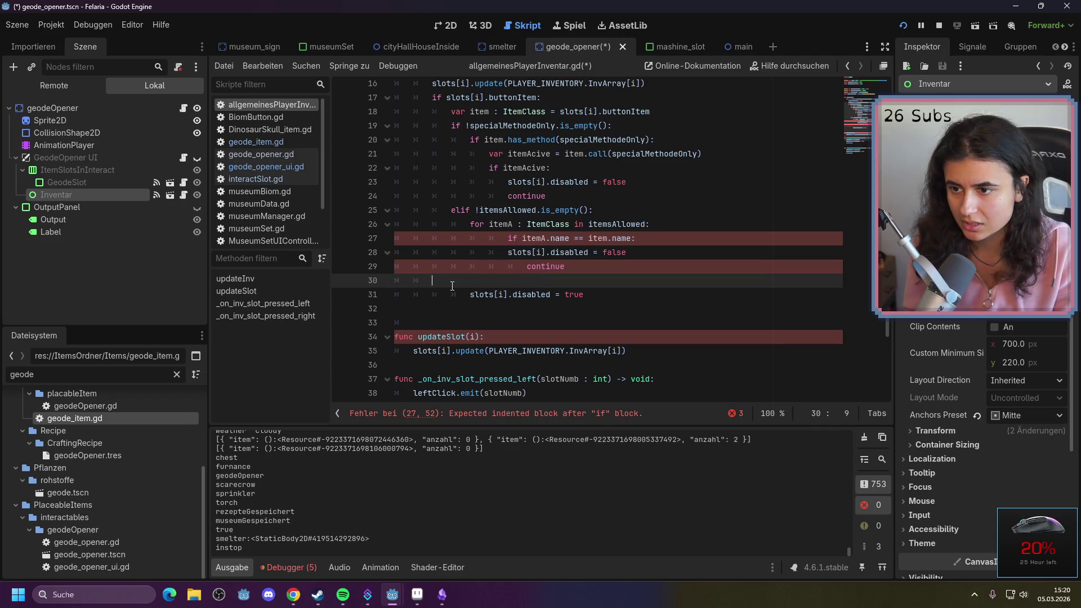
pyautogui.click(451, 285)
pyautogui.press('BackSpace')
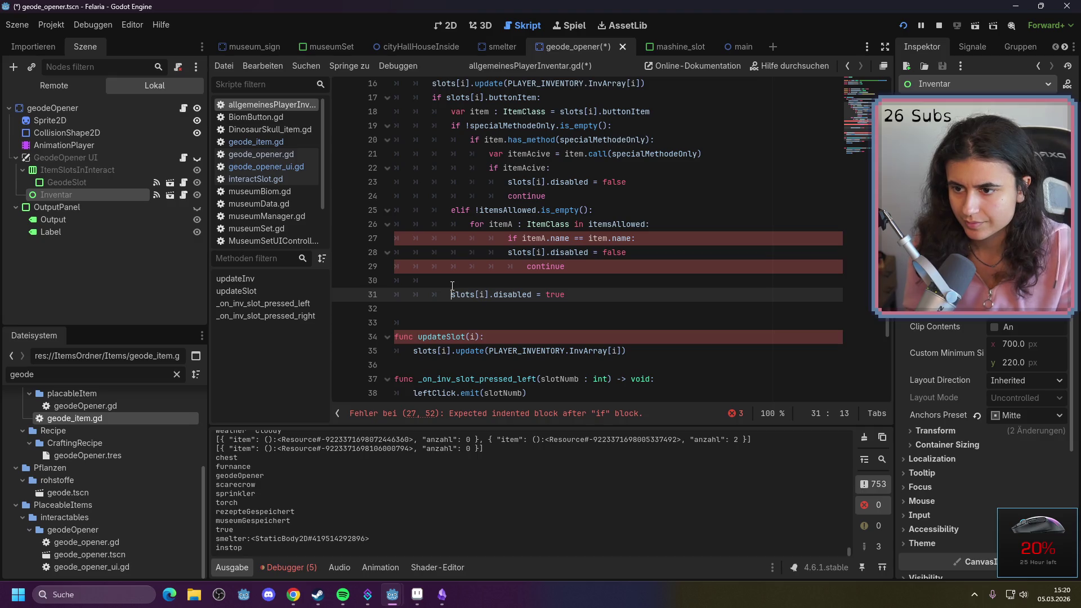
pyautogui.click(520, 253)
pyautogui.press('Tab')
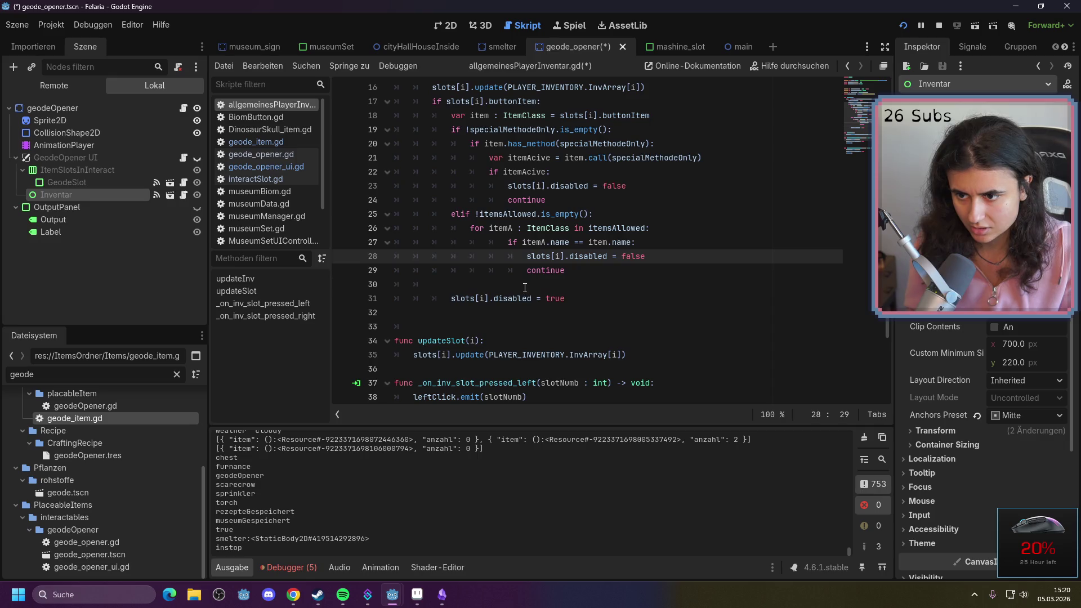
pyautogui.click(551, 281)
pyautogui.press('BackSpace')
pyautogui.press('BackSpace')
pyautogui.press('BackSpace')
pyautogui.hotkey('ctrl', 's')
pyautogui.scroll(3, 775, 257)
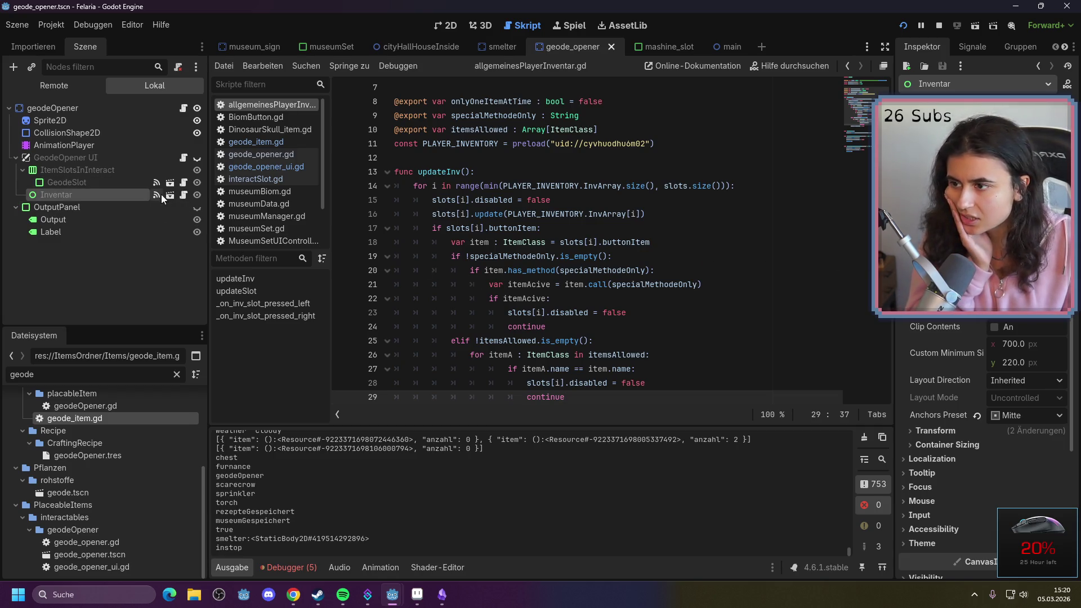
# Search the current script for occurrences of specialMethodeOnly
pyautogui.scroll(1, 444, 225)
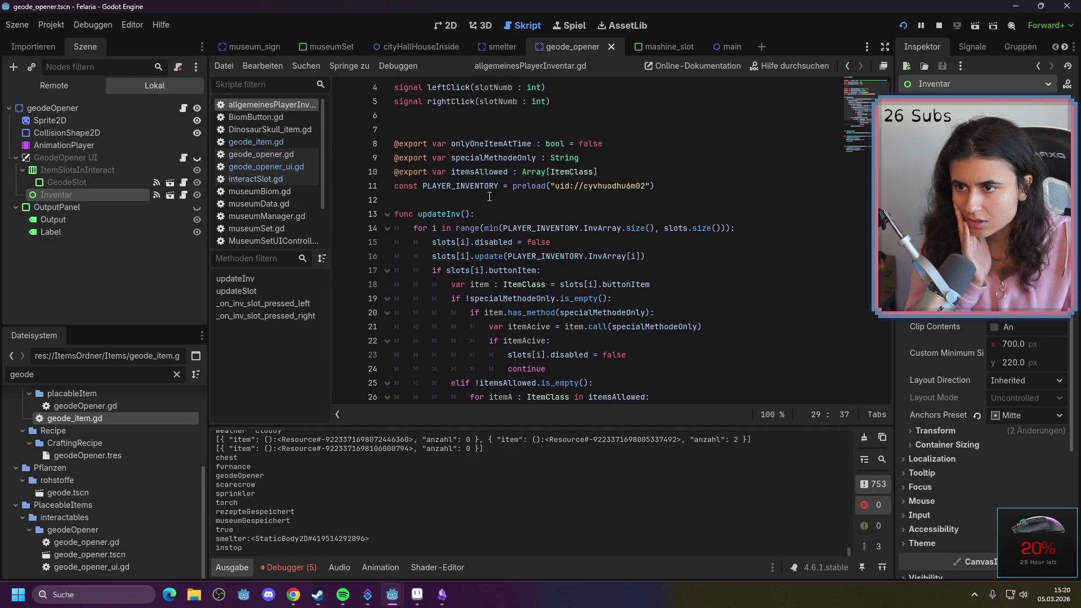
pyautogui.doubleClick(504, 157)
pyautogui.click(543, 200)
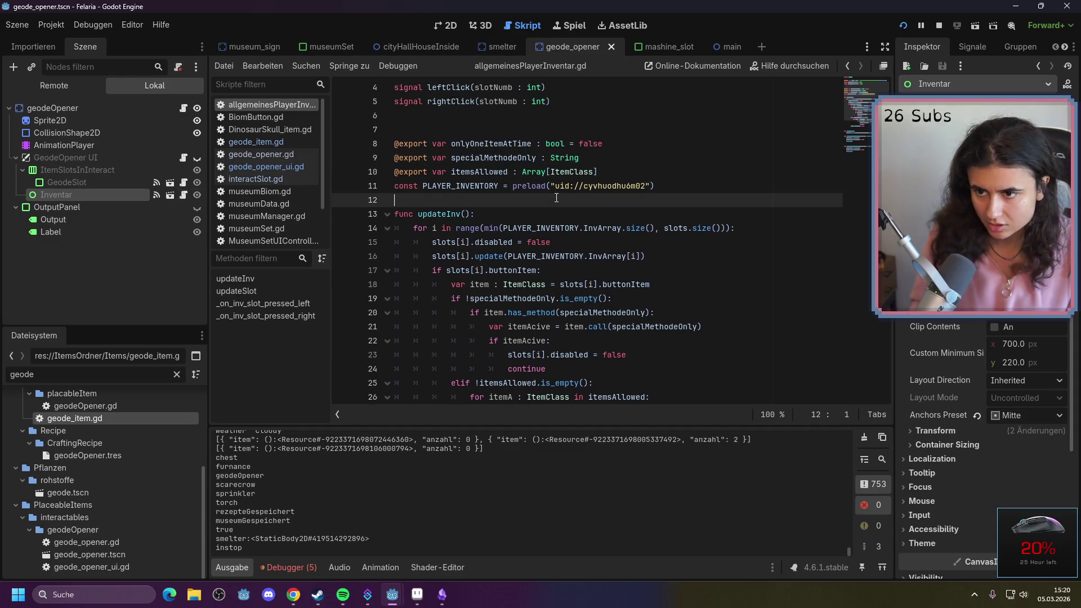
pyautogui.hotkey('ctrl', 'f')
pyautogui.hotkey('ctrl', 'v')
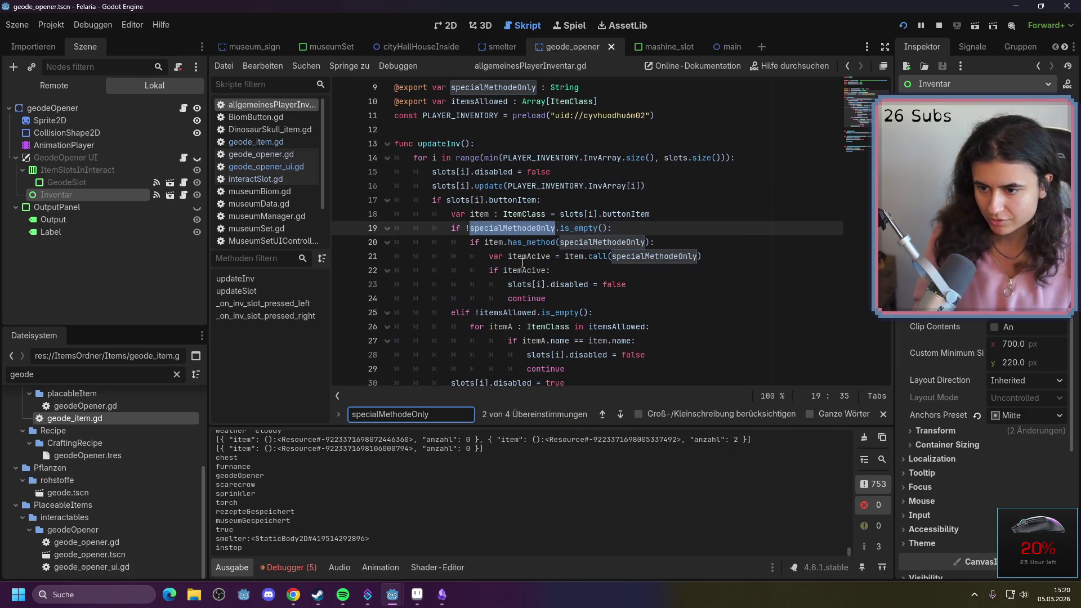
# In geode_opener_ui.gd, delete line 11 setting inventar.specialMethodeOnly to "returnItem"
pyautogui.click(183, 157)
pyautogui.moveTo(615, 228); pyautogui.dragTo(365, 225)
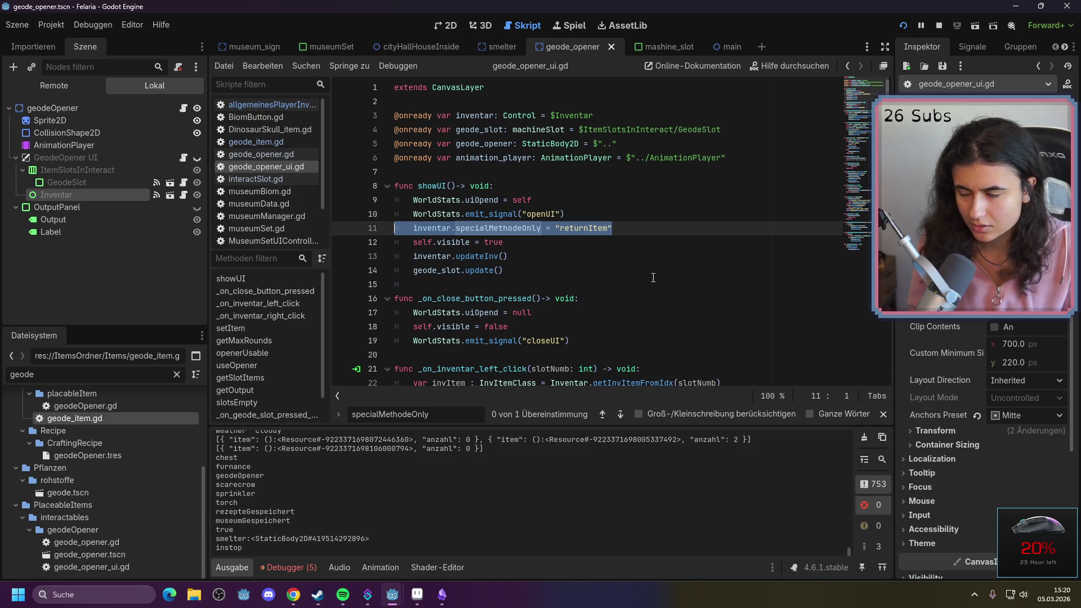
pyautogui.scroll(-4, 653, 277)
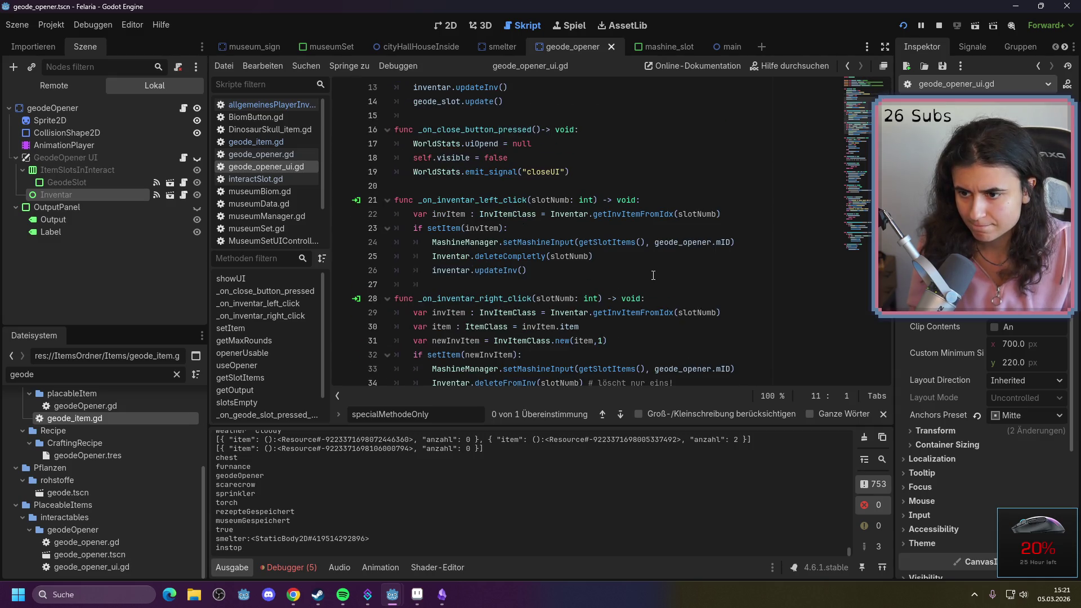
pyautogui.scroll(-1, 652, 275)
pyautogui.scroll(-2, 653, 275)
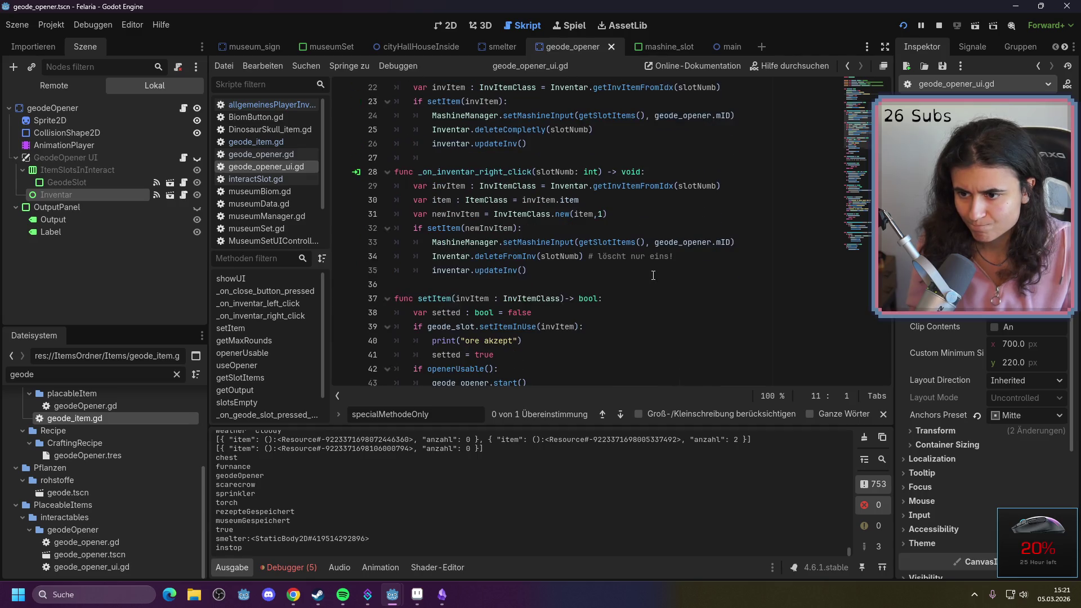
pyautogui.scroll(-3, 653, 275)
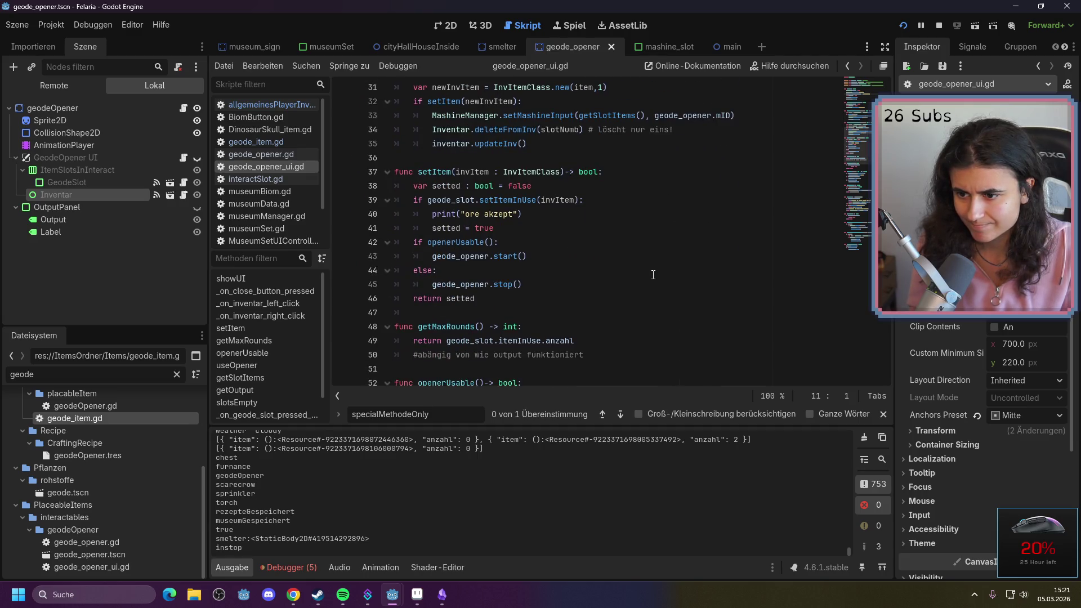
pyautogui.scroll(-1, 653, 274)
pyautogui.scroll(-2, 653, 273)
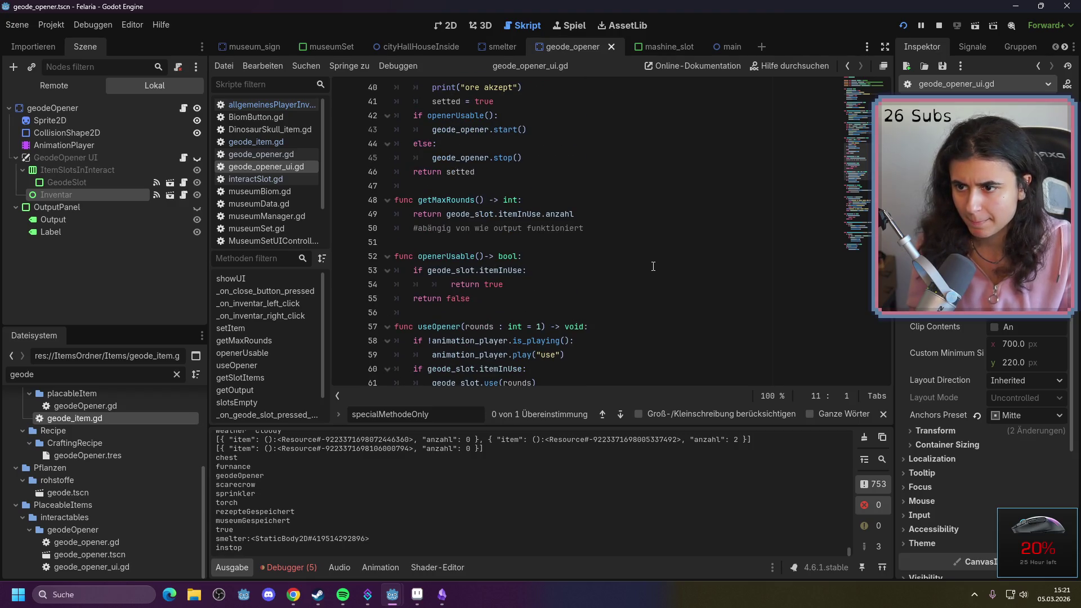
pyautogui.scroll(13, 653, 264)
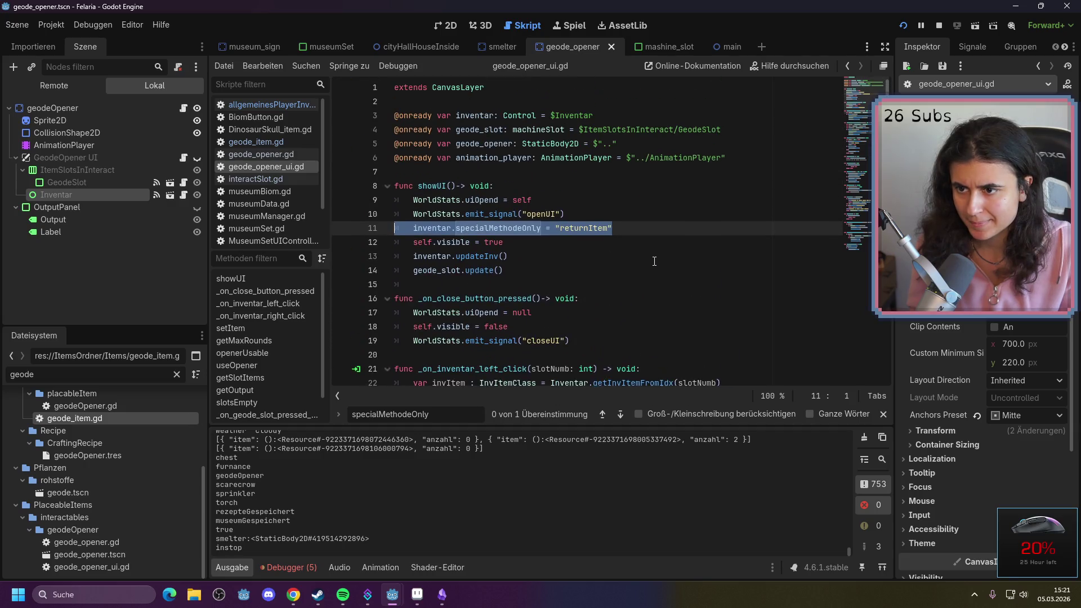
pyautogui.press('BackSpace')
pyautogui.press('BackSpace')
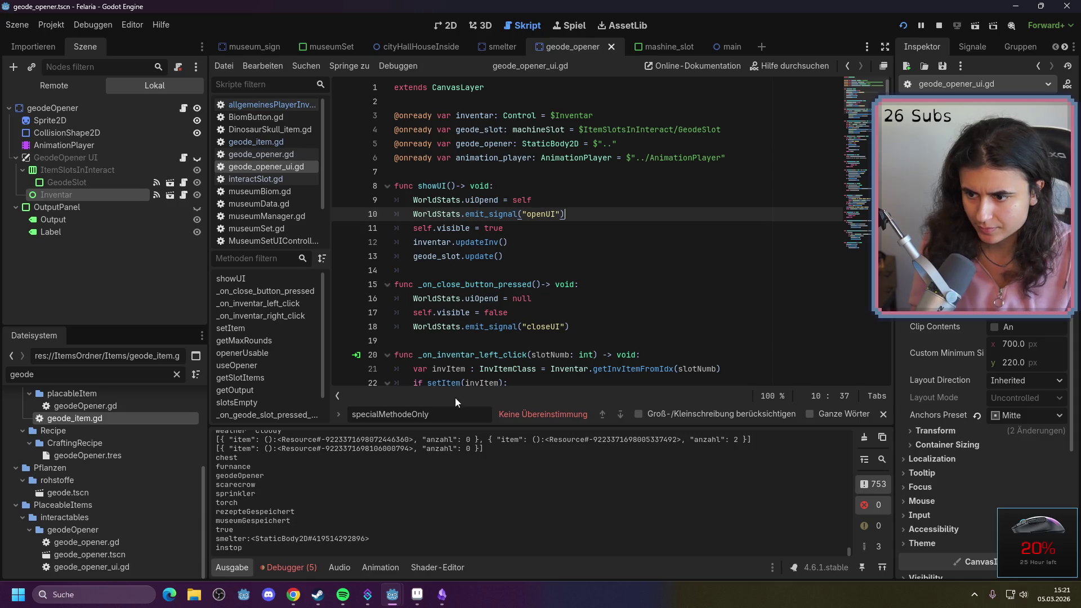
# Search geode_opener_ui.gd for returnItem, then clear the search field
pyautogui.hotkey('ctrl', 'f')
pyautogui.write('retu')
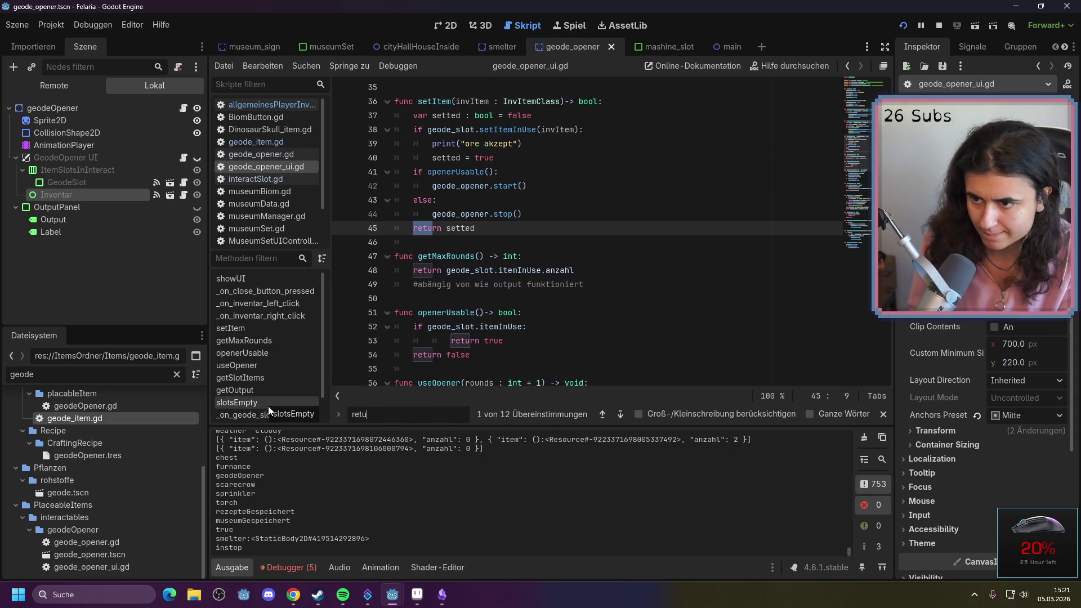
pyautogui.write('rnI')
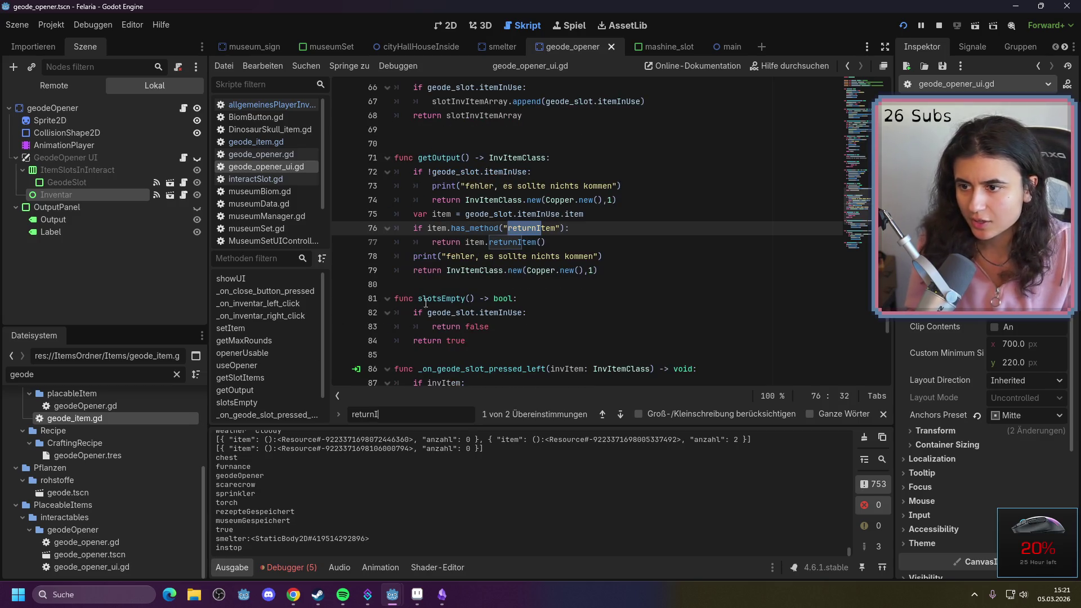
pyautogui.hotkey('ctrl', 'a')
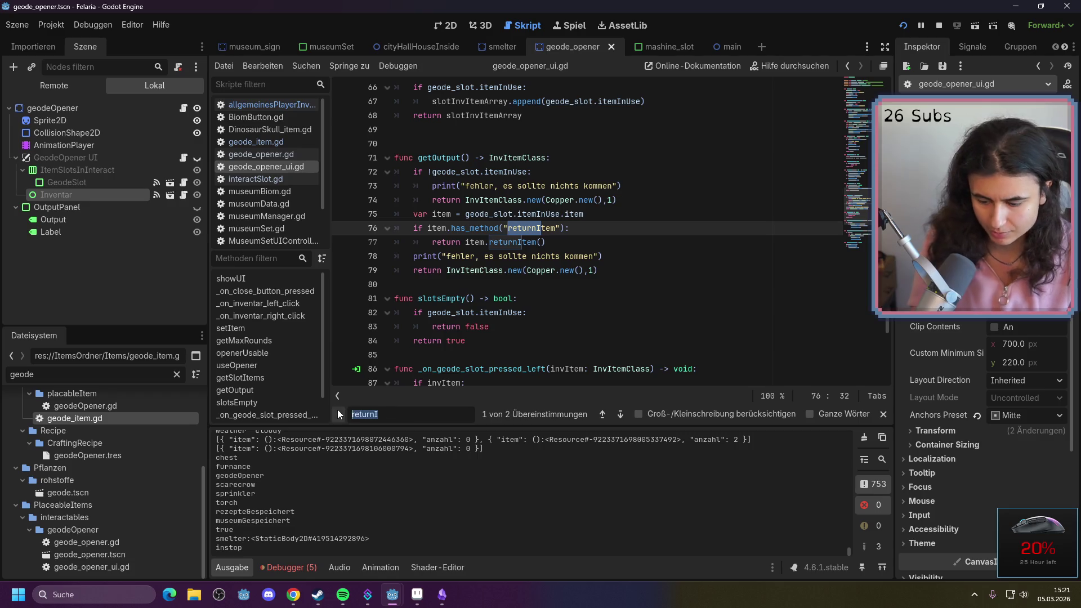
pyautogui.press('BackSpace')
pyautogui.click(488, 353)
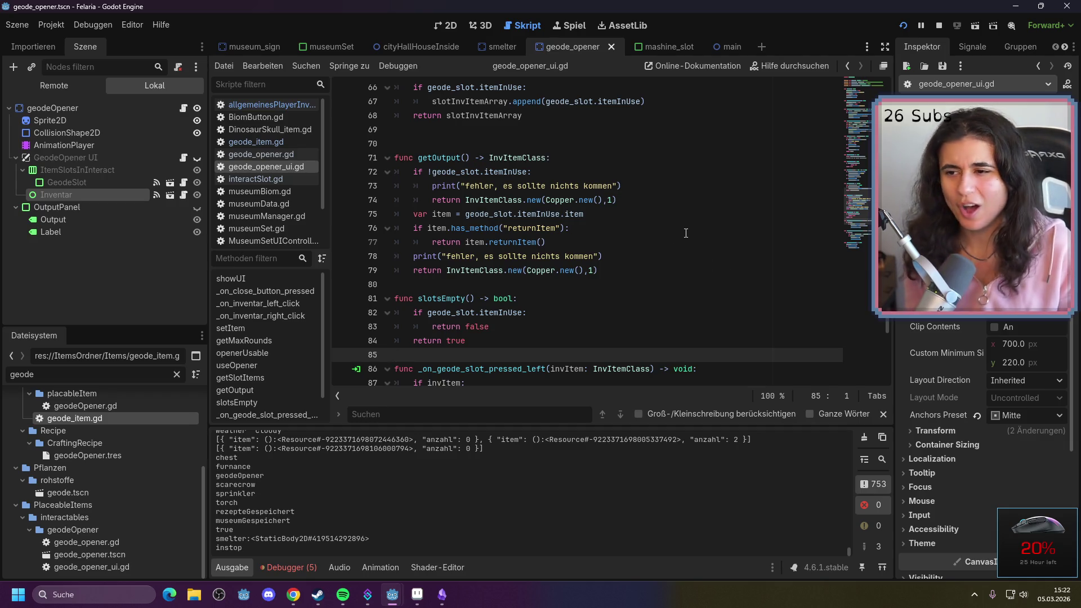
# Select the Inventar node in the smelter scene and browse its Inspector class list
pyautogui.click(488, 49)
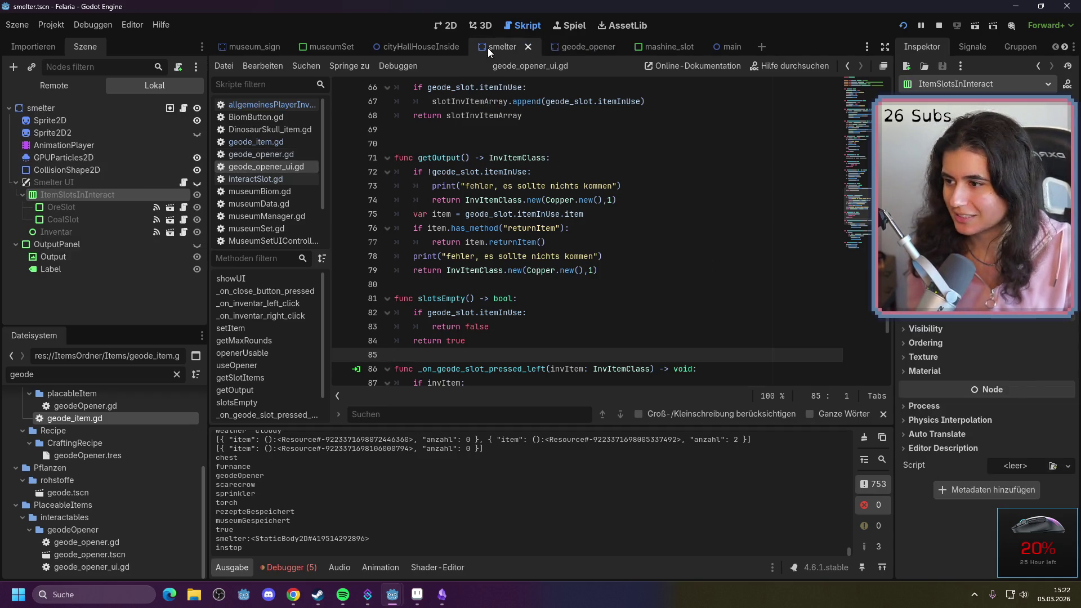
pyautogui.click(77, 231)
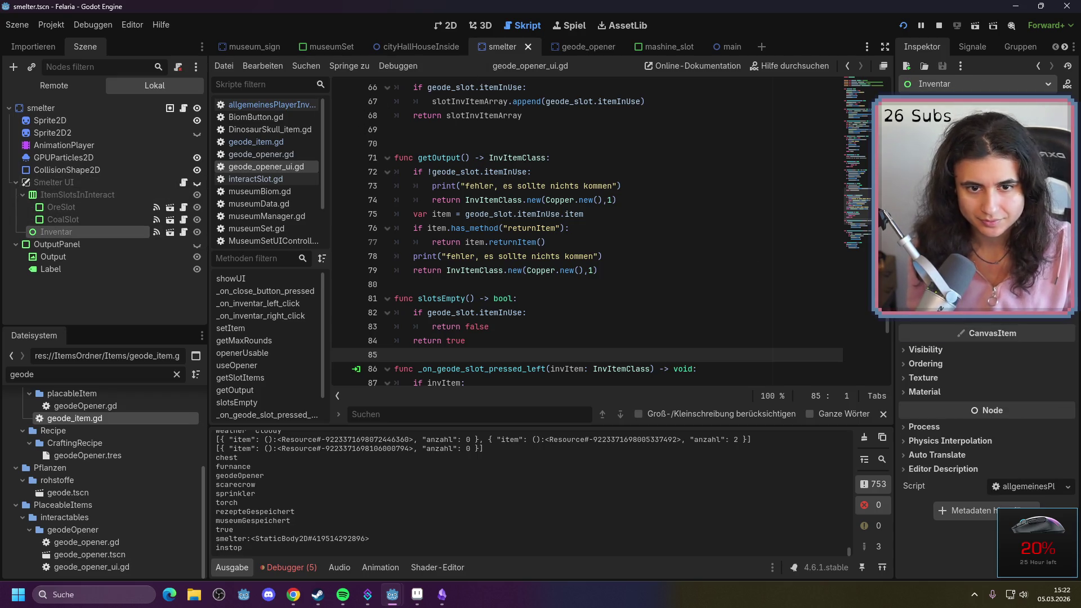
pyautogui.scroll(2, 985, 394)
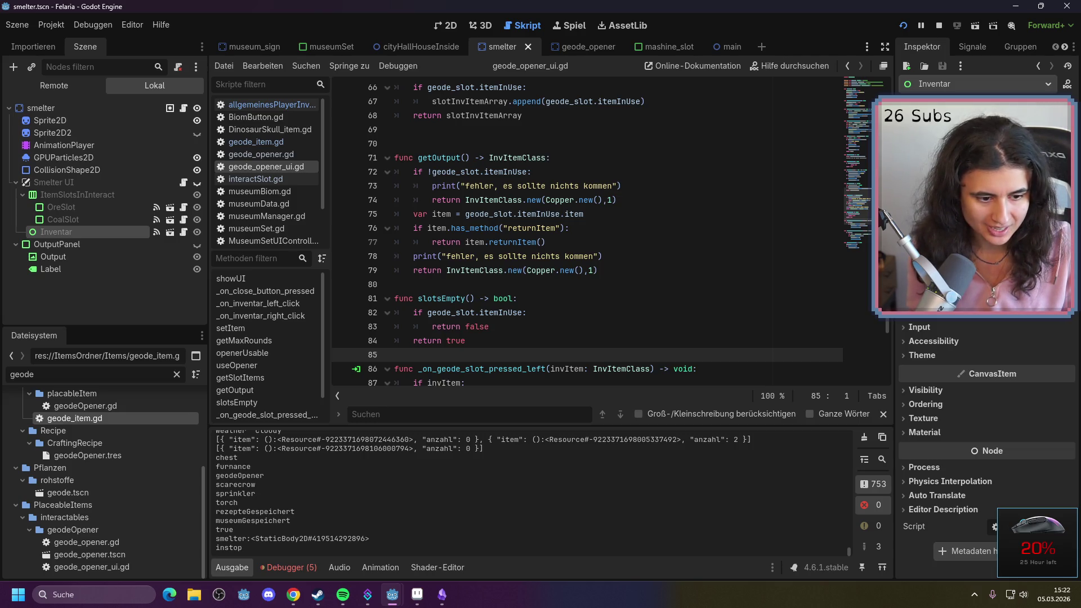
pyautogui.scroll(1, 985, 423)
pyautogui.click(1002, 197)
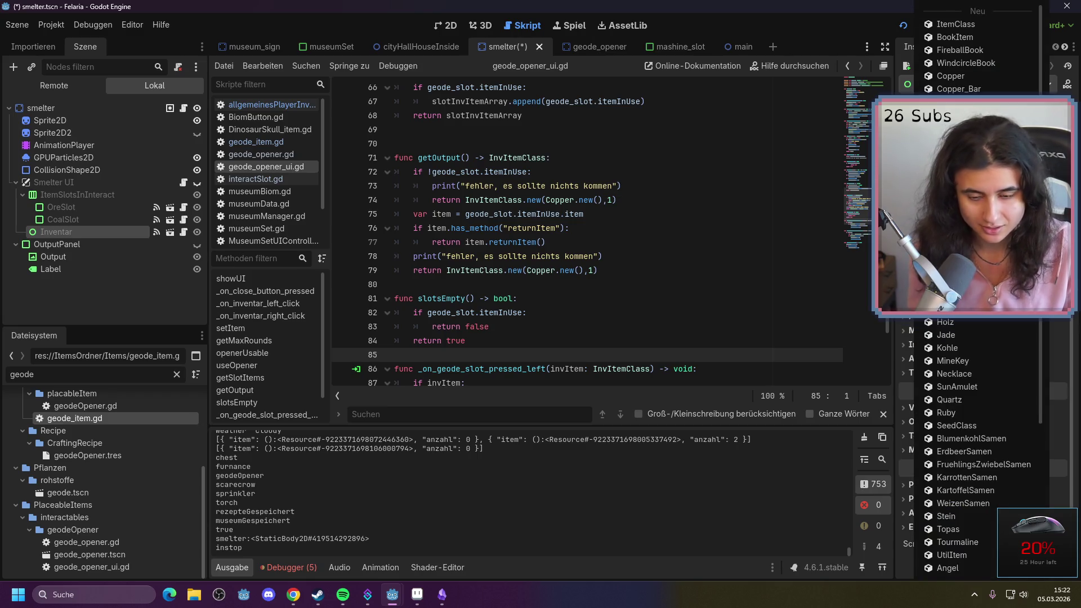
pyautogui.press('Escape')
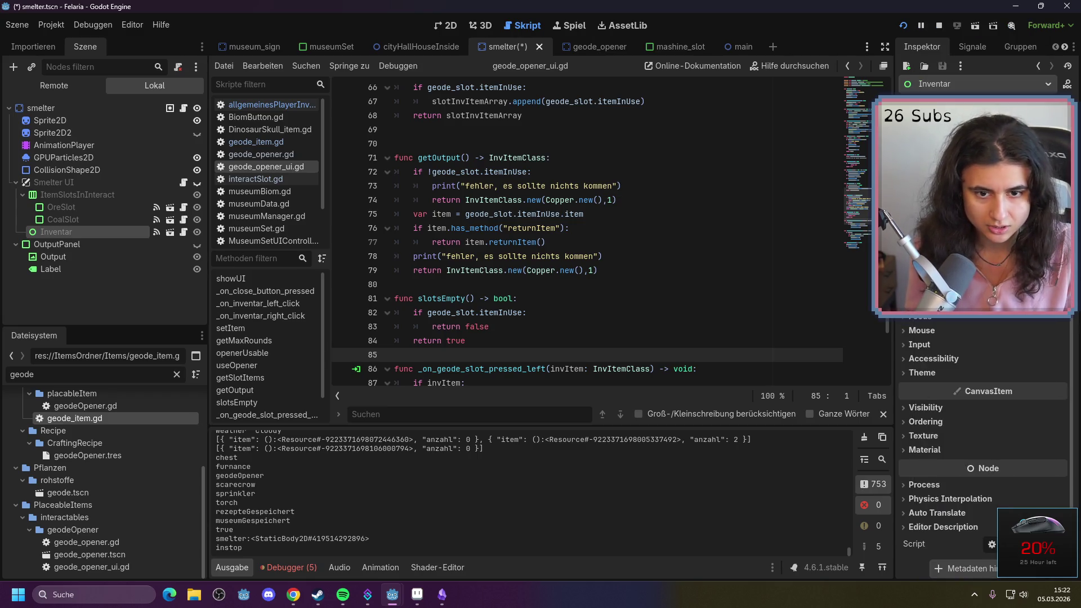
pyautogui.scroll(1, 982, 453)
pyautogui.click(1002, 197)
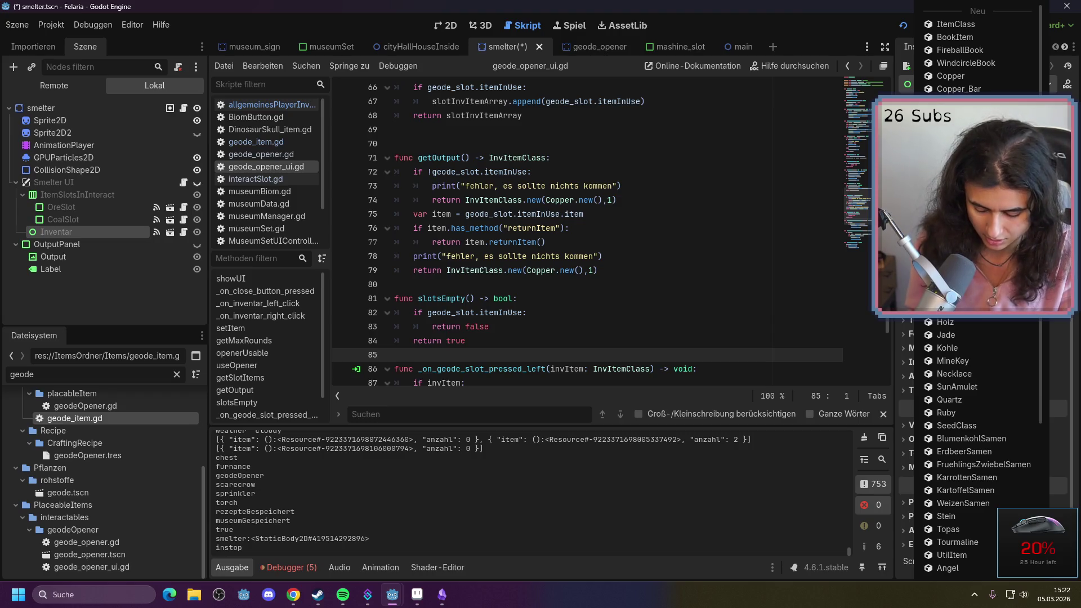
pyautogui.press('Escape')
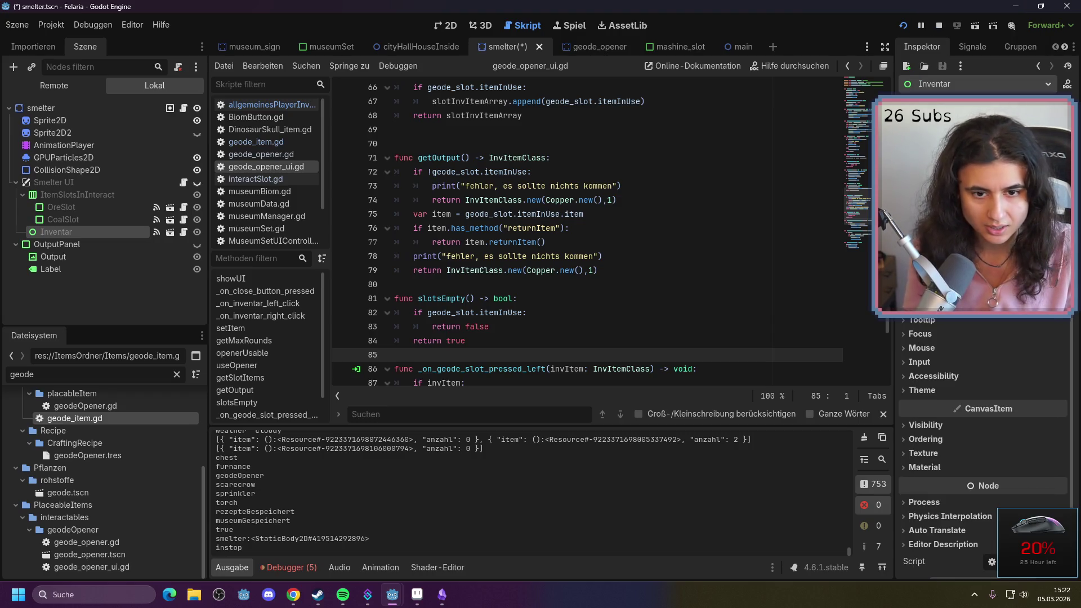
# Check the Script property's class list, dismiss it, and save the smelter scene
pyautogui.scroll(-1, 983, 450)
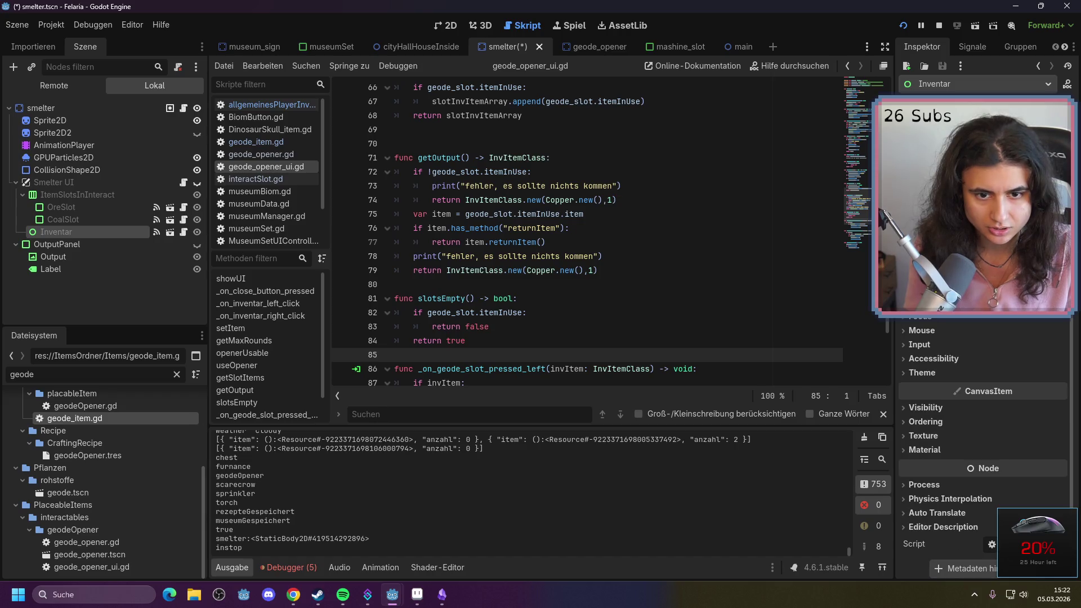
pyautogui.scroll(1, 982, 450)
pyautogui.click(1058, 560)
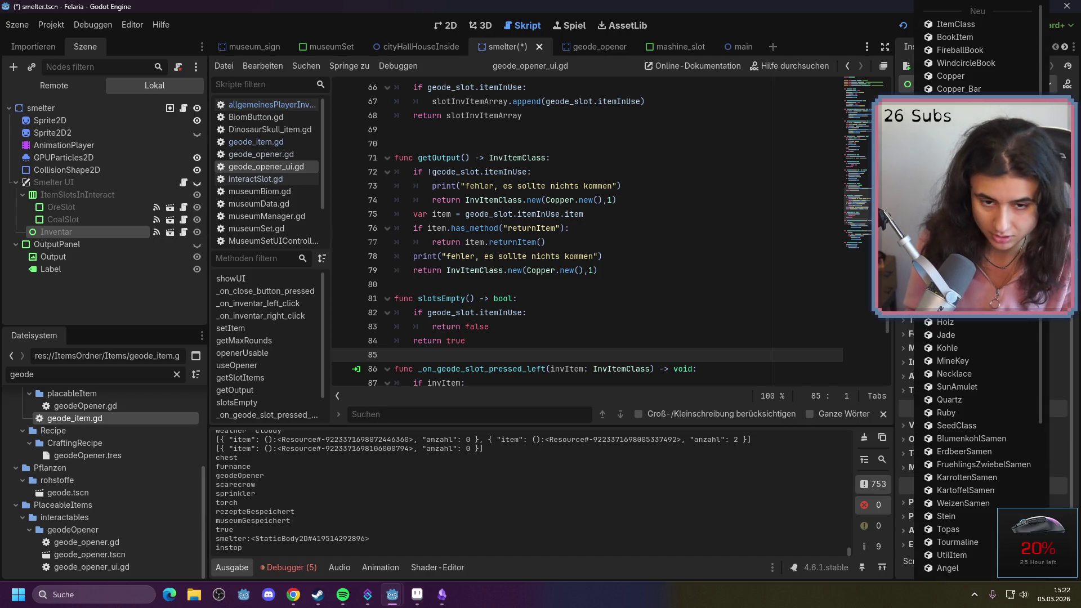
pyautogui.press('Escape')
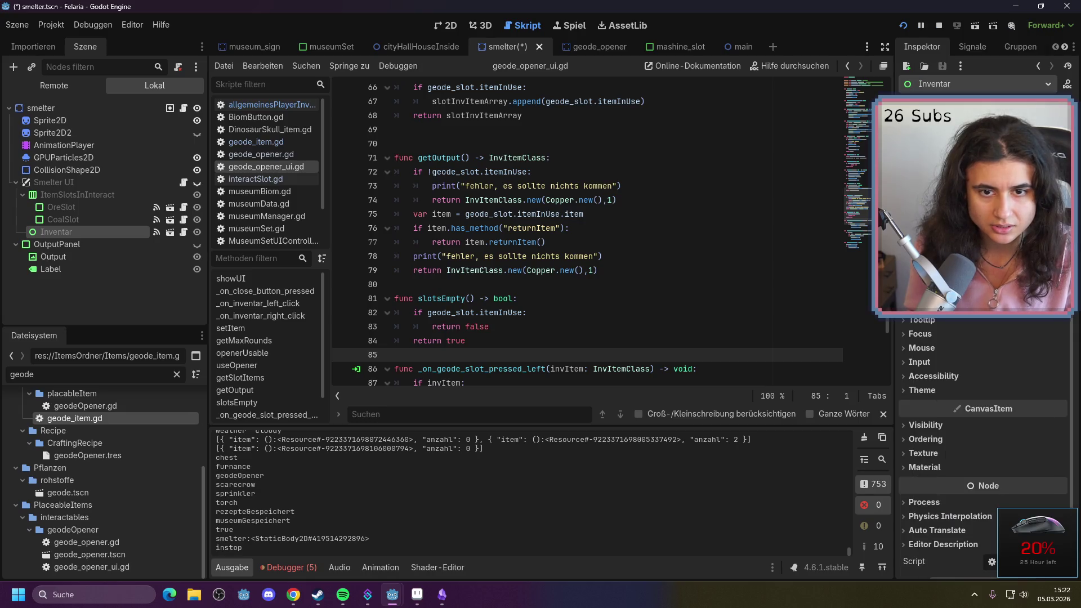
pyautogui.scroll(1, 982, 448)
pyautogui.click(907, 307)
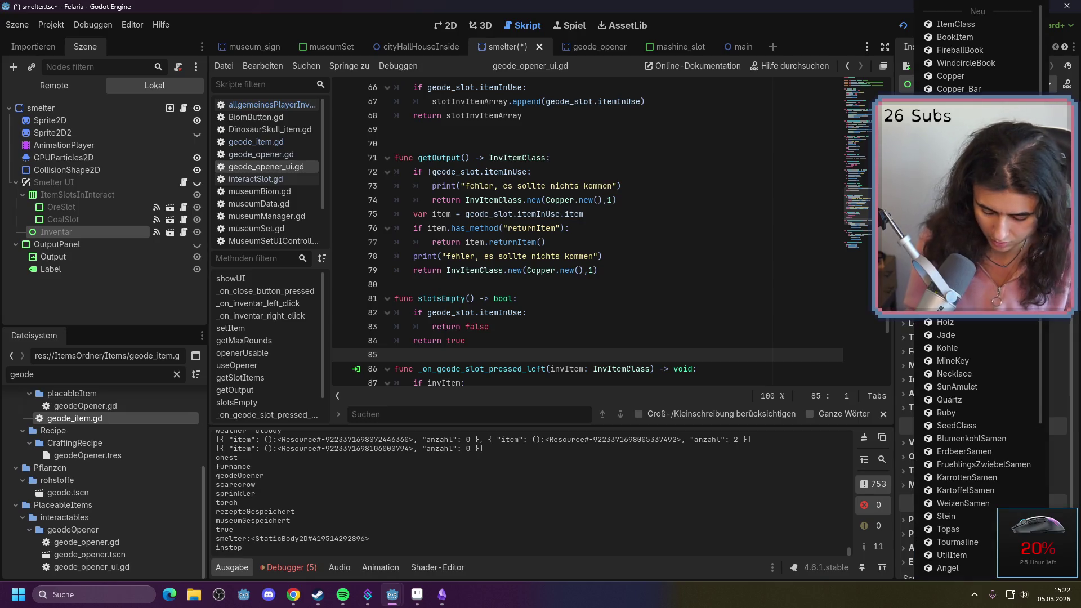
pyautogui.scroll(-2, 978, 281)
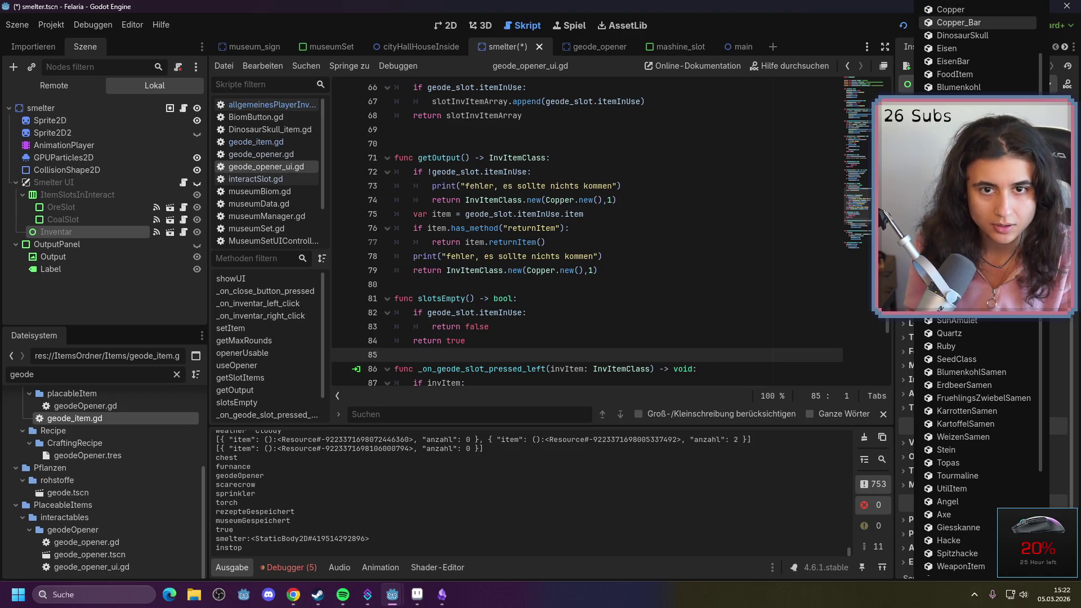
pyautogui.press('Escape')
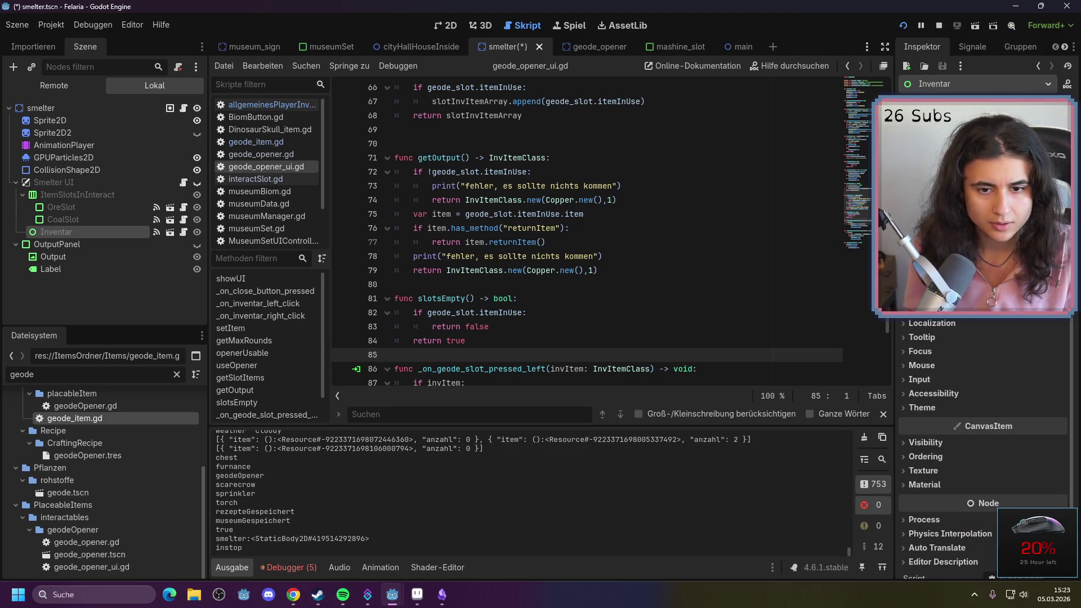
pyautogui.click(857, 291)
pyautogui.hotkey('ctrl', 's')
# Run the project, start a new game and open the furnace's smelter panel
pyautogui.click(904, 24)
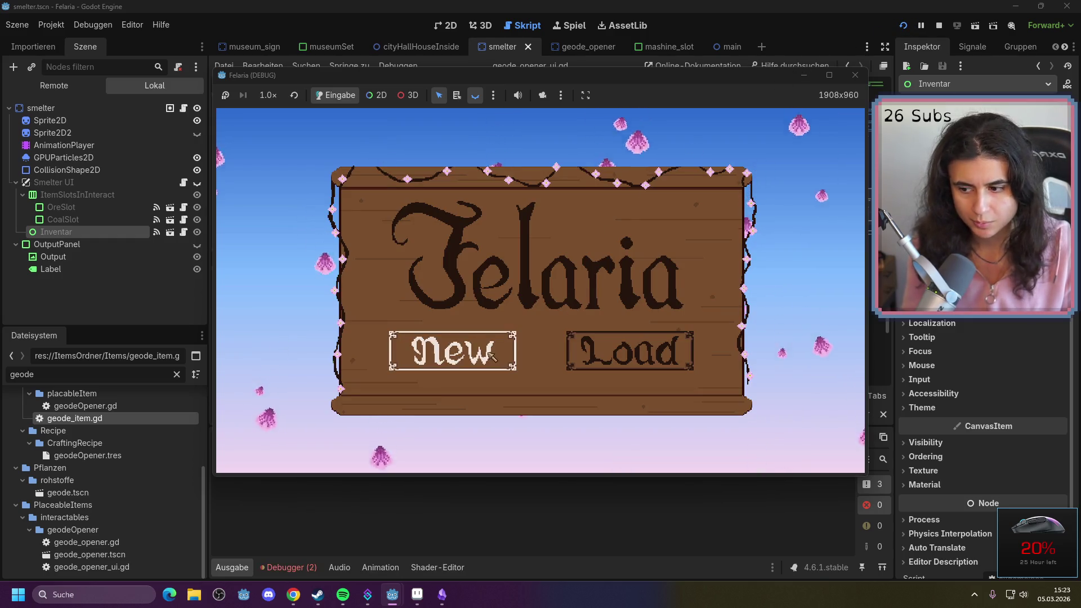
pyautogui.click(499, 349)
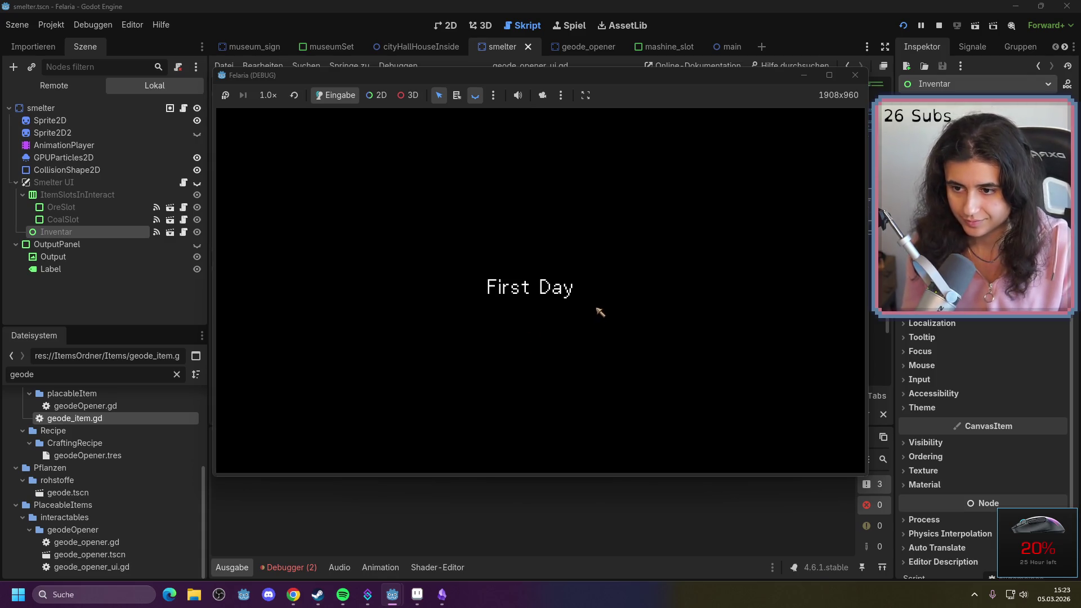
pyautogui.press('a')
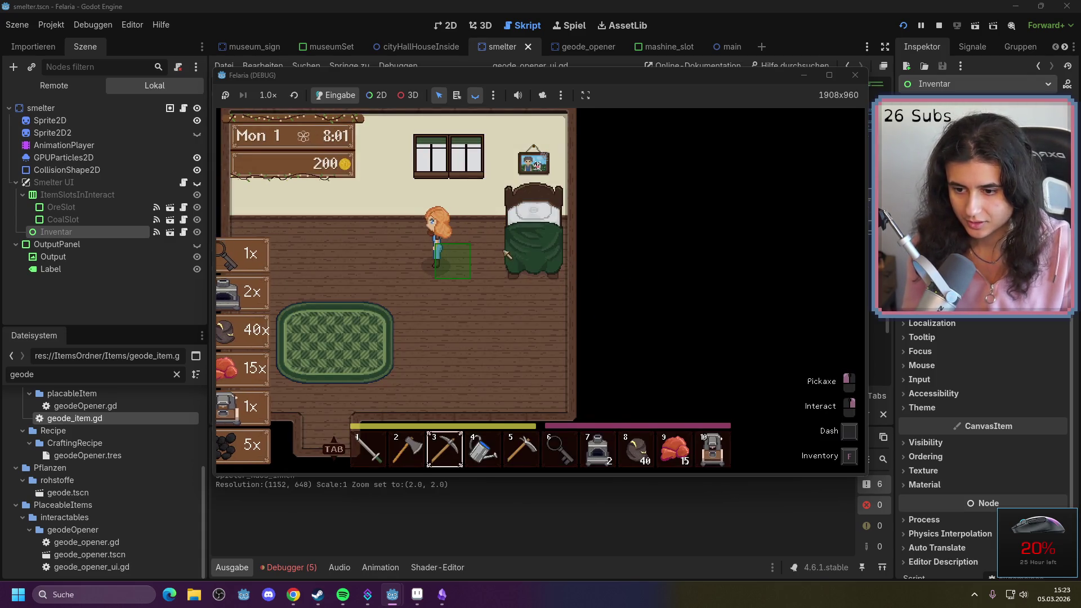
pyautogui.press('7')
pyautogui.press('w')
pyautogui.rightClick(445, 225)
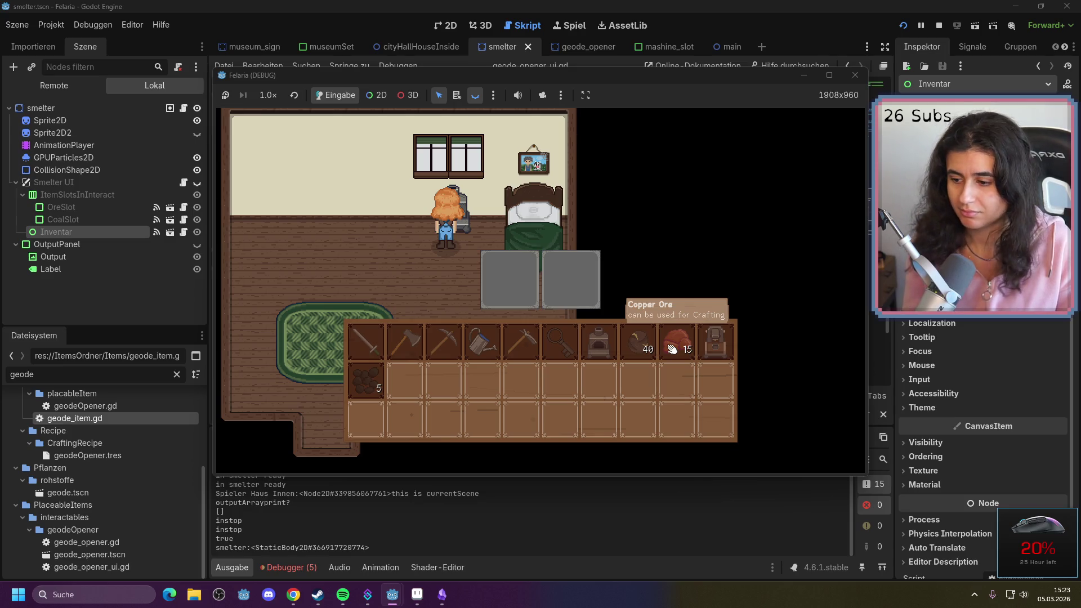
# Close the panel, select the empty tenth hotbar slot, and reopen the furnace panel
pyautogui.press('f')
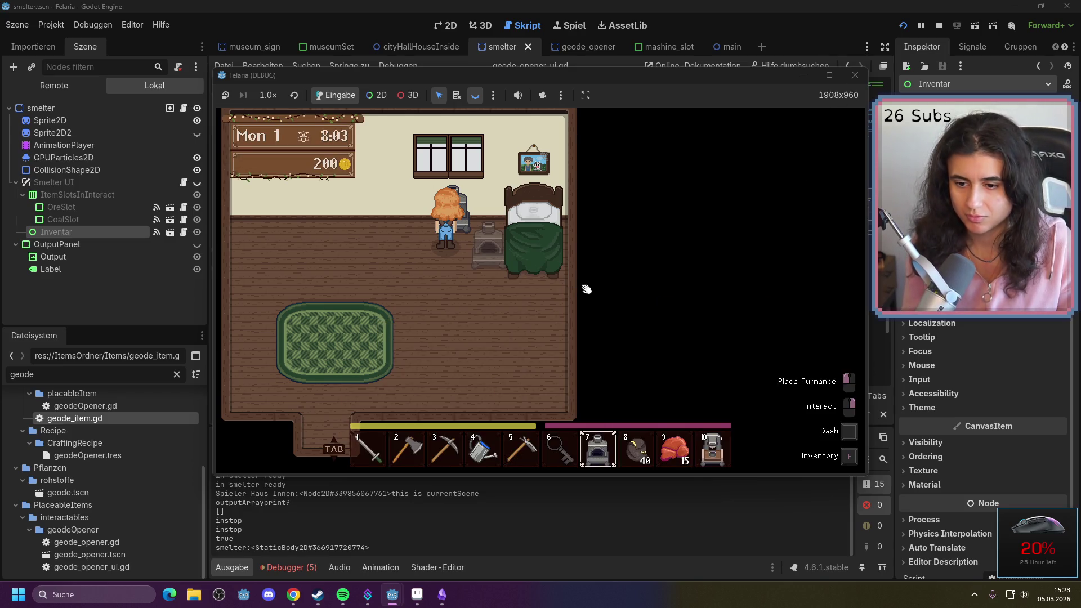
pyautogui.press('a')
pyautogui.press('0')
pyautogui.press('d')
pyautogui.press('w')
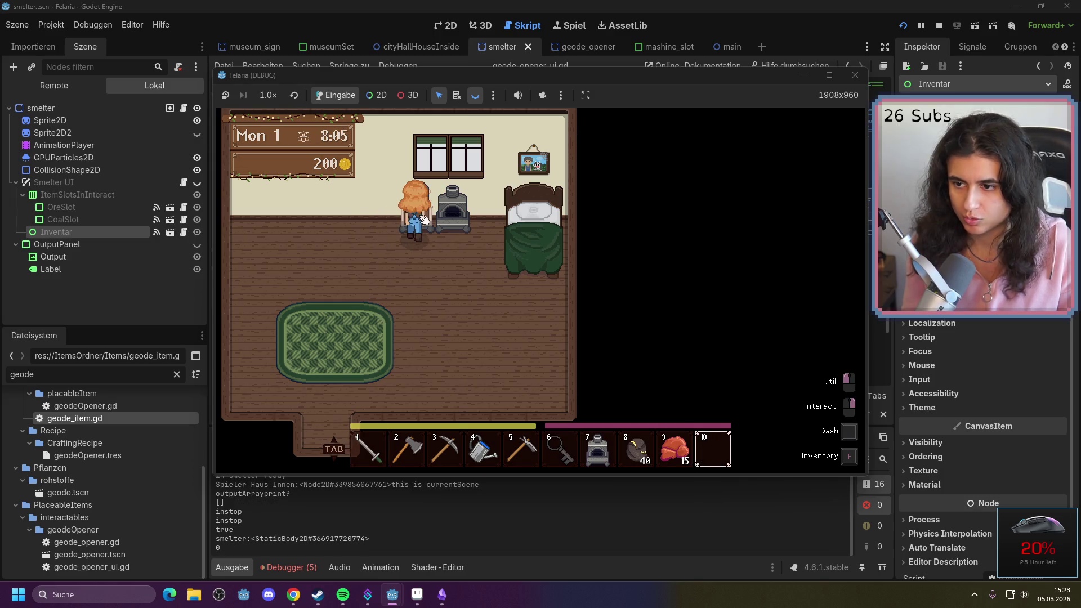
pyautogui.press('Tab')
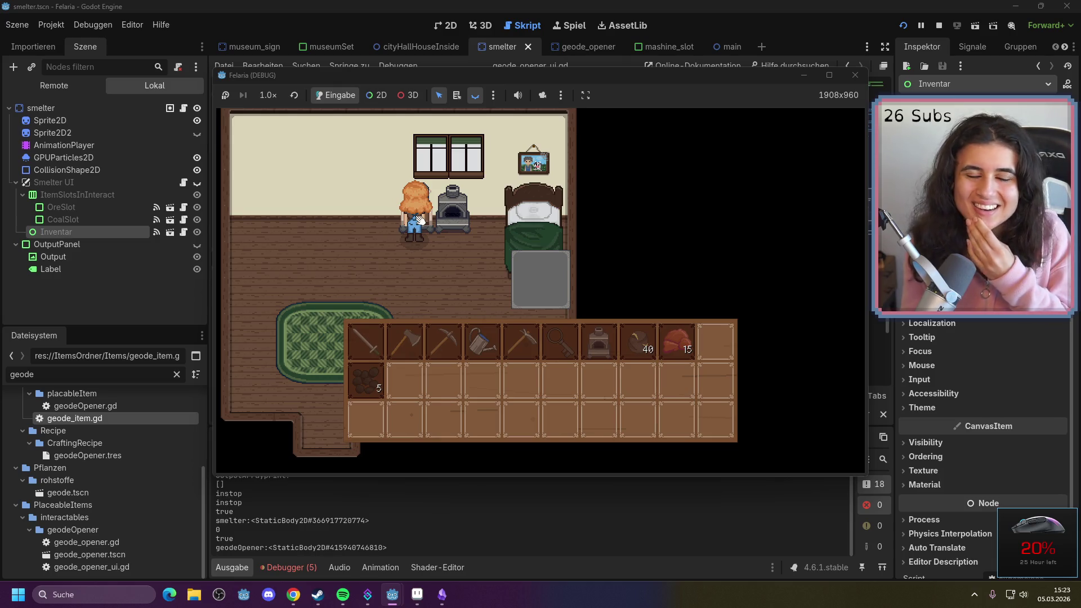
# Minimize the Felaria debug window and open allgemeinesPlayerInventar.gd at updateInv's line 25
pyautogui.click(805, 76)
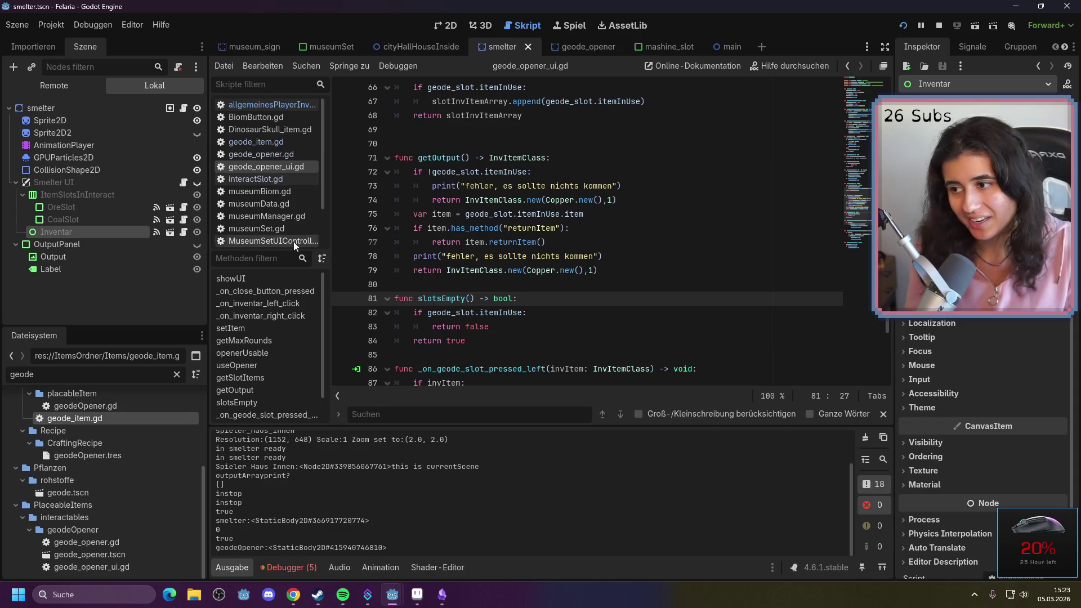
pyautogui.click(186, 233)
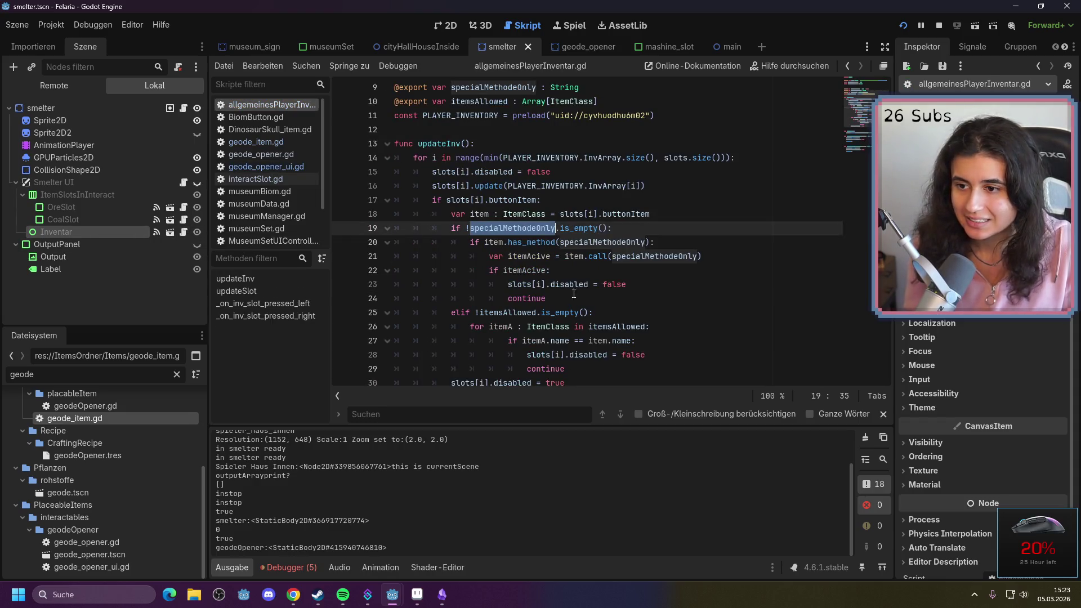
pyautogui.click(609, 296)
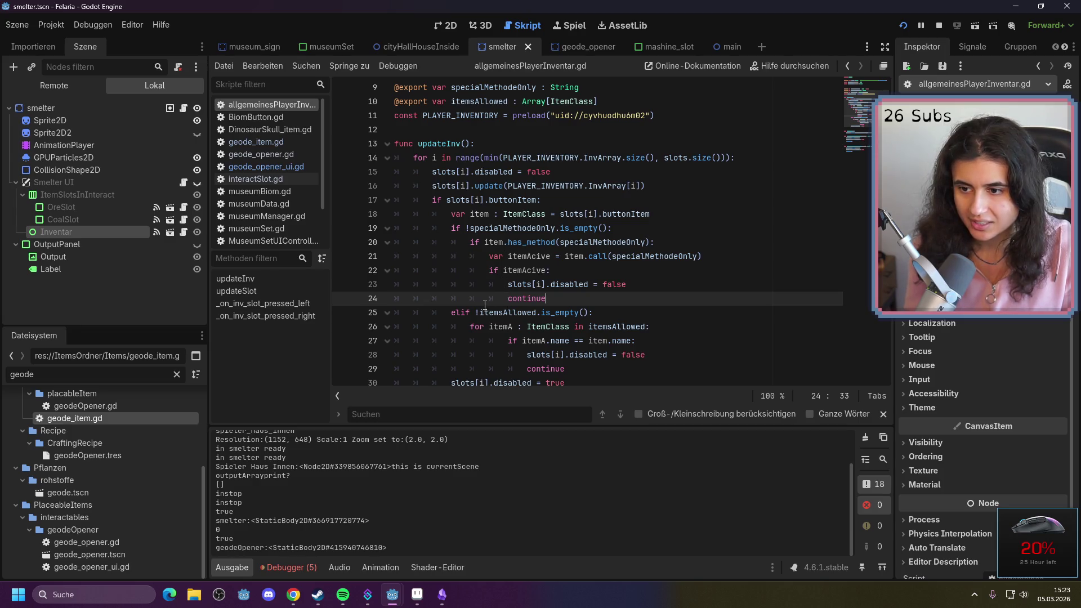
pyautogui.scroll(-1, 485, 304)
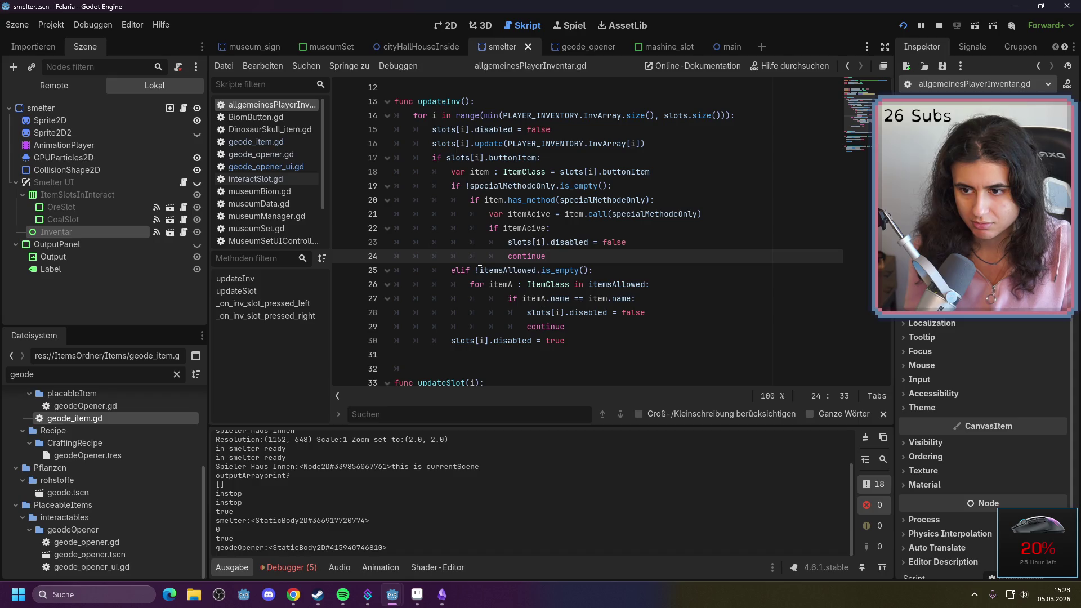
pyautogui.moveTo(495, 270)
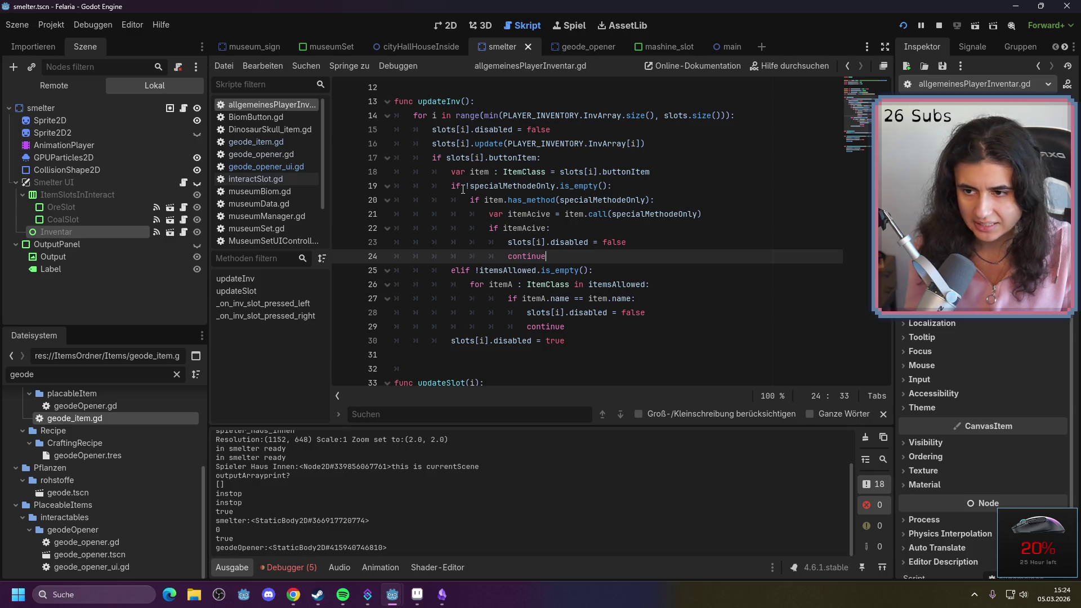
pyautogui.click(637, 270)
# Add print("hierrr") under the elif itemsAllowed check and save the script
pyautogui.press('Return')
pyautogui.write('print')
pyautogui.press('Return')
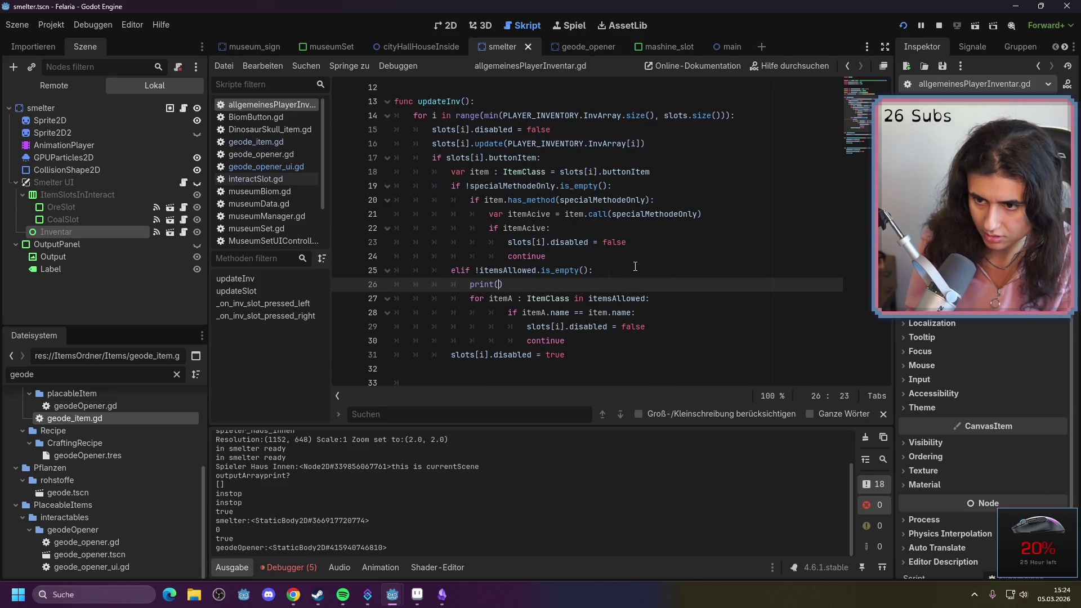
pyautogui.write('"hierr"')
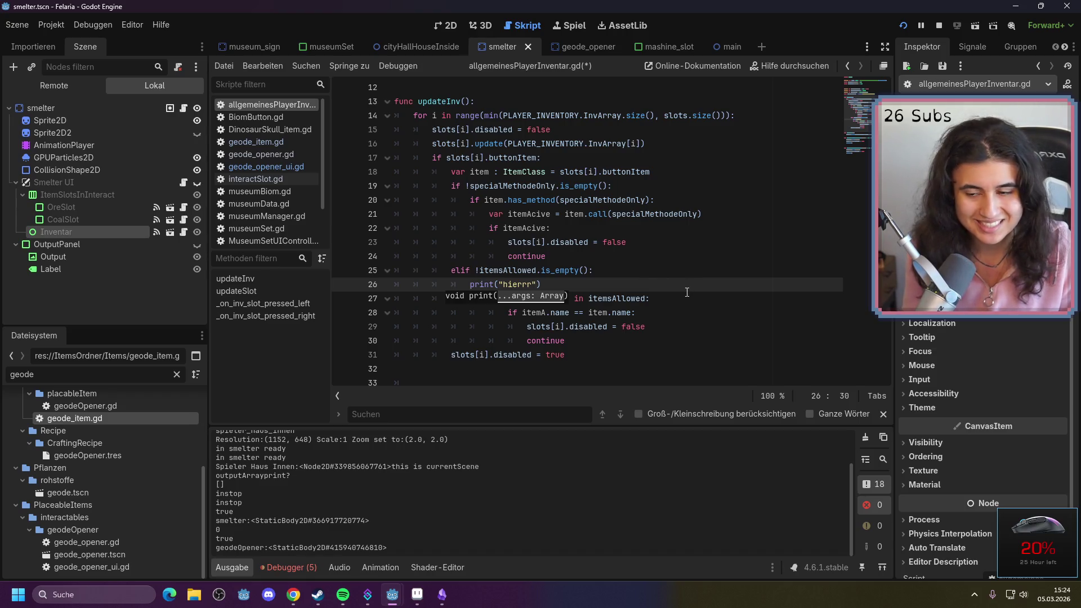
pyautogui.click(626, 283)
pyautogui.hotkey('ctrl', 's')
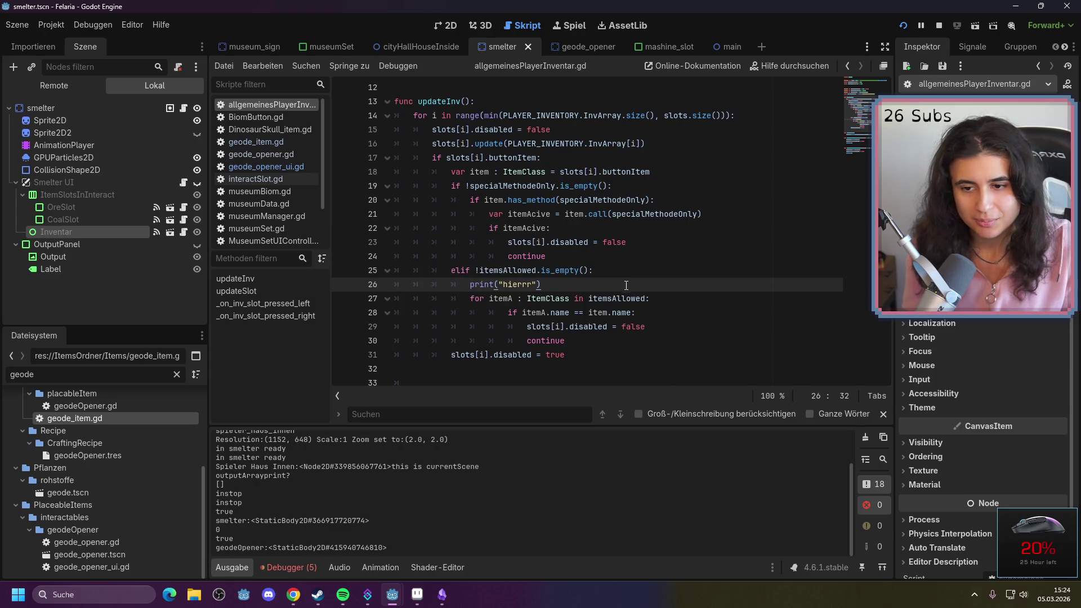
# In the running game, open and close the furnace's smelter panel, then return to the editor
pyautogui.moveTo(396, 601)
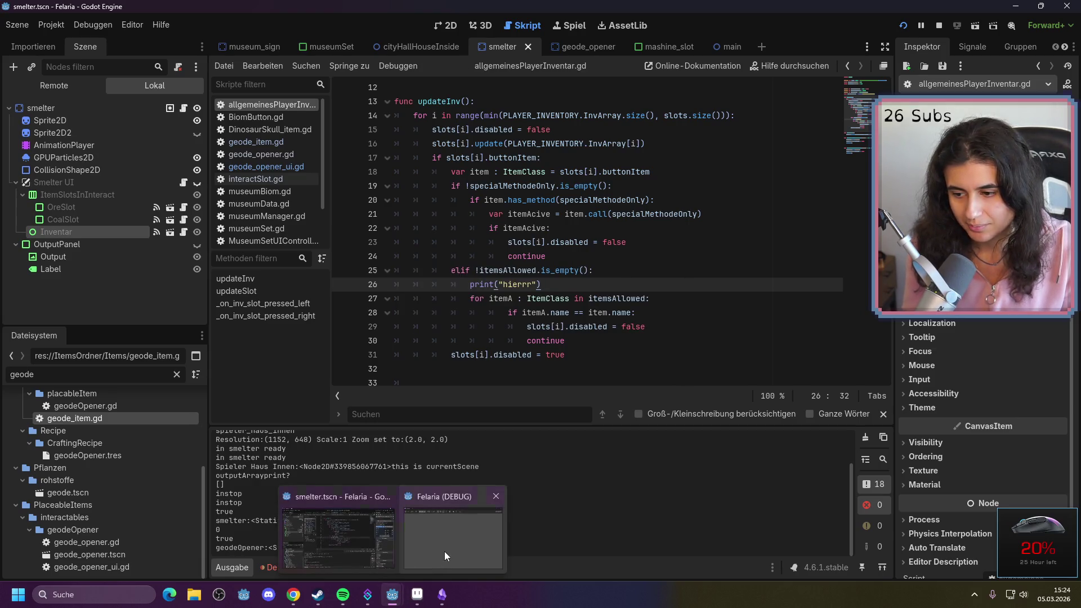
pyautogui.click(444, 551)
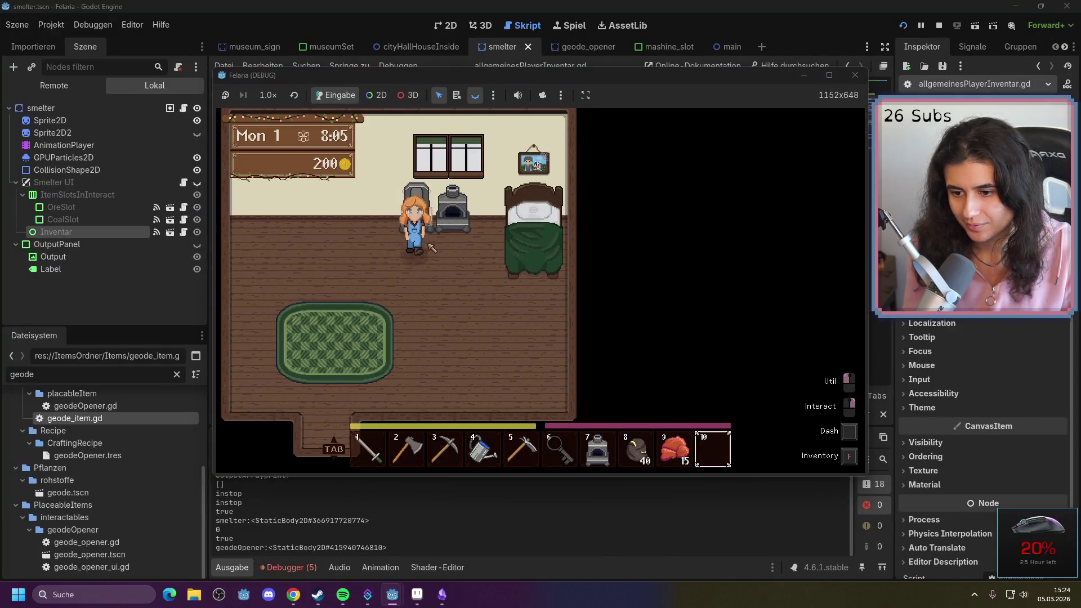
pyautogui.rightClick(432, 226)
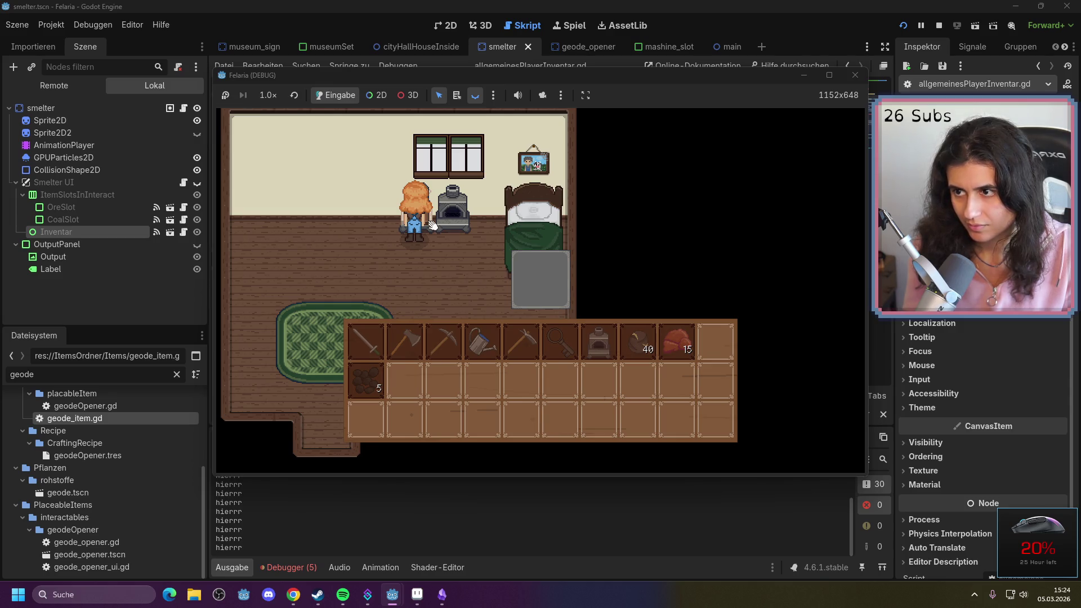
pyautogui.press('Escape')
pyautogui.press('s')
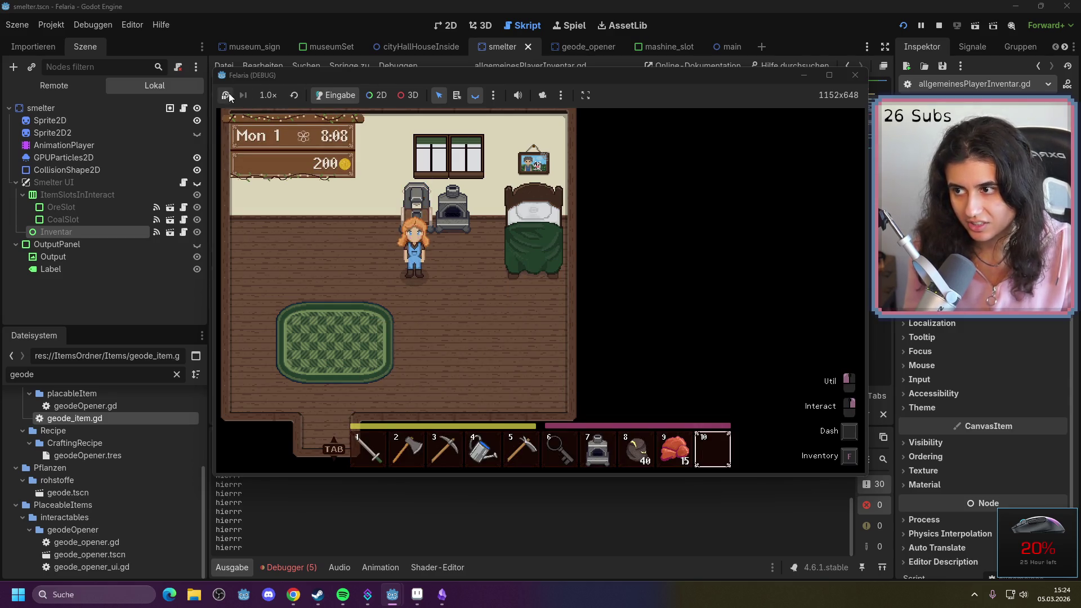
pyautogui.hotkey('alt', 'Tab')
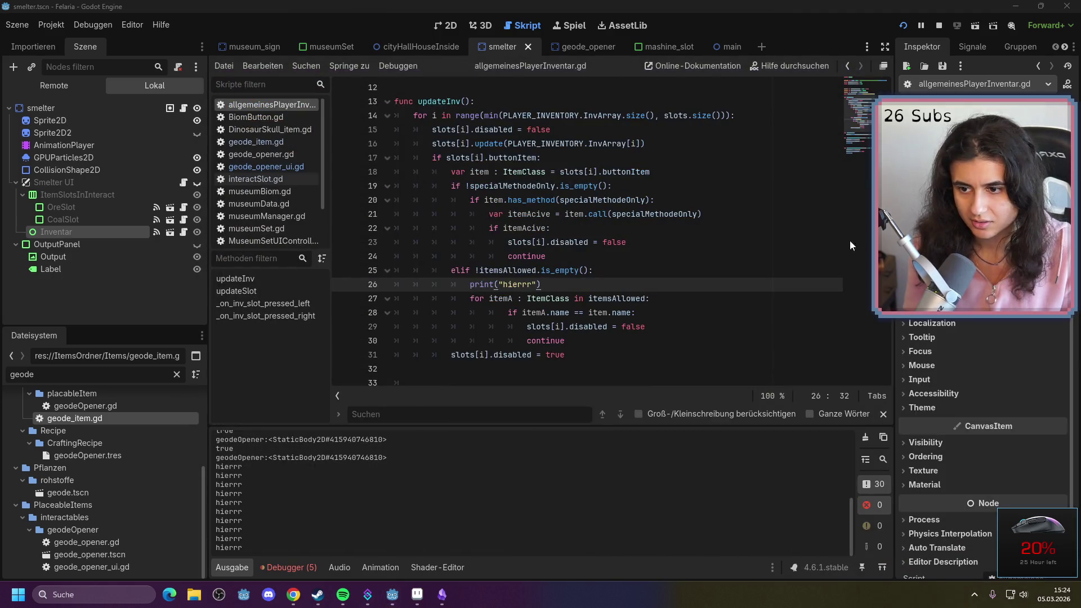
# Change the line-26 debug message from "hierrr" to "xxx"
pyautogui.moveTo(540, 285); pyautogui.dragTo(462, 286)
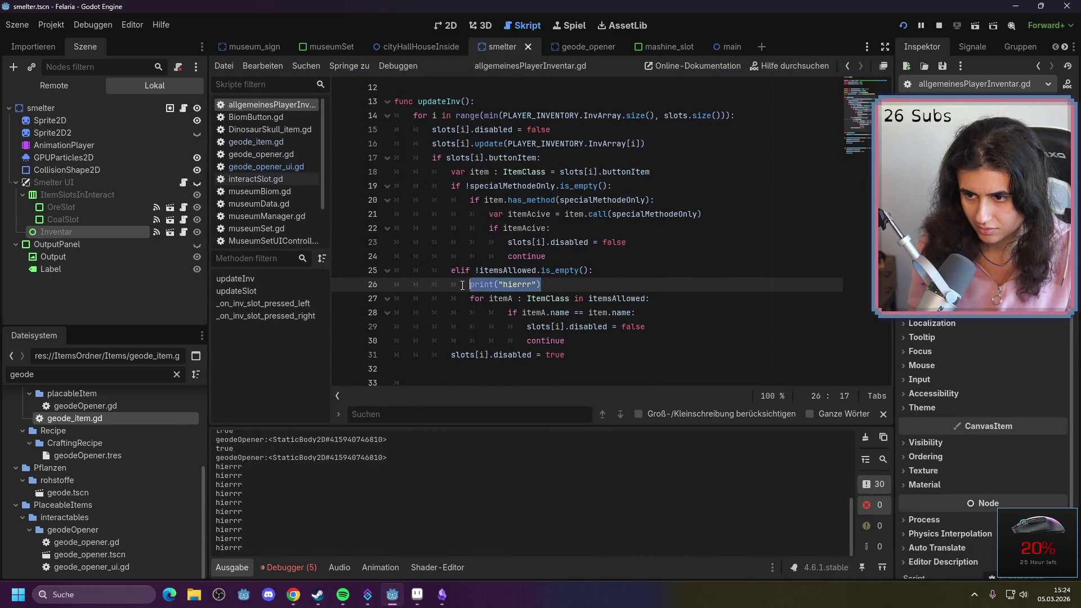
pyautogui.press('Delete')
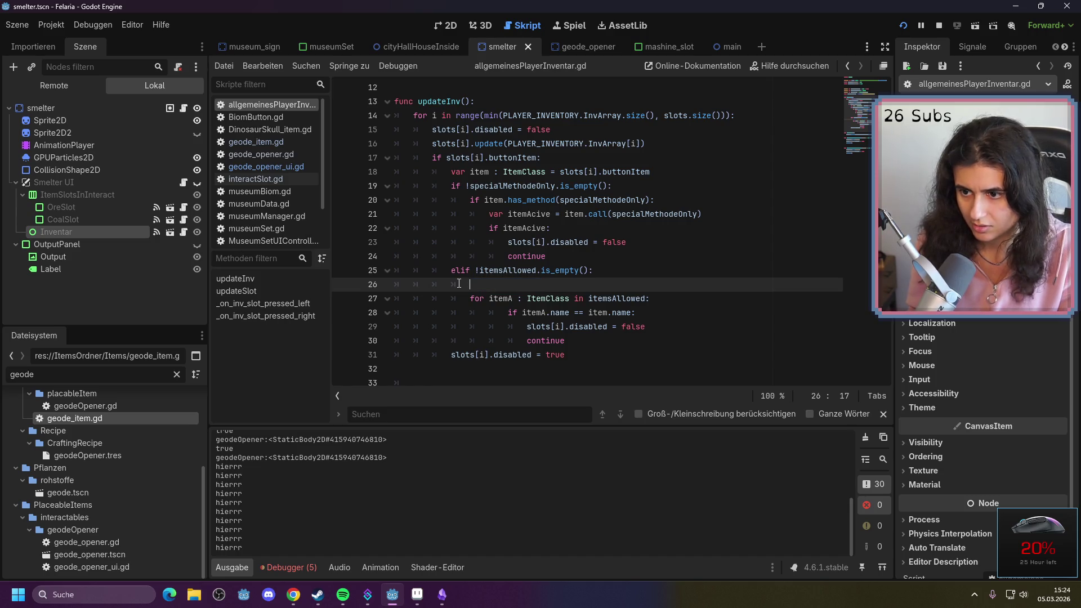
pyautogui.hotkey('ctrl', 'z')
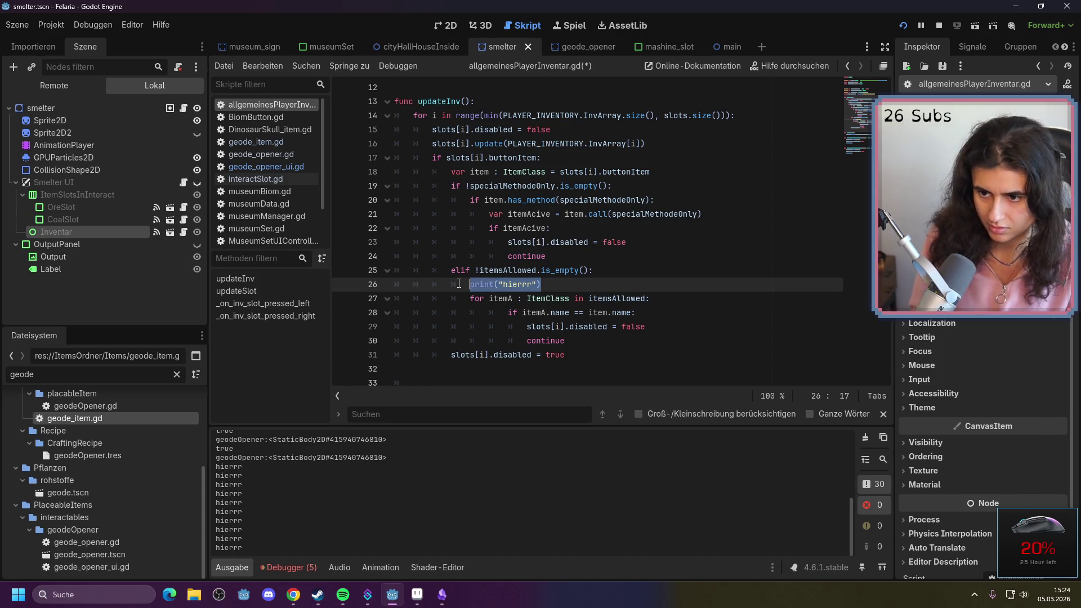
pyautogui.hotkey('ctrl', 'z')
pyautogui.hotkey('ctrl', 'z')
pyautogui.hotkey('ctrl', 'z')
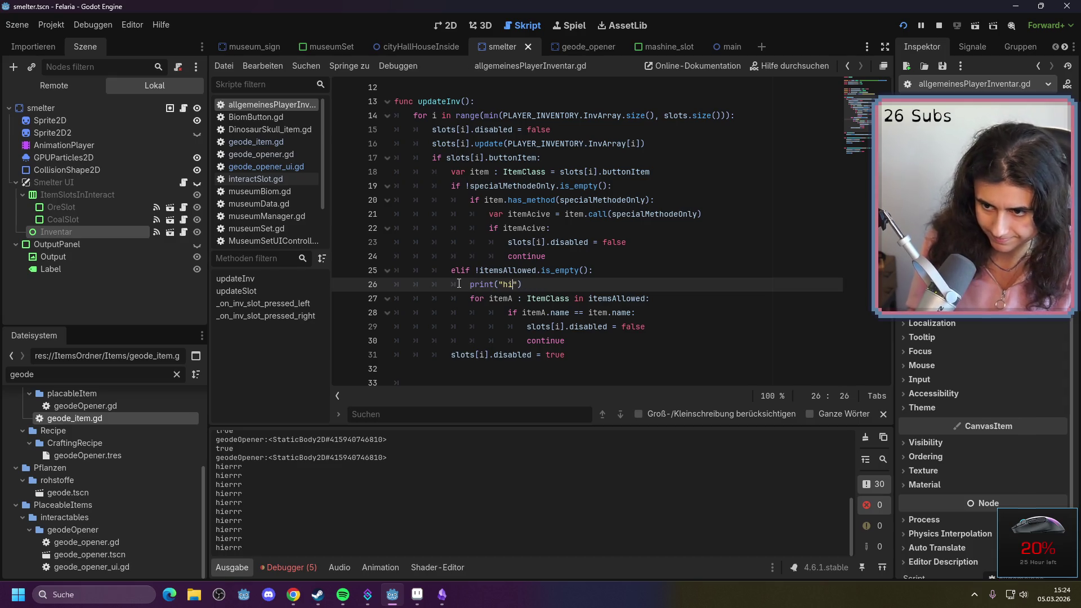
pyautogui.press('BackSpace')
pyautogui.write('xxx"')
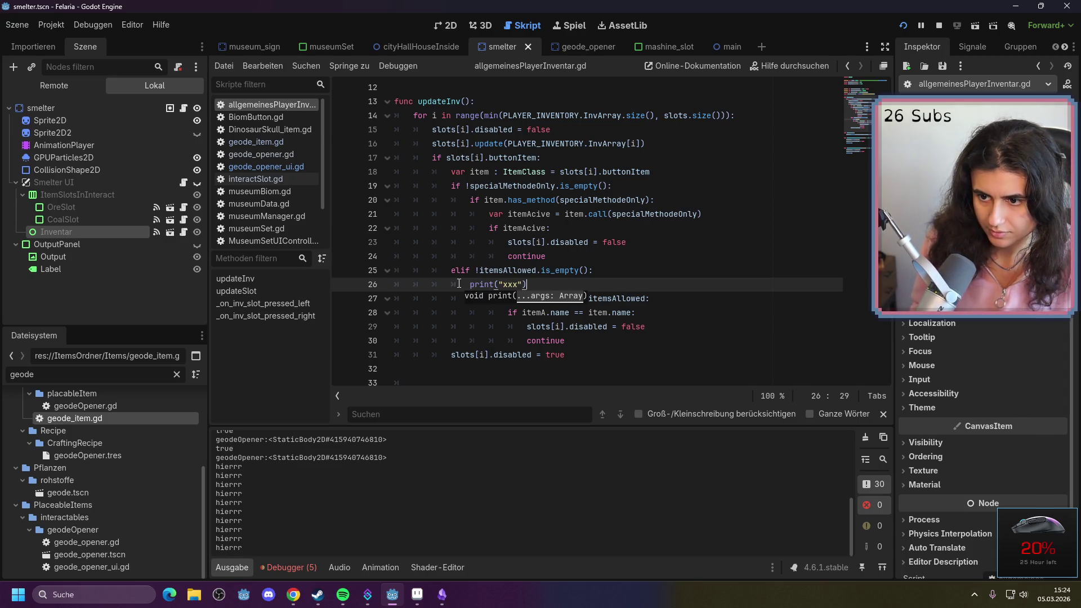
# Move the print("xxx") line from the elif branch into the item-name match check
pyautogui.hotkey('shift', 'Left')
pyautogui.hotkey('shift', 'Left')
pyautogui.hotkey('shift', 'Left')
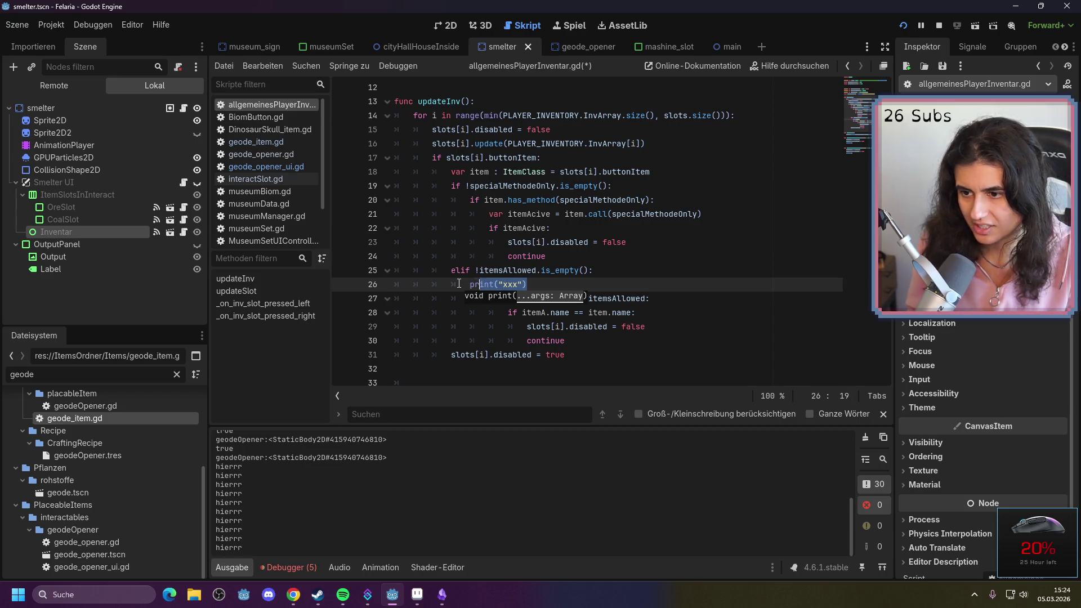
pyautogui.hotkey('shift', 'Left')
pyautogui.hotkey('ctrl', 'c')
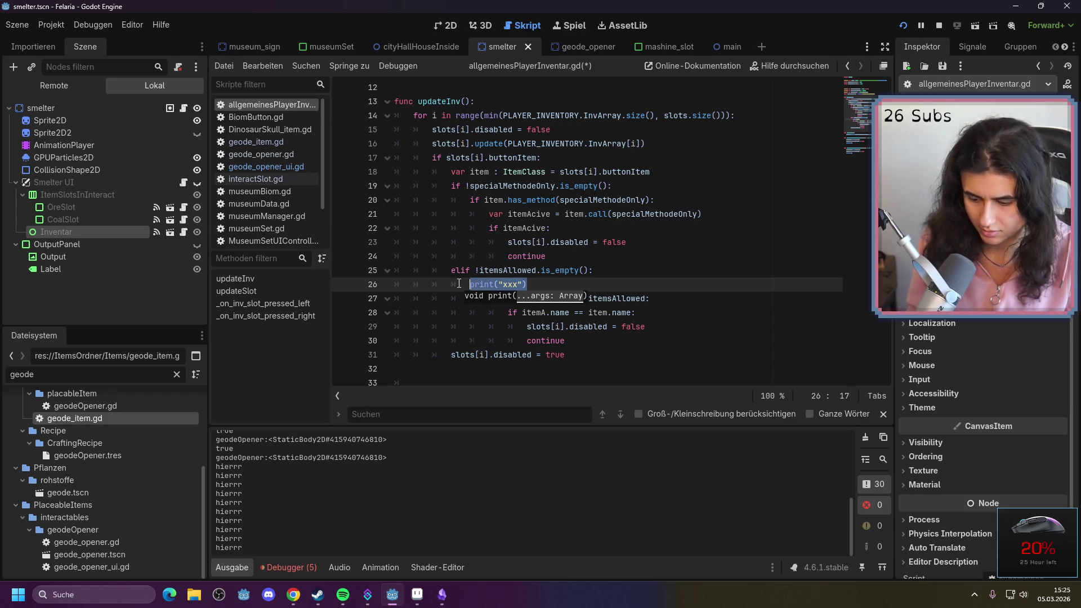
pyautogui.press('BackSpace')
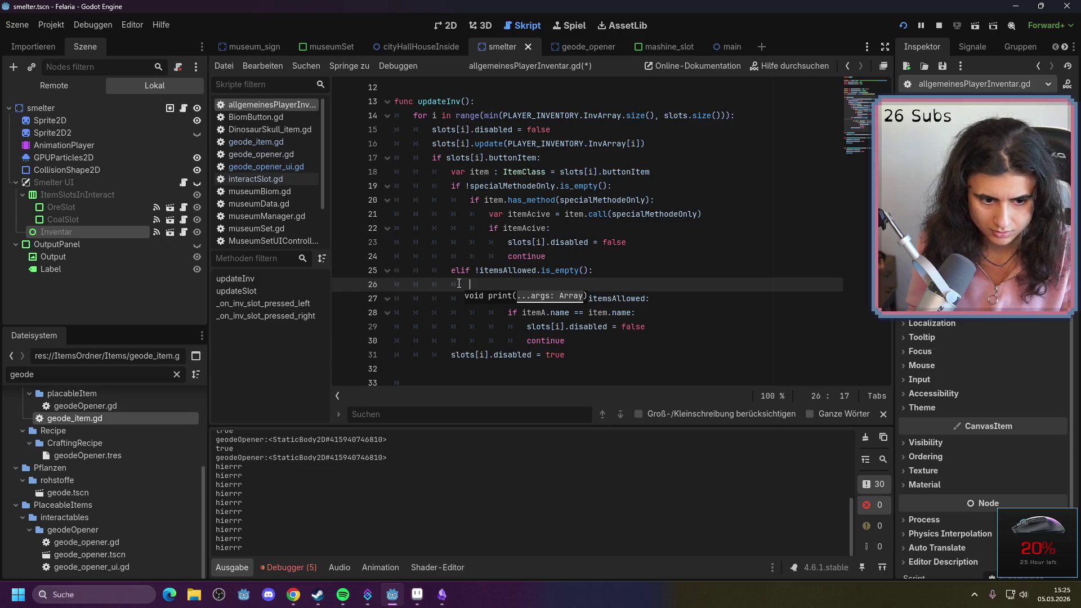
pyautogui.press('BackSpace')
pyautogui.press('BackSpace')
pyautogui.press('BackSpace')
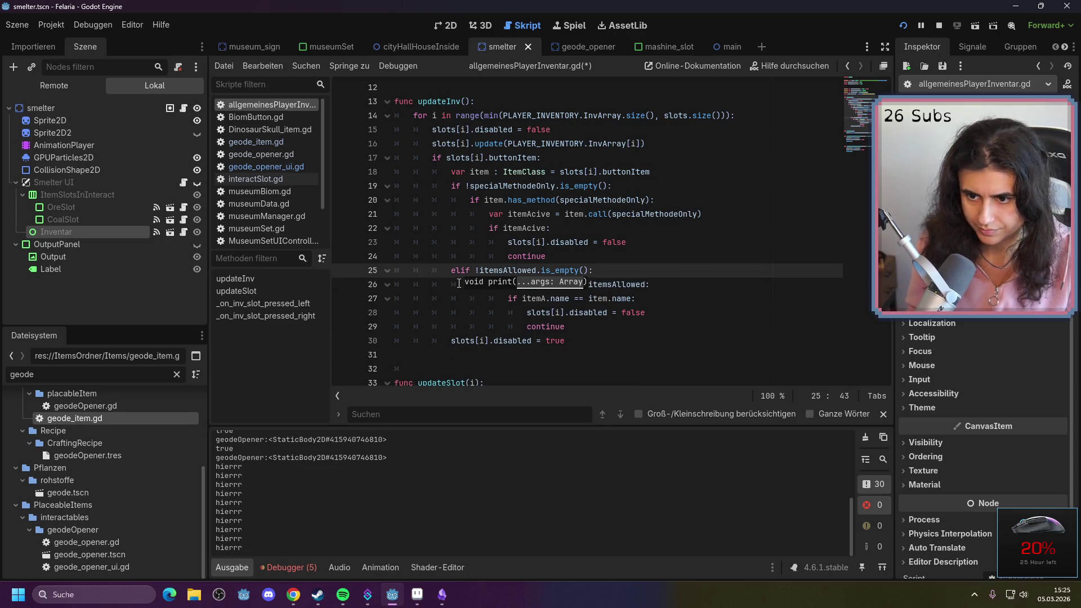
pyautogui.click(705, 289)
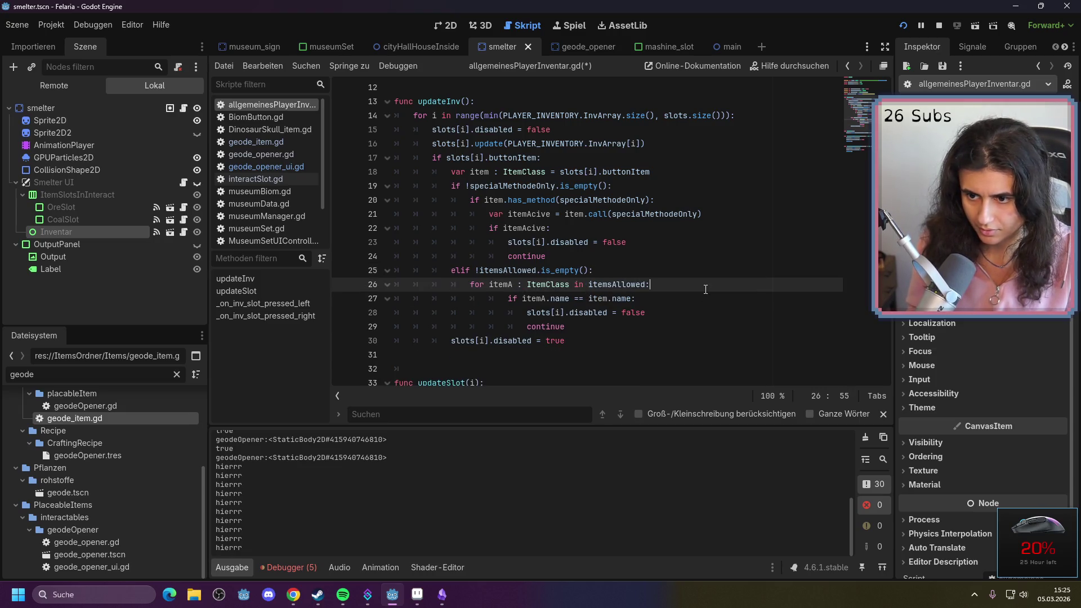
pyautogui.click(674, 302)
pyautogui.press('Return')
pyautogui.hotkey('ctrl', 'v')
# Save the inventory script, open the smelter panel in the game, then stop it with F8
pyautogui.hotkey('ctrl', 's')
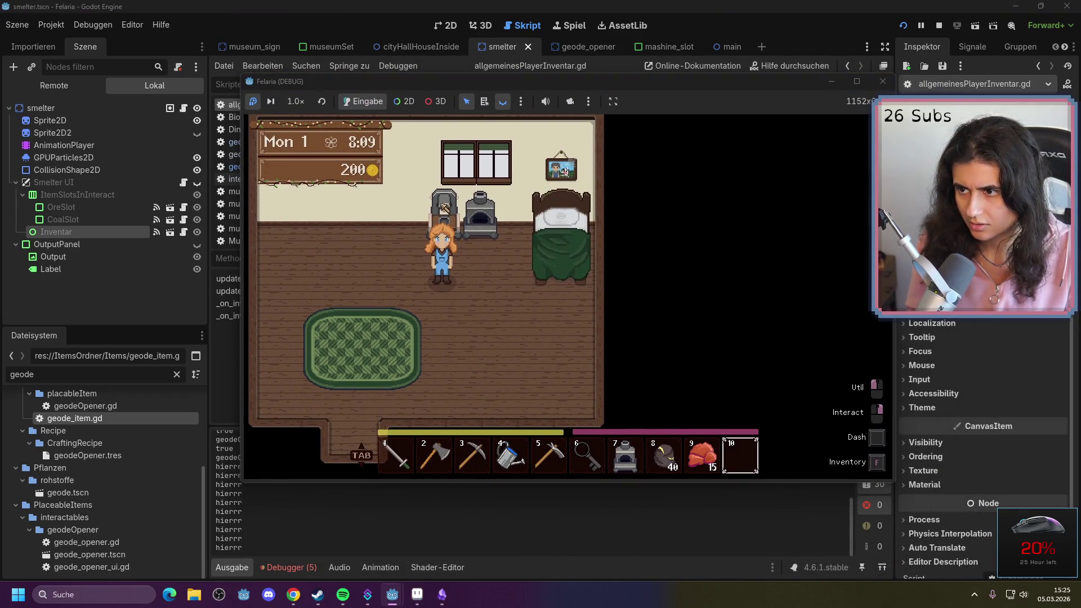
pyautogui.press('w')
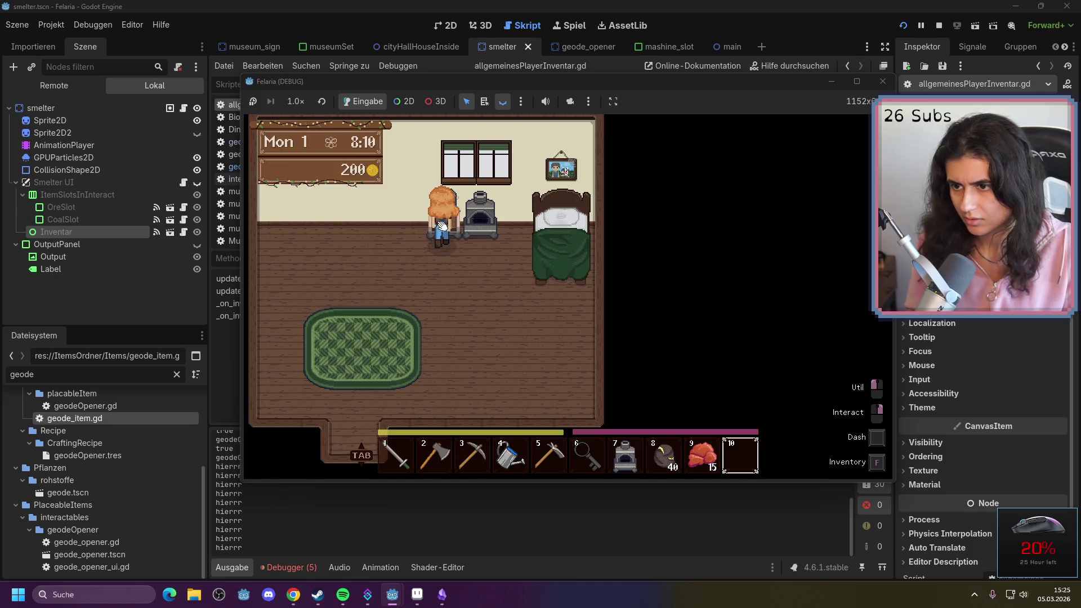
pyautogui.rightClick(446, 223)
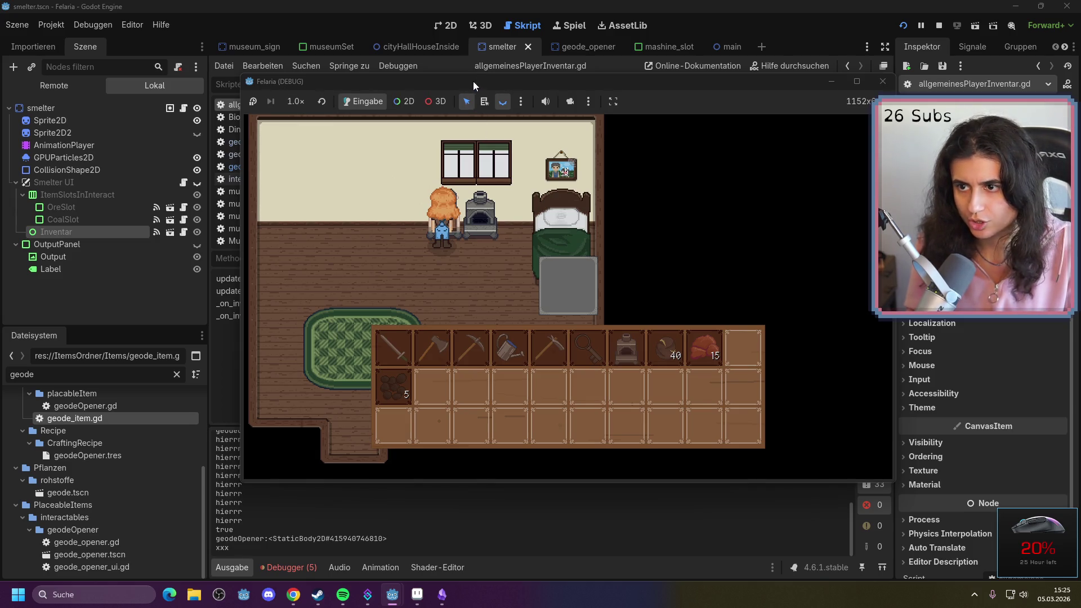
pyautogui.press('F8')
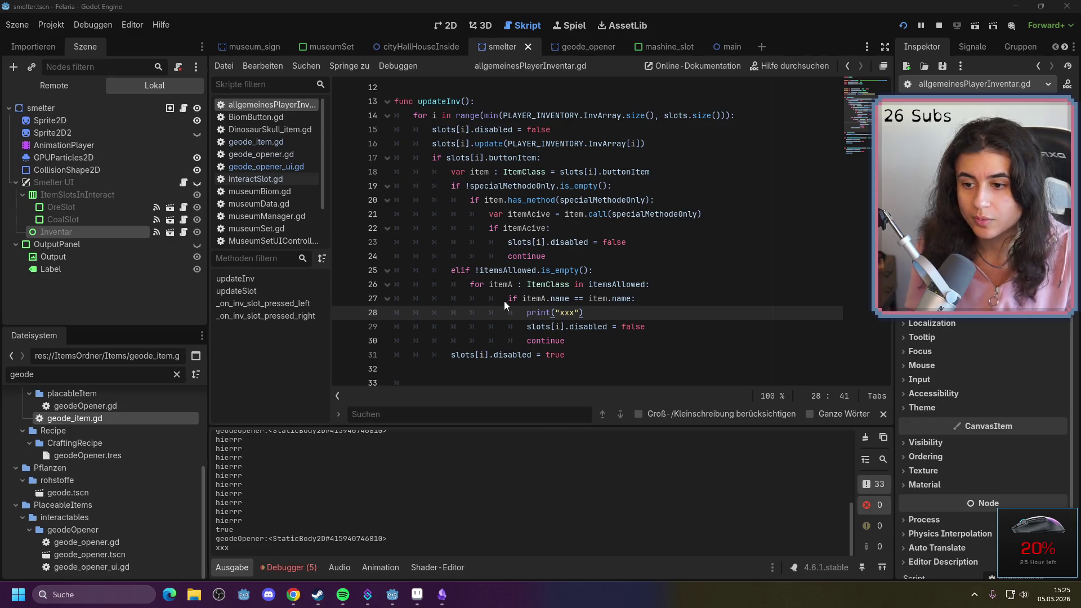
# Add an outdented continue line after the itemsAllowed loop at line 31
pyautogui.click(601, 343)
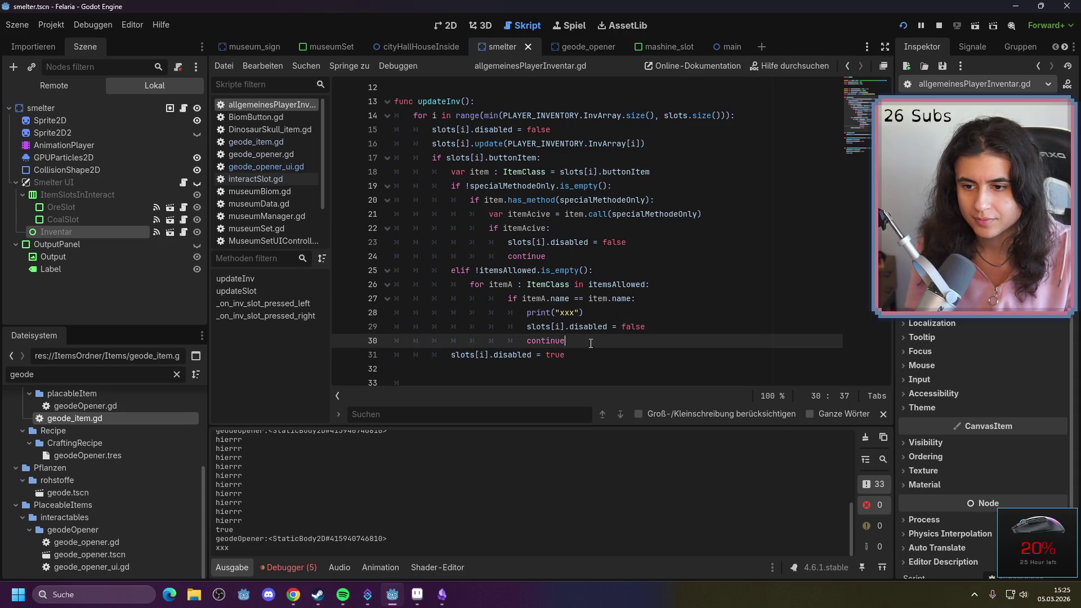
pyautogui.press('Return')
pyautogui.press('BackSpace')
pyautogui.press('BackSpace')
pyautogui.press('BackSpace')
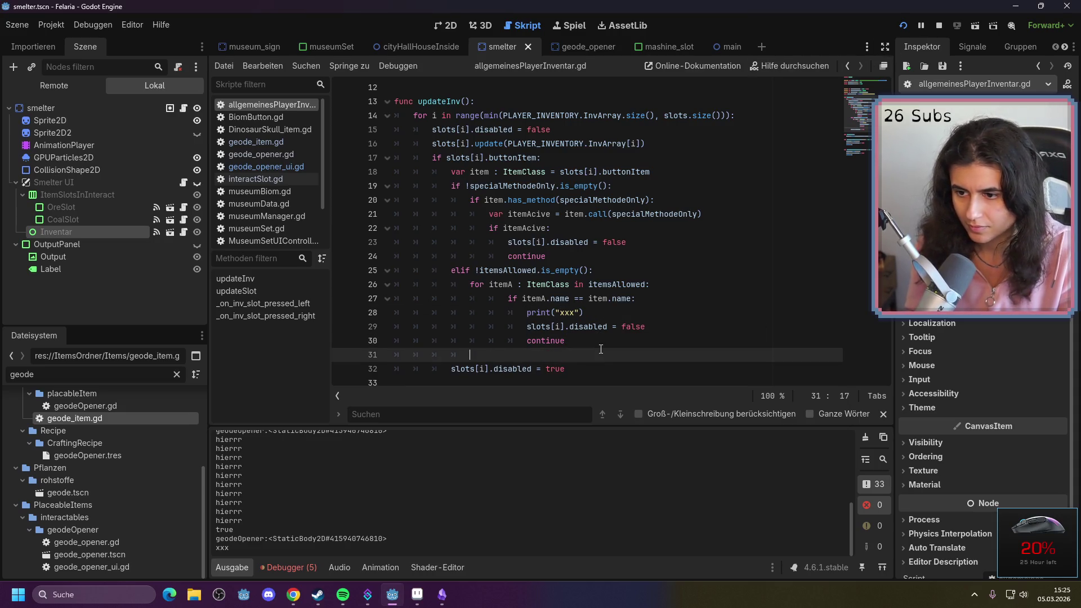
pyautogui.write('con')
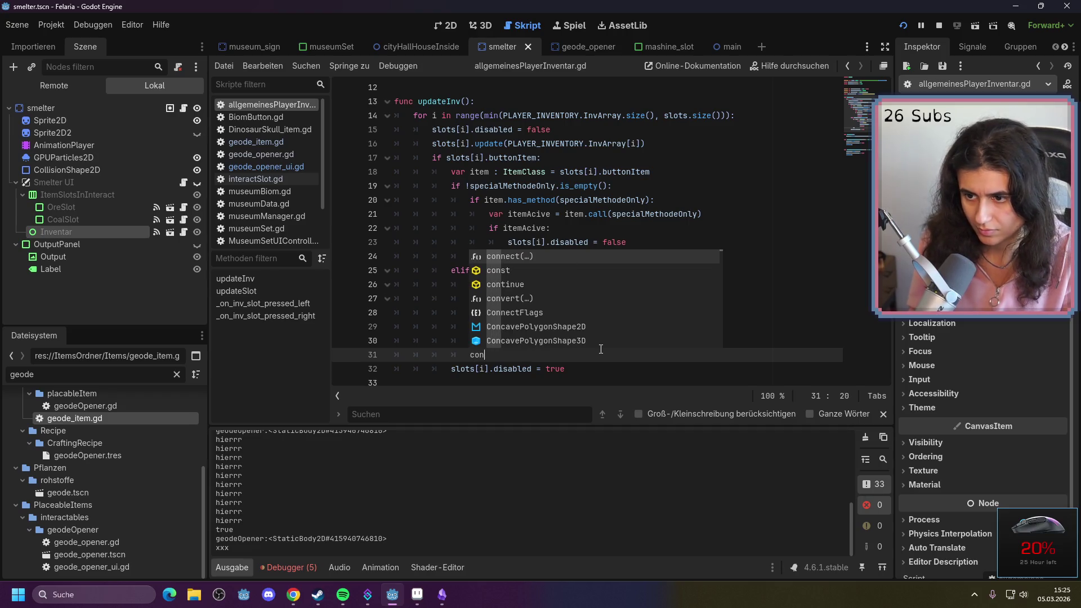
pyautogui.press('Return')
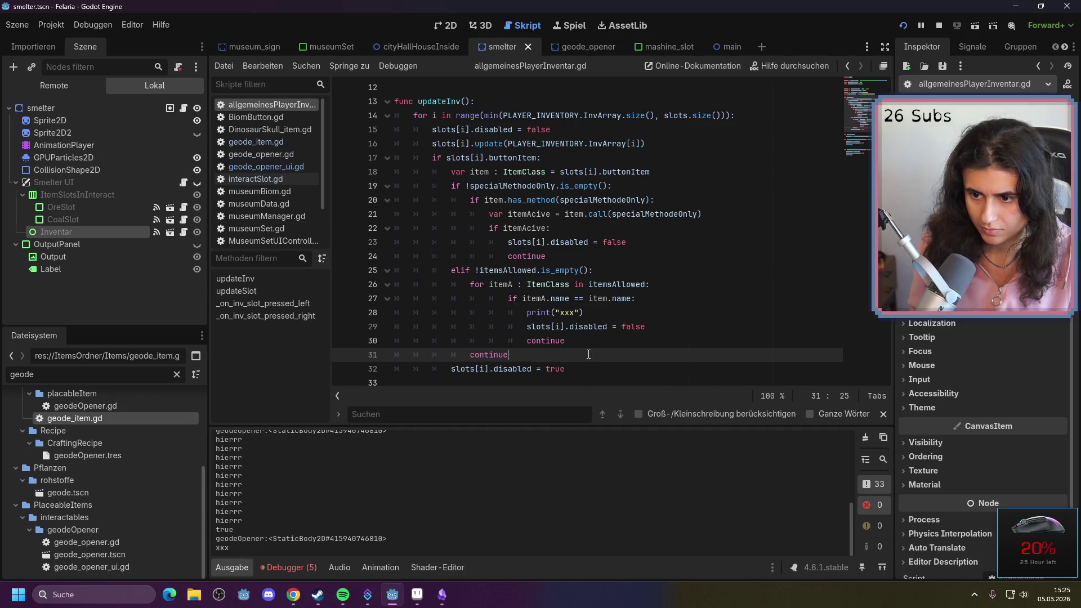
# Replace continue on line 30 with break, save, and run the game with F5
pyautogui.moveTo(565, 341); pyautogui.dragTo(544, 342)
pyautogui.doubleClick(544, 342)
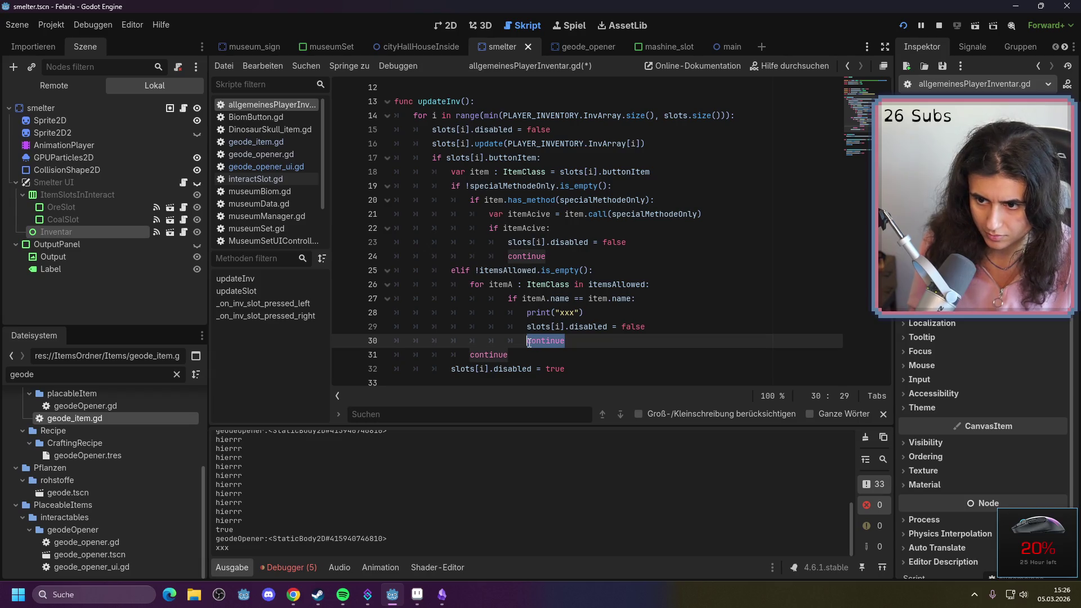
pyautogui.write('bre')
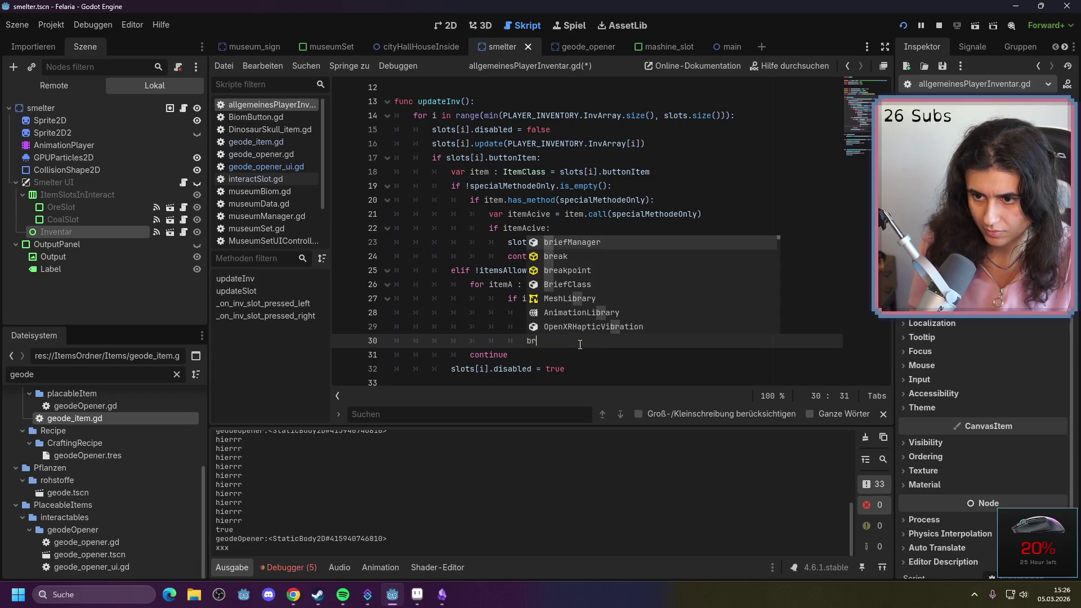
pyautogui.press('Return')
pyautogui.click(539, 354)
pyautogui.hotkey('ctrl', 's')
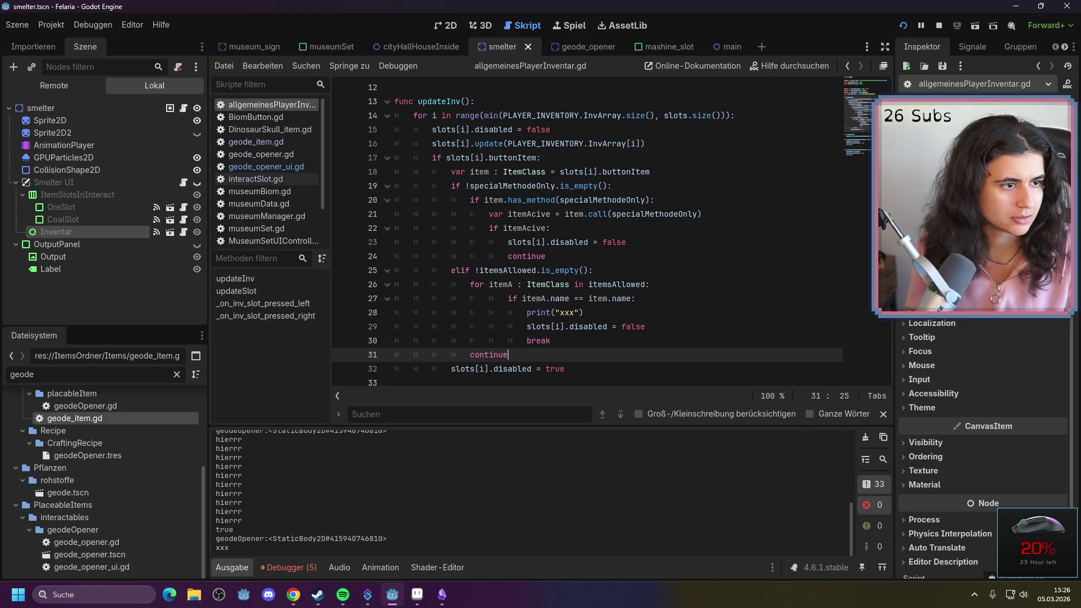
pyautogui.press('F5')
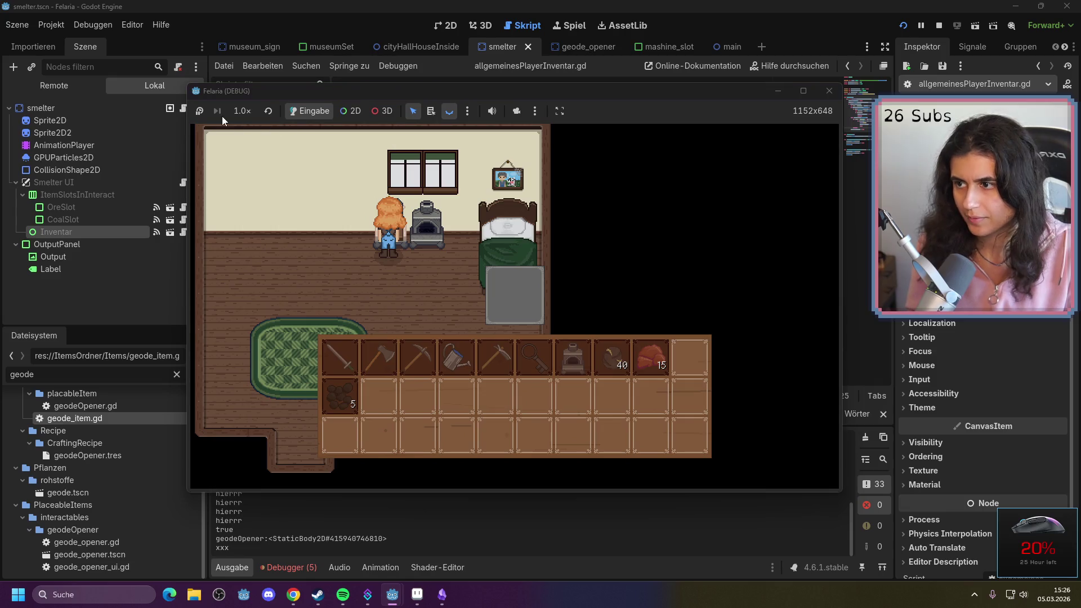
# Bring the Godot script editor back in front of the Felaria debug window
pyautogui.click(471, 355)
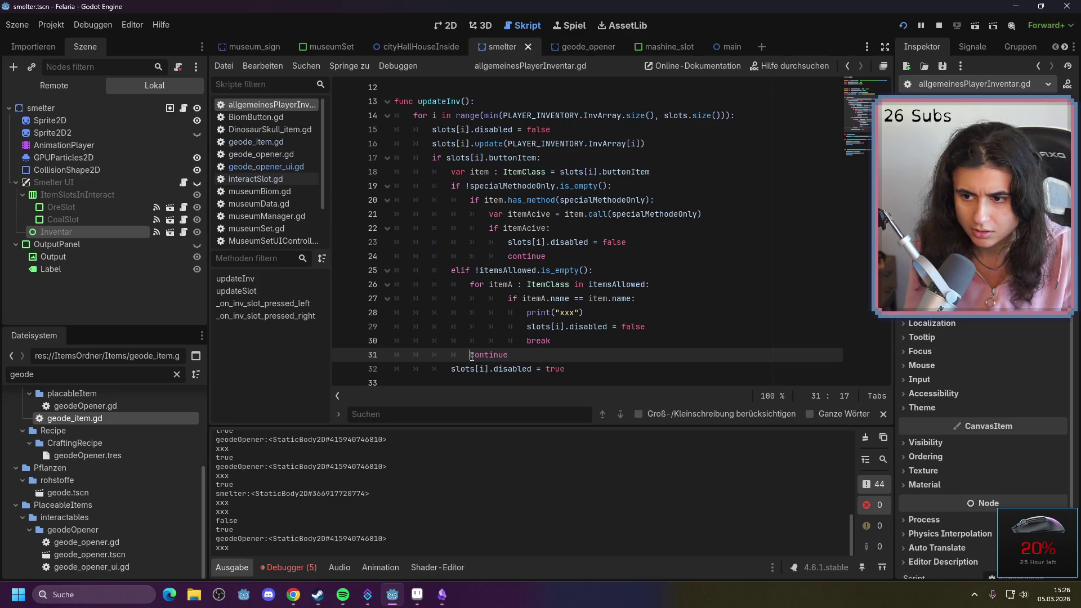
# Delete the continue on line 31 and retype break on line 30
pyautogui.click(572, 346)
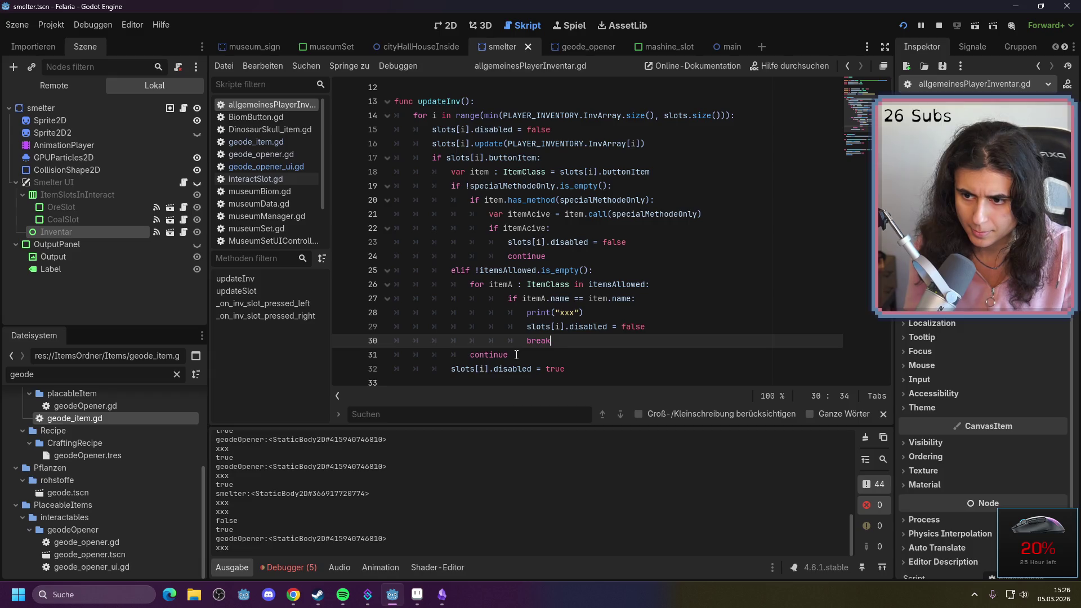
pyautogui.moveTo(512, 355); pyautogui.dragTo(469, 356)
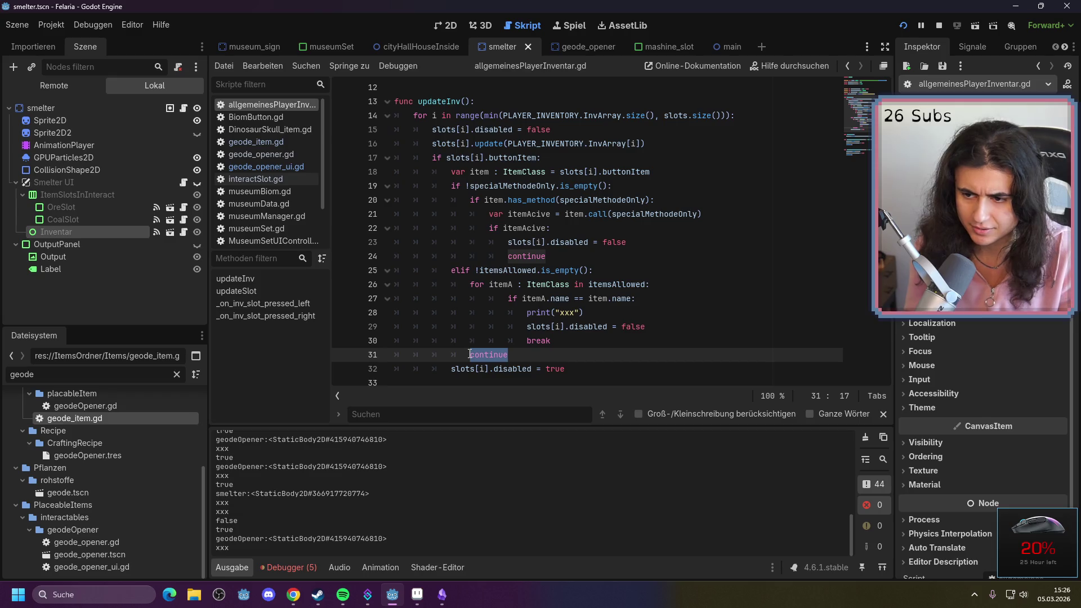
pyautogui.press('BackSpace')
pyautogui.press('BackSpace')
pyautogui.press('BackSpace')
pyautogui.press('BackSpace')
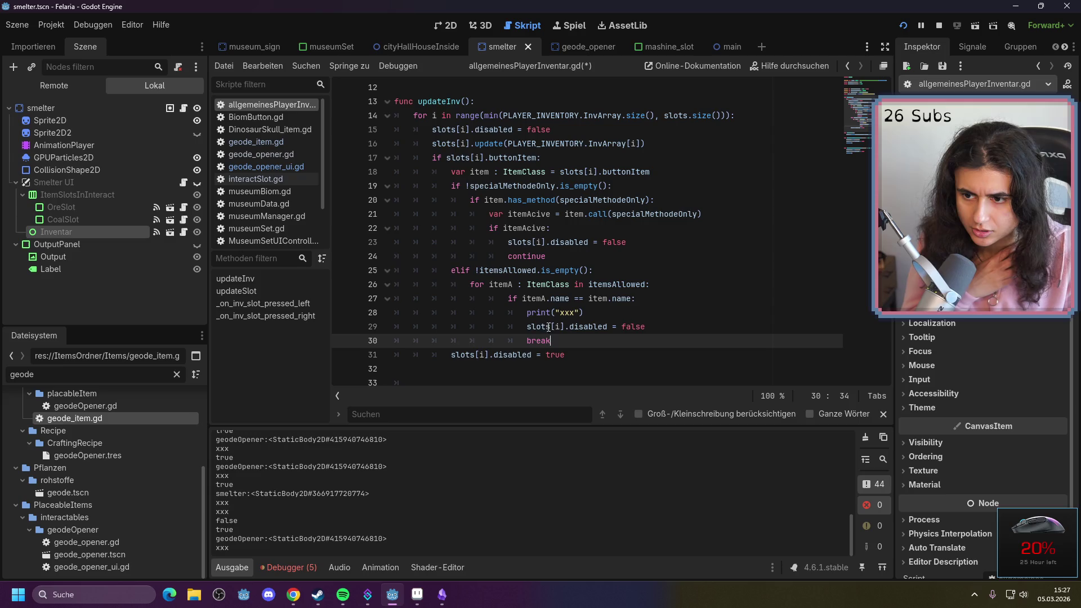
pyautogui.moveTo(551, 341); pyautogui.dragTo(528, 337)
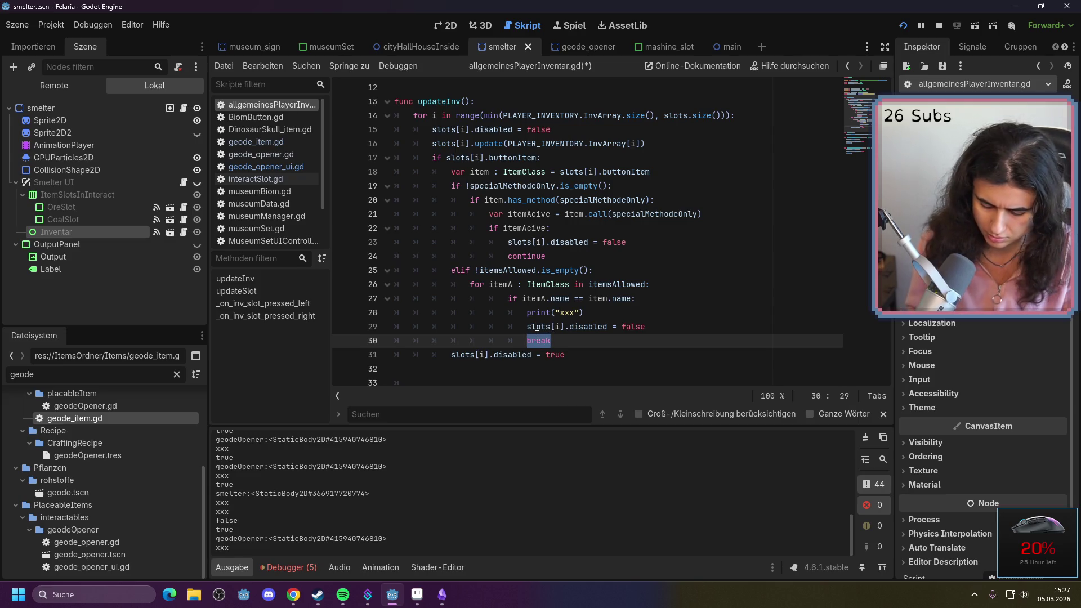
pyautogui.write('c')
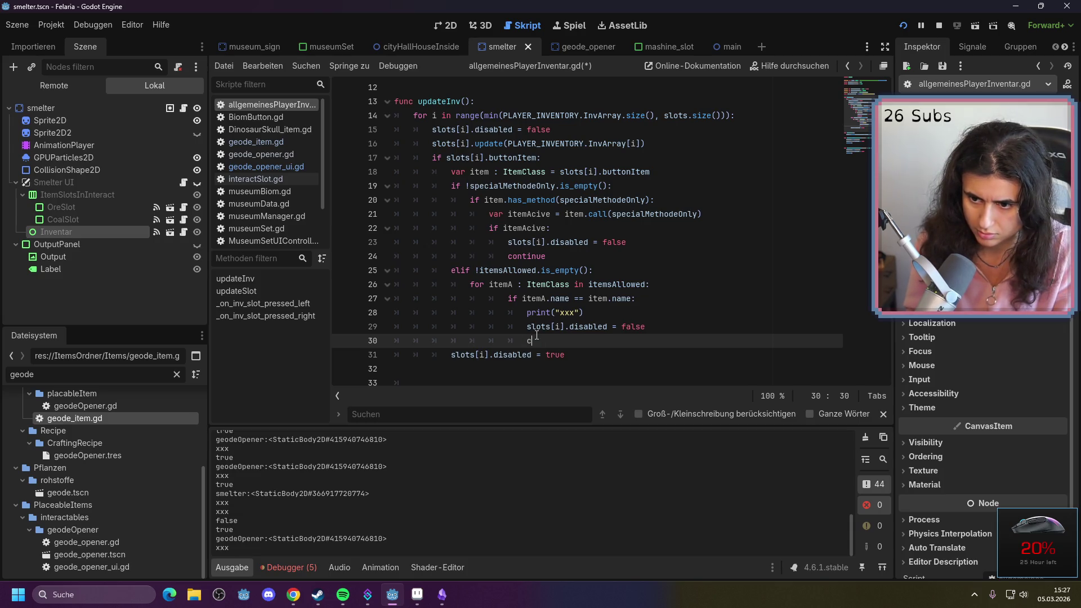
pyautogui.press('BackSpace')
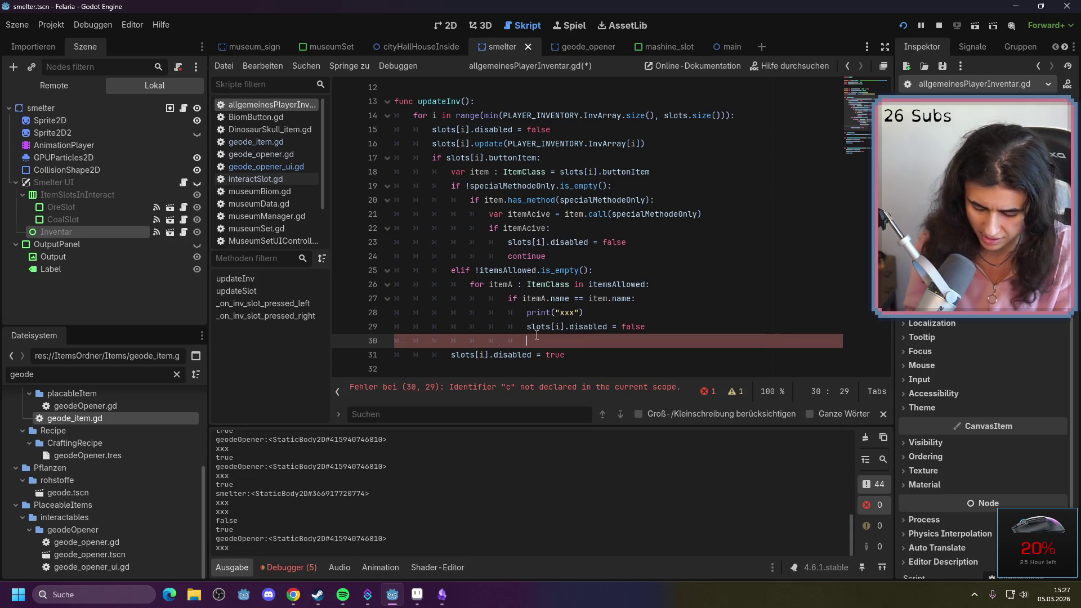
pyautogui.write('br')
pyautogui.press('Down')
pyautogui.press('Return')
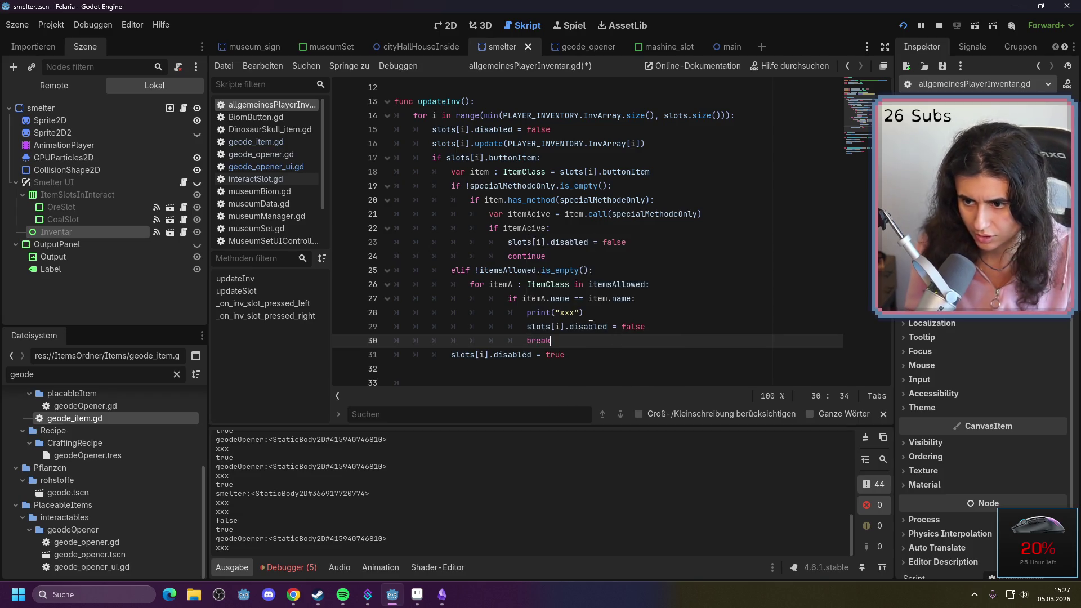
# Insert a new blank line after line 25, above the for loop
pyautogui.click(470, 283)
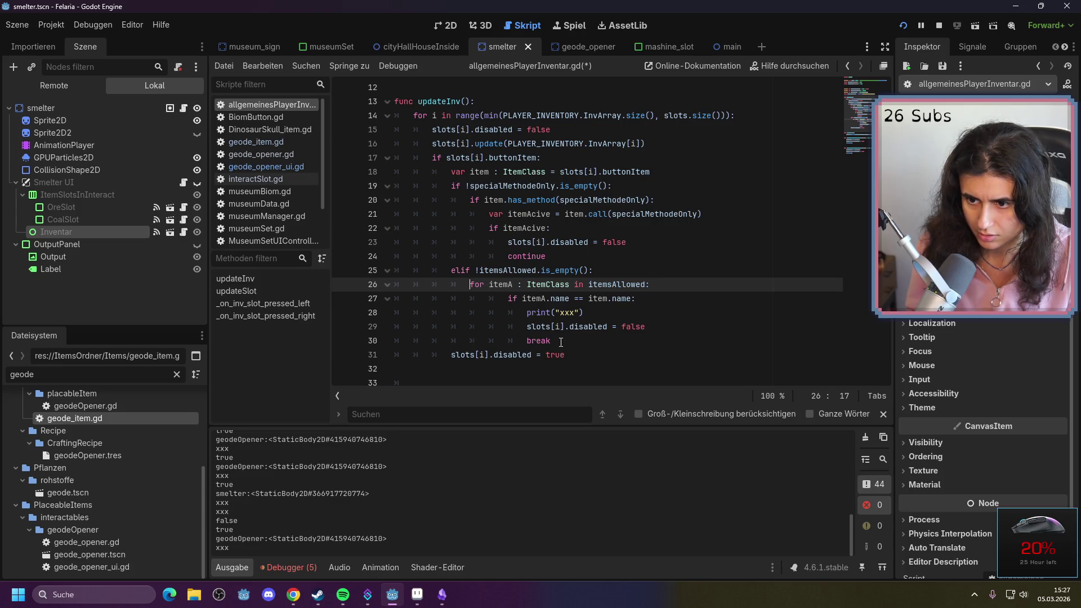
pyautogui.click(486, 341)
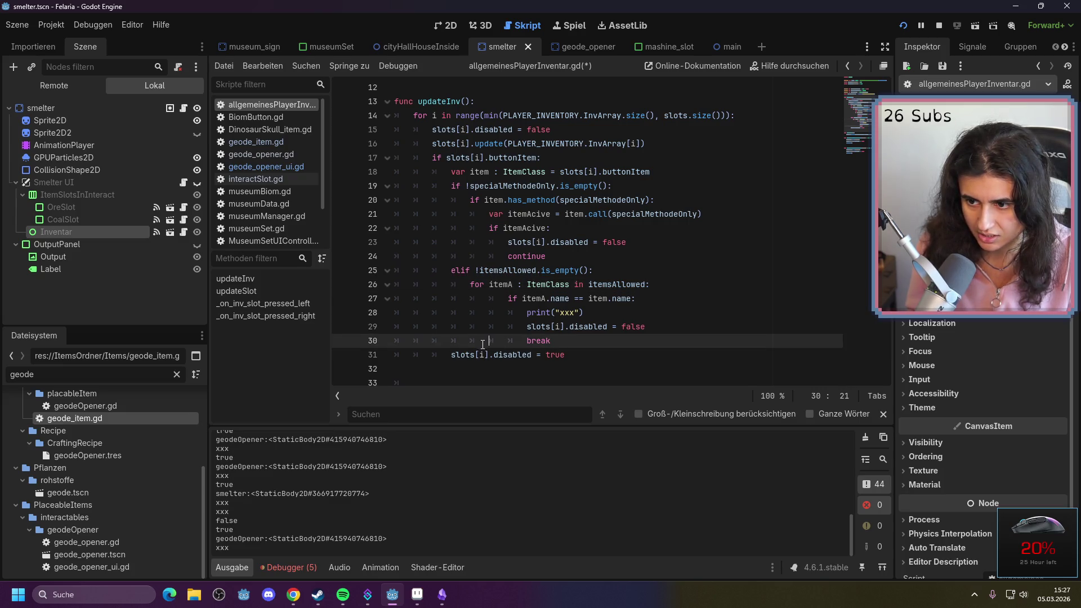
pyautogui.click(621, 271)
pyautogui.press('Return')
# Declare a new variable 'foundFitting : bool = false' in updateInv
pyautogui.write('var ')
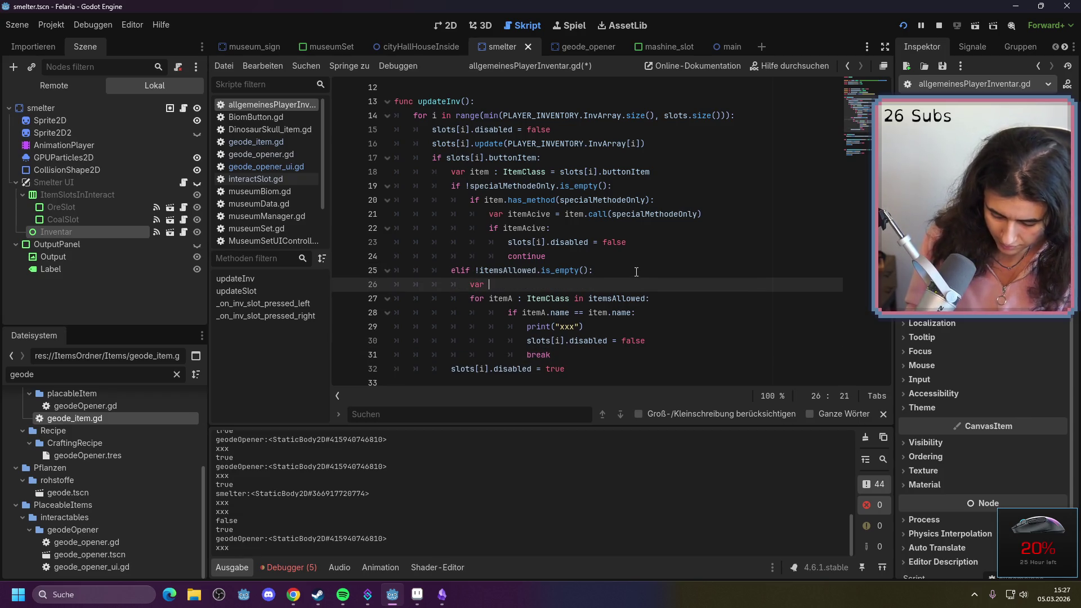
pyautogui.write('foundf')
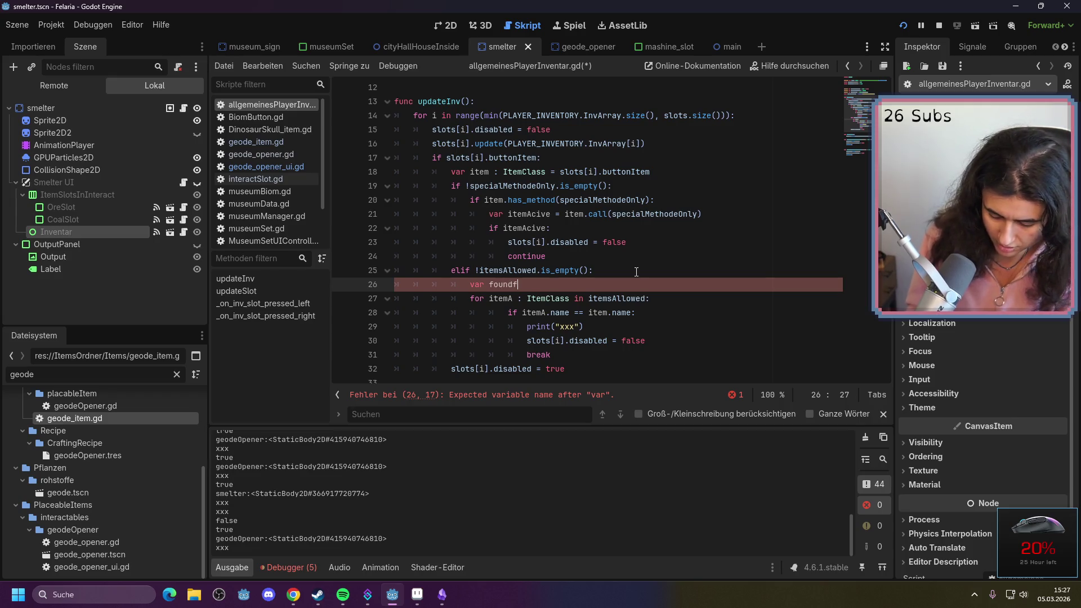
pyautogui.write('it')
pyautogui.press('BackSpace')
pyautogui.press('BackSpace')
pyautogui.press('BackSpace')
pyautogui.write('Fitton')
pyautogui.press('BackSpace')
pyautogui.press('BackSpace')
pyautogui.write('in')
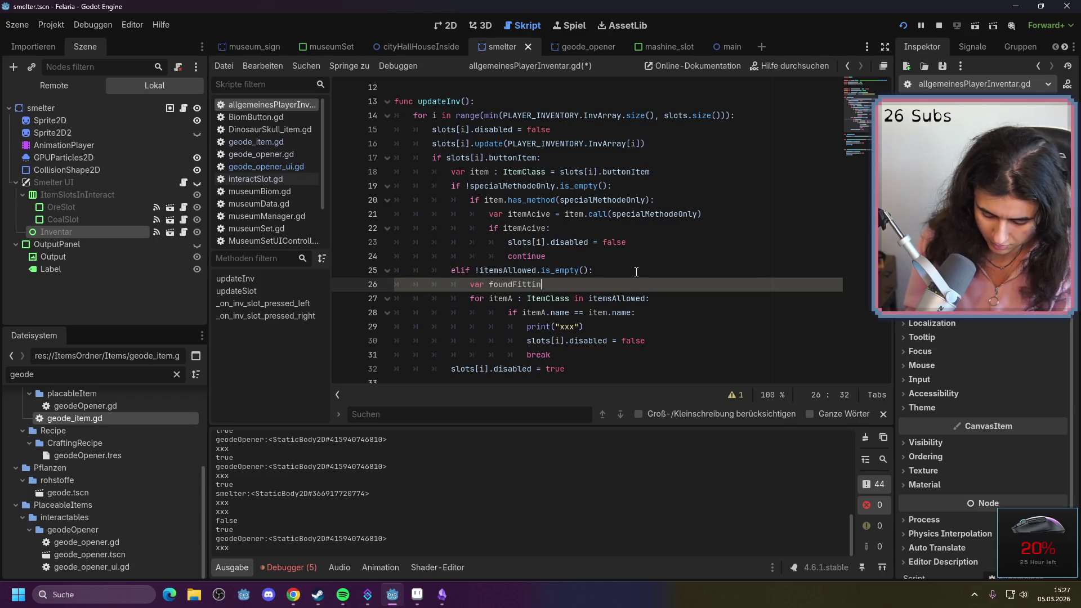
pyautogui.write('g')
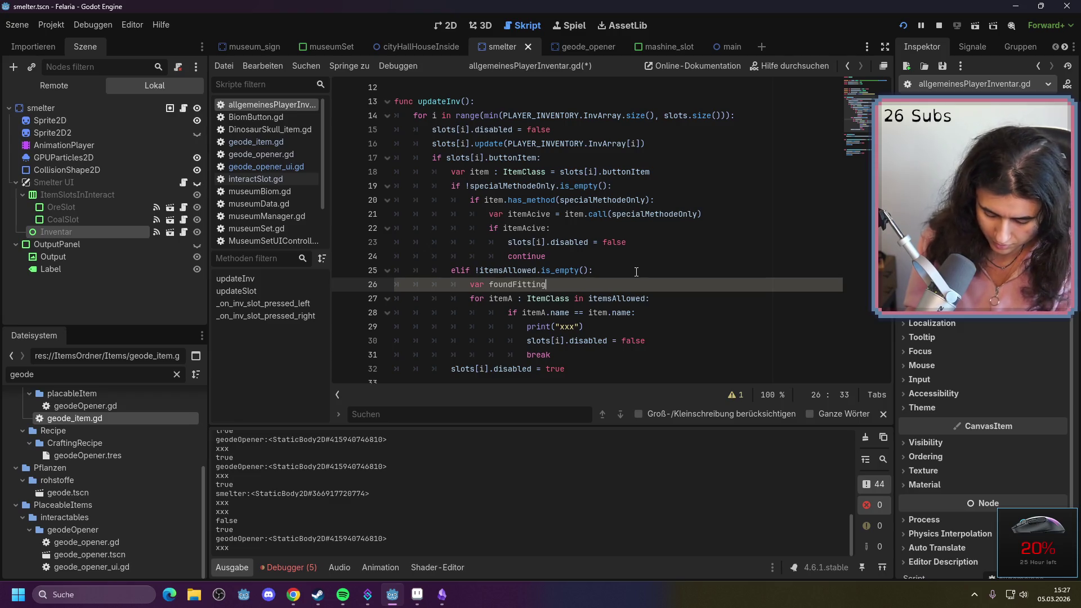
pyautogui.write(' : bool')
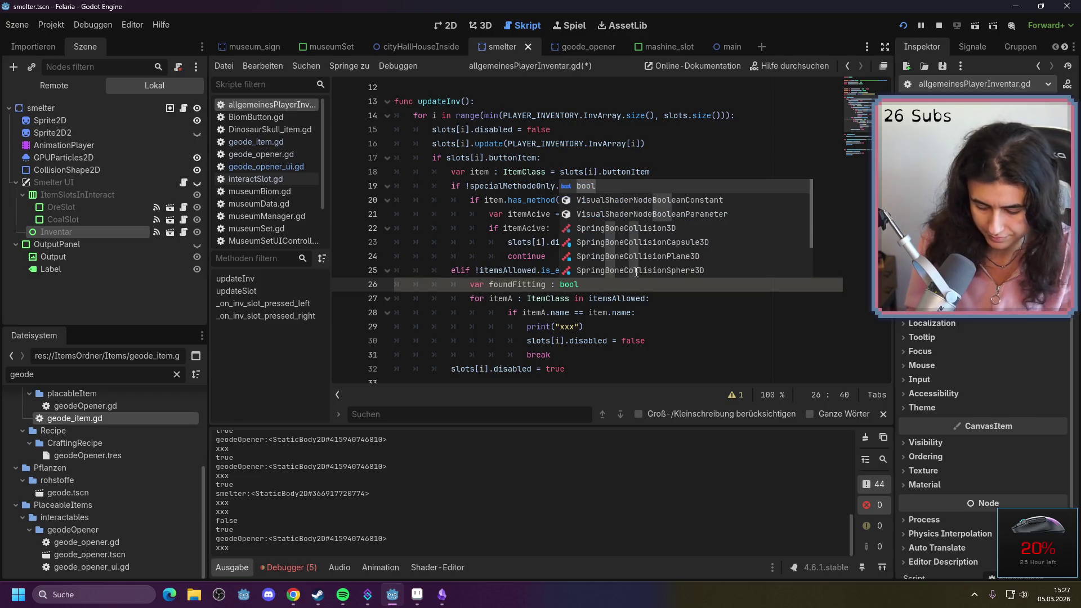
pyautogui.write(' = false')
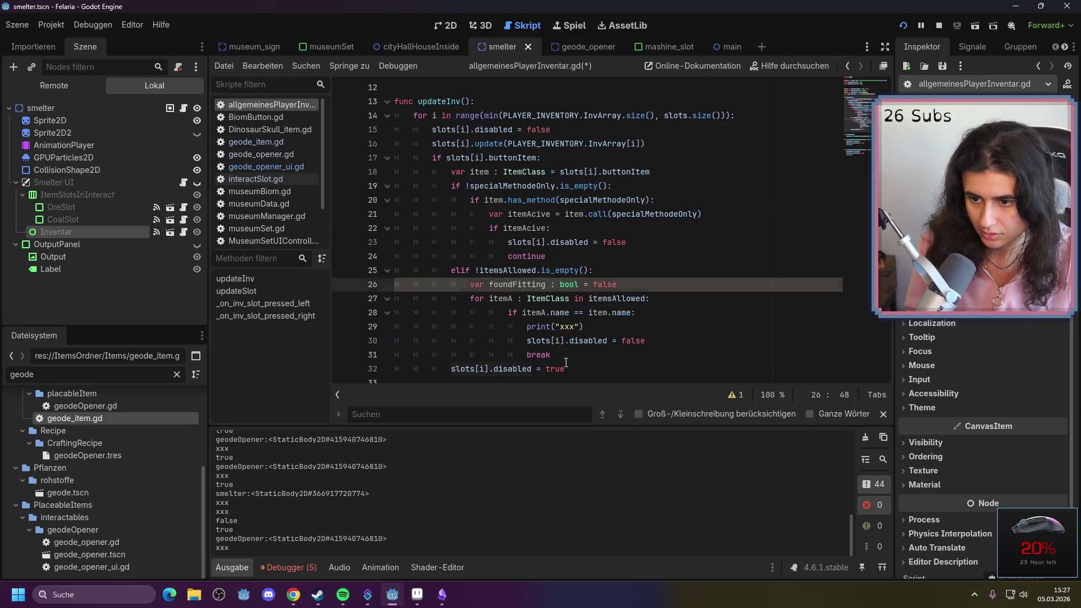
# Set foundFitting = true just before the break on a matching name
pyautogui.click(664, 344)
pyautogui.press('Return')
pyautogui.write('fo')
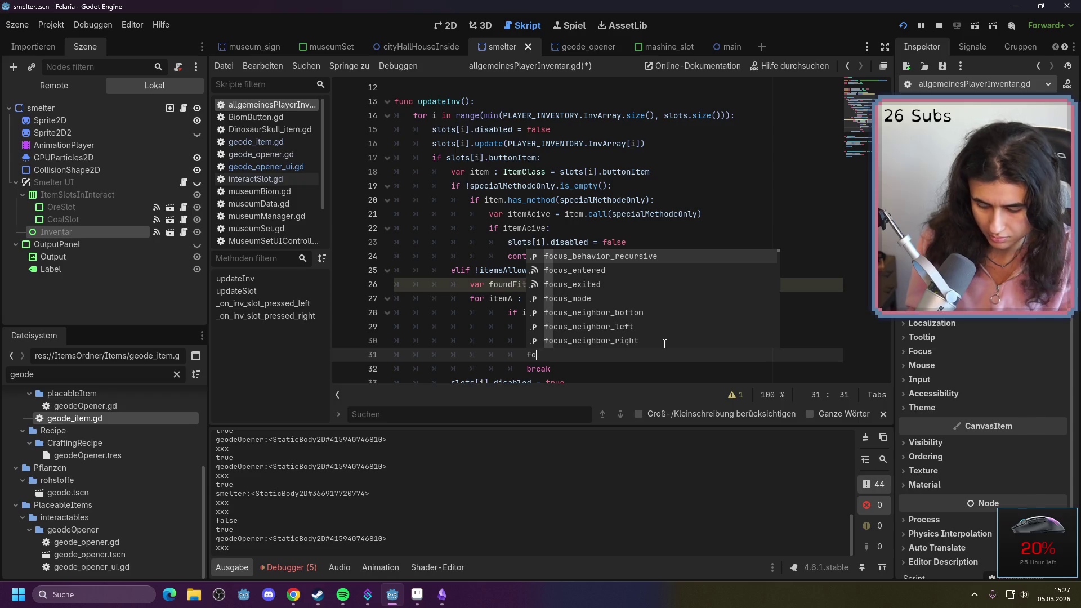
pyautogui.write('und')
pyautogui.press('Return')
pyautogui.write('true')
# Add 'if foundFitting: continue' after the break, save the script and run the game
pyautogui.scroll(-2, 571, 319)
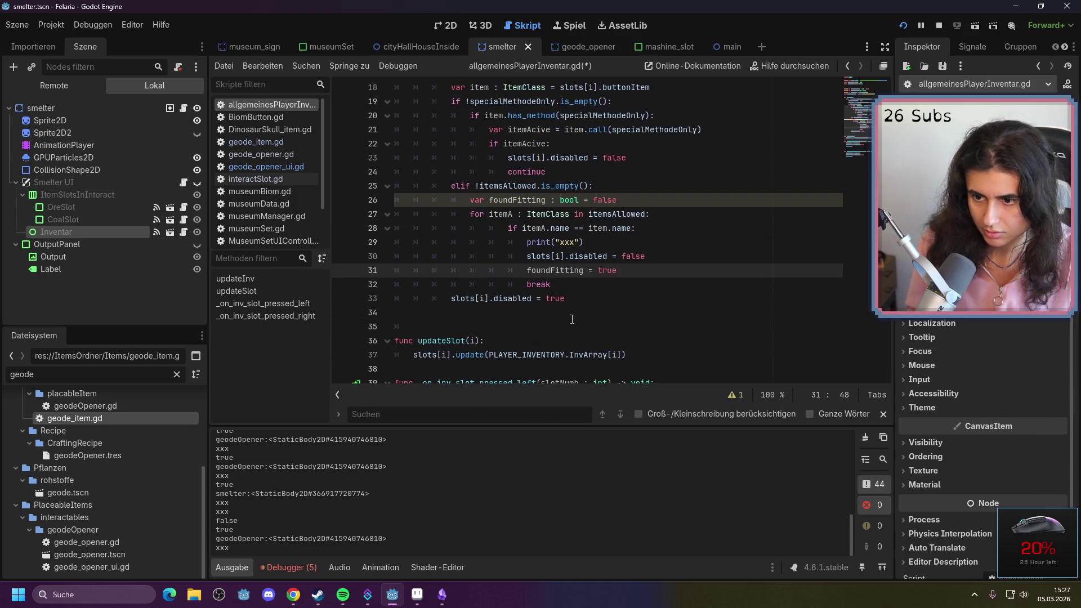
pyautogui.click(562, 283)
pyautogui.press('Return')
pyautogui.write('if f')
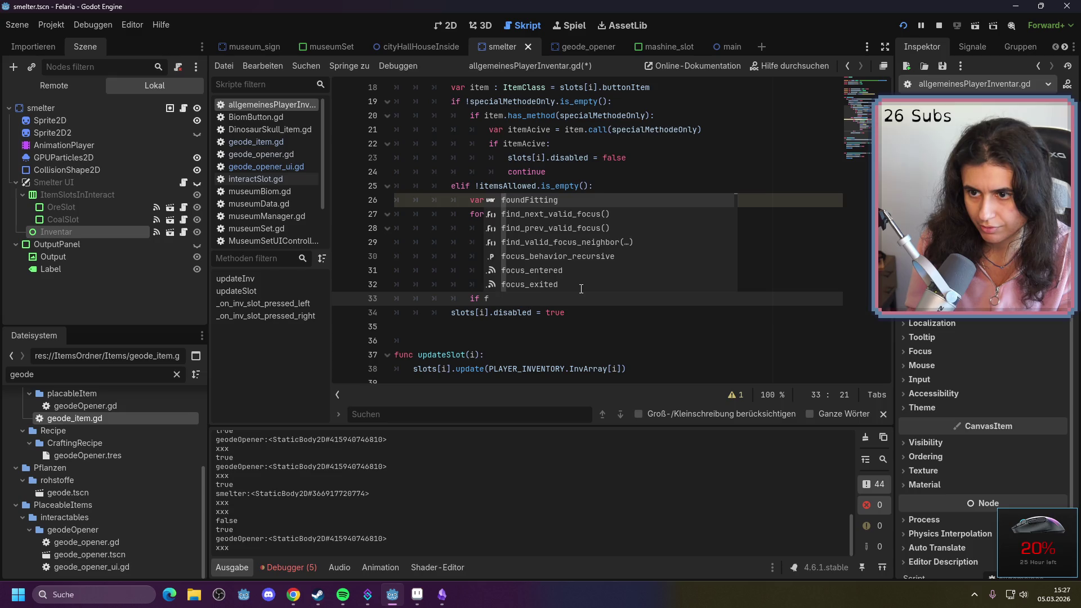
pyautogui.press('Return')
pyautogui.write(':')
pyautogui.press('Return')
pyautogui.write('con')
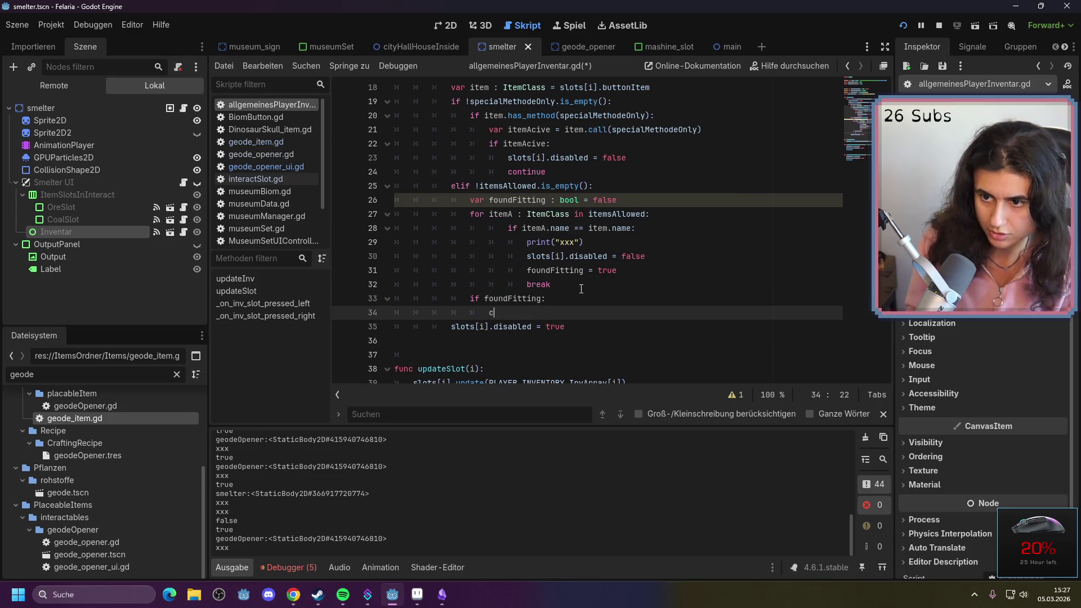
pyautogui.press('Down')
pyautogui.press('Return')
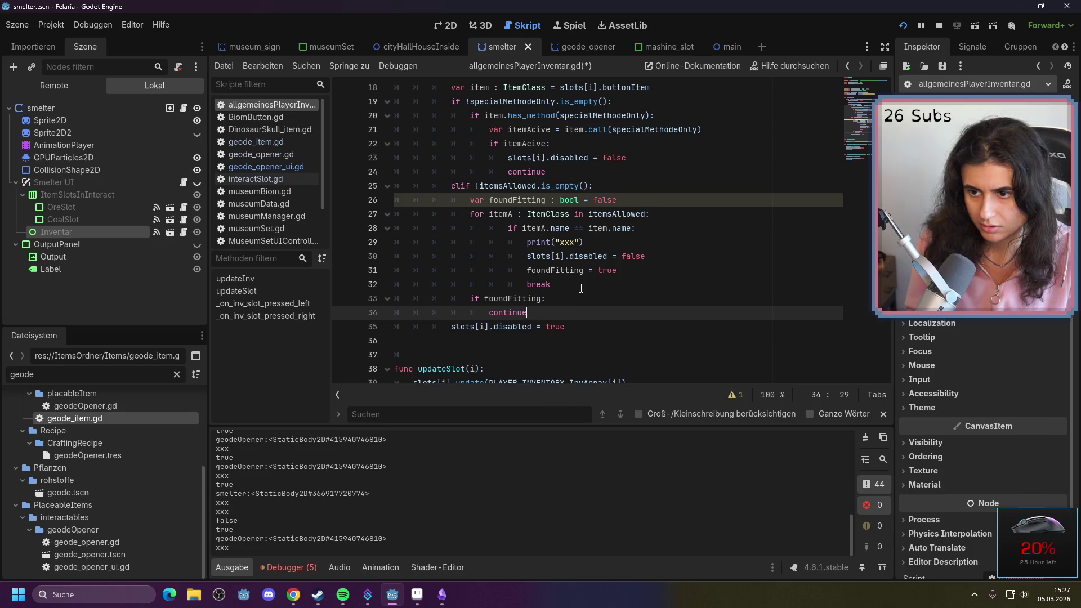
pyautogui.hotkey('ctrl', 's')
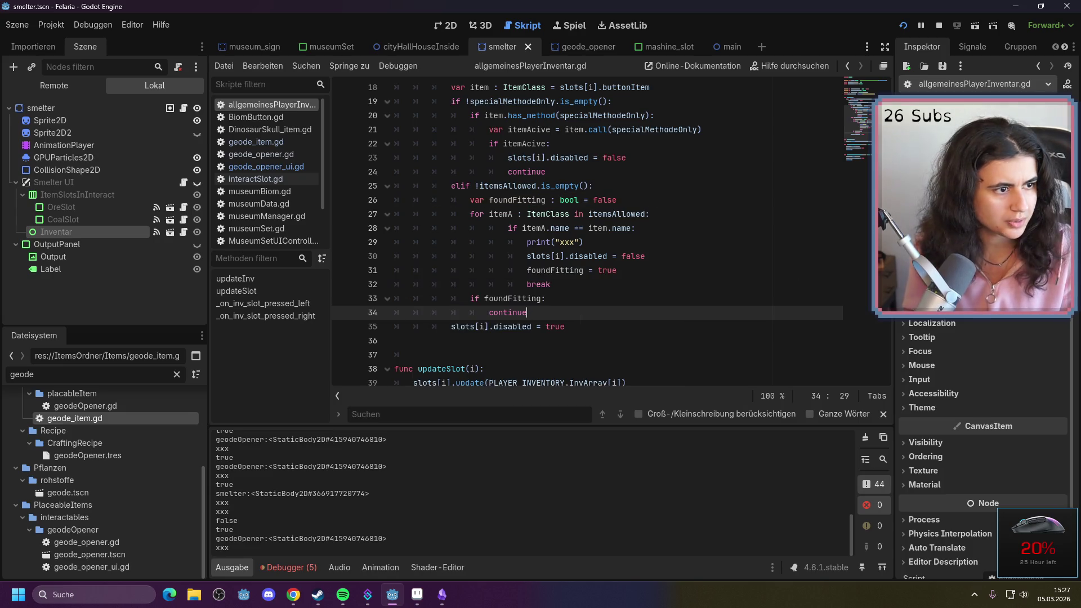
pyautogui.press('F5')
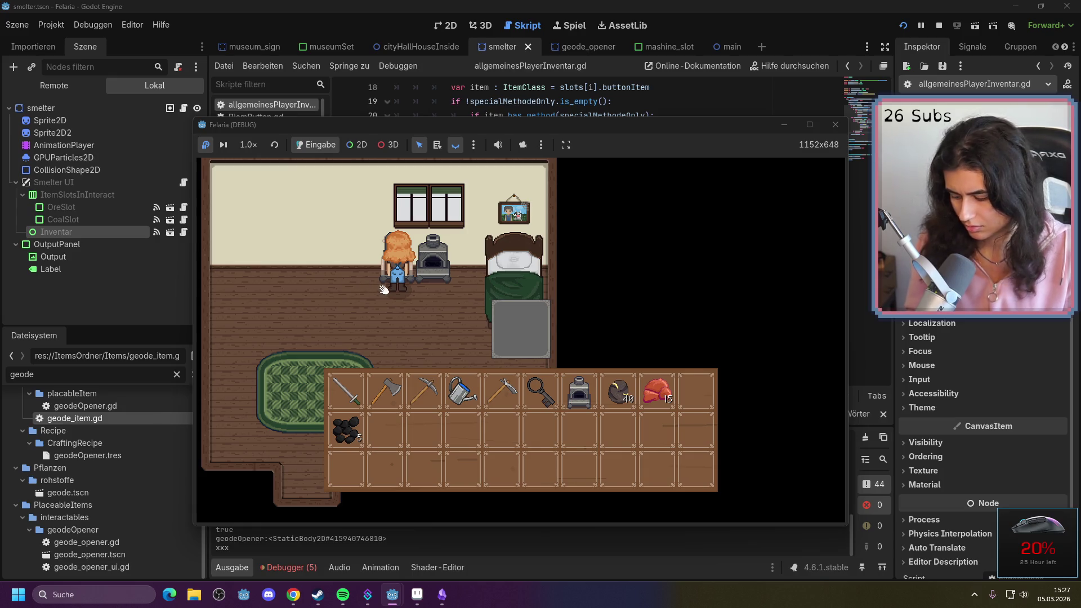
# Resume the Felaria game, toggle the inventory, then open and close the smelter to check accepted items
pyautogui.press('F9')
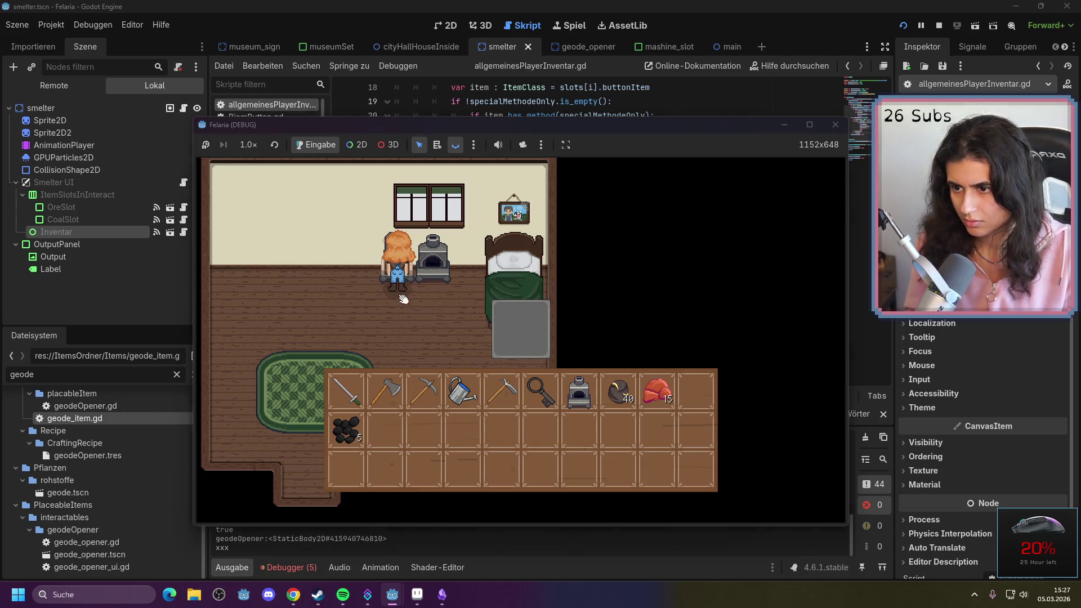
pyautogui.press('Tab')
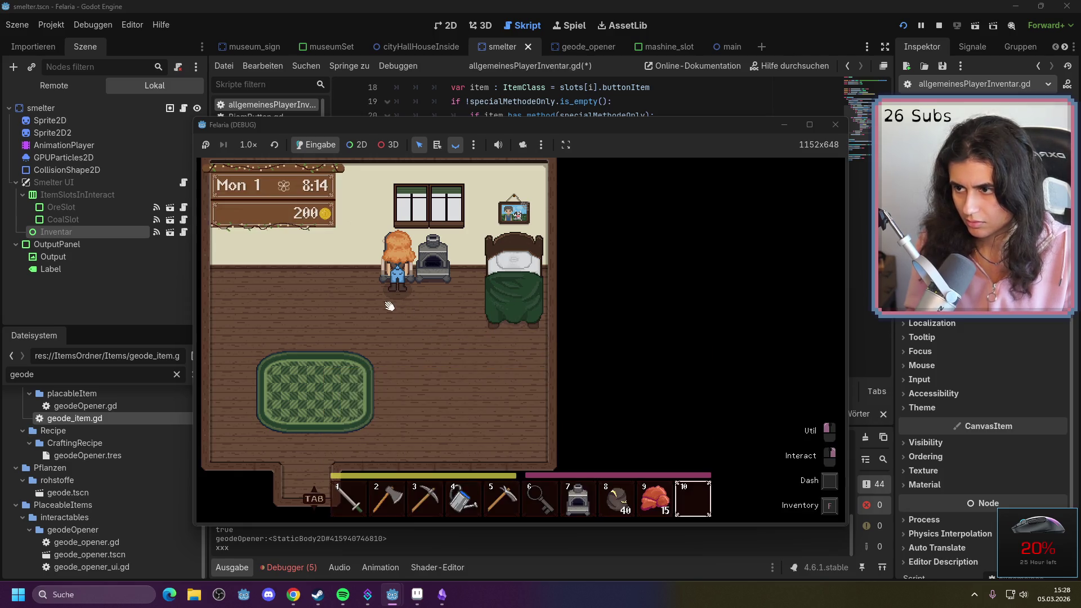
pyautogui.press('Tab')
pyautogui.press('Tab')
pyautogui.press('d')
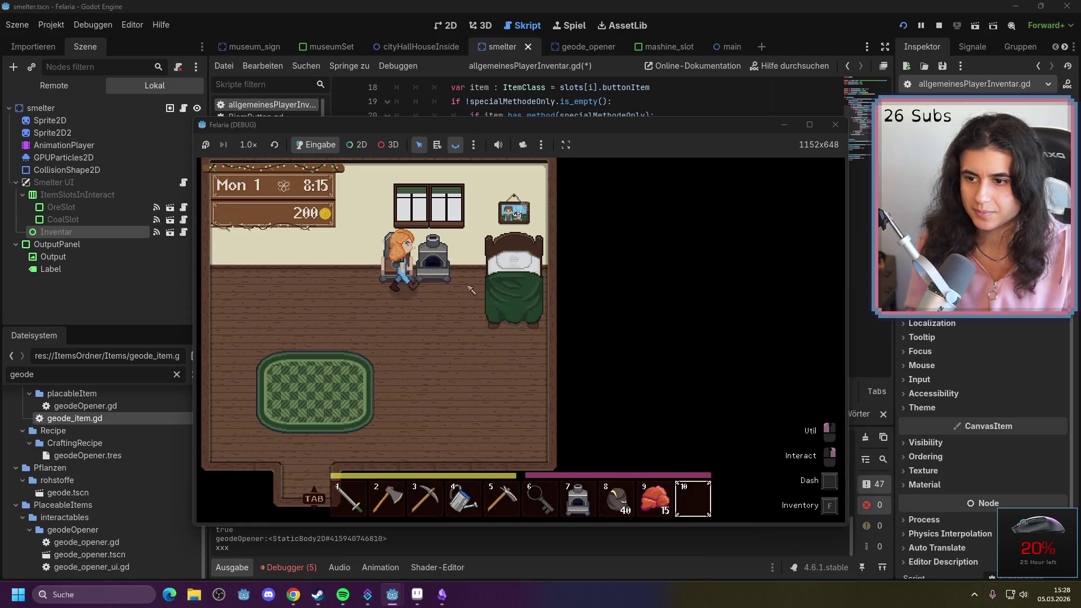
pyautogui.rightClick(448, 271)
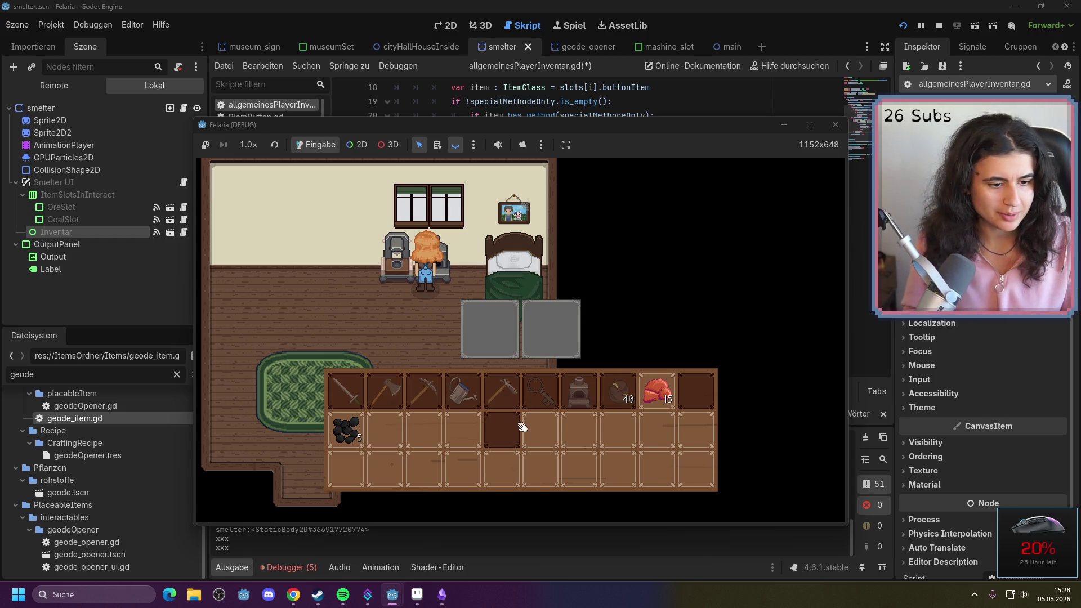
pyautogui.press('Escape')
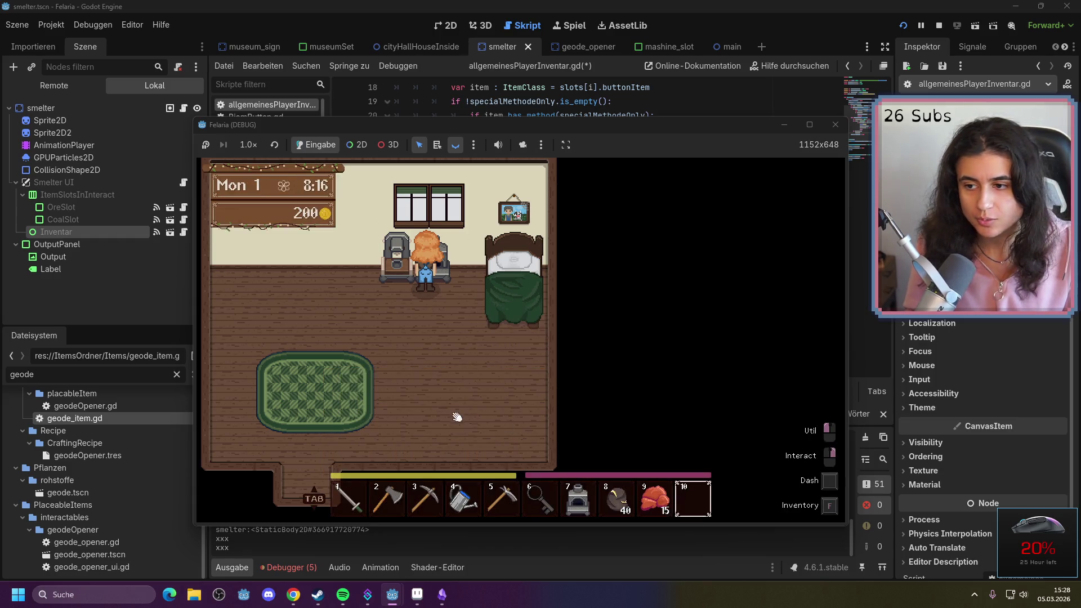
pyautogui.press('a')
pyautogui.press('s')
pyautogui.press('s')
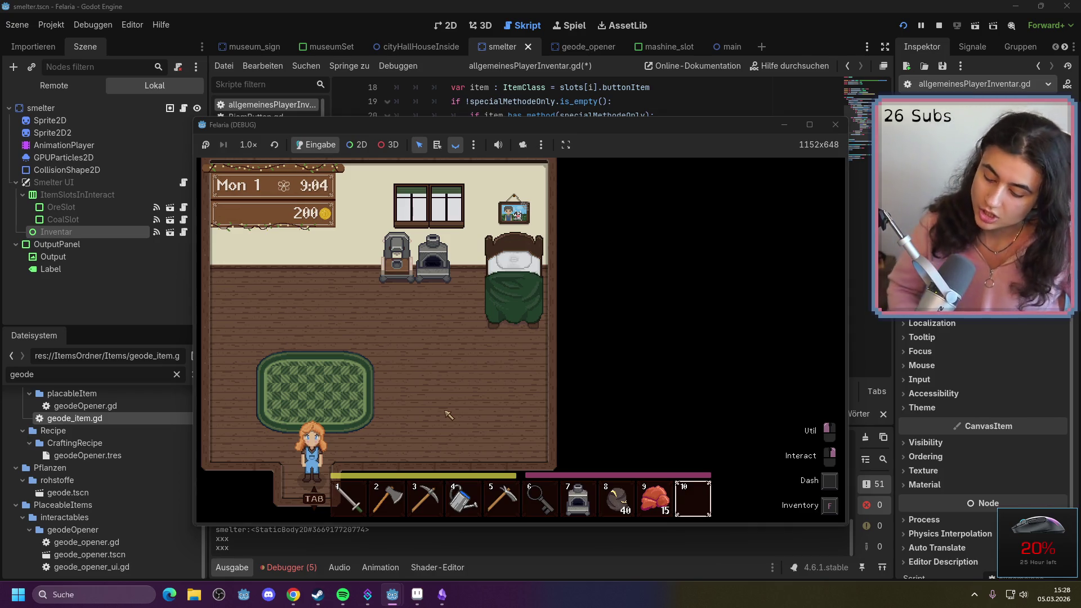
# Walk outdoors and open then close the character inventory to retest it
pyautogui.press('s')
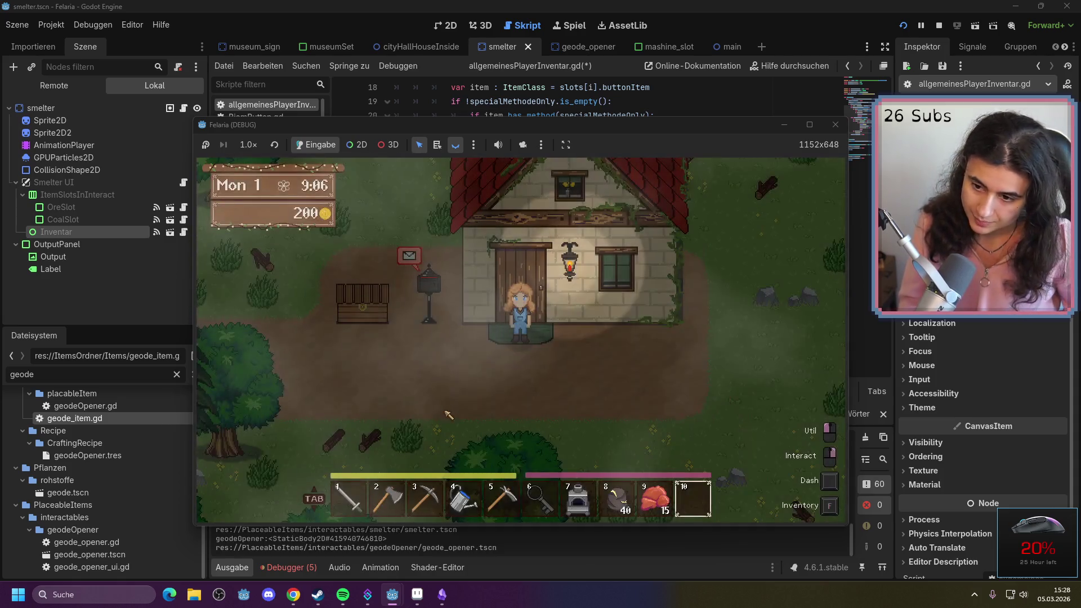
pyautogui.press('f')
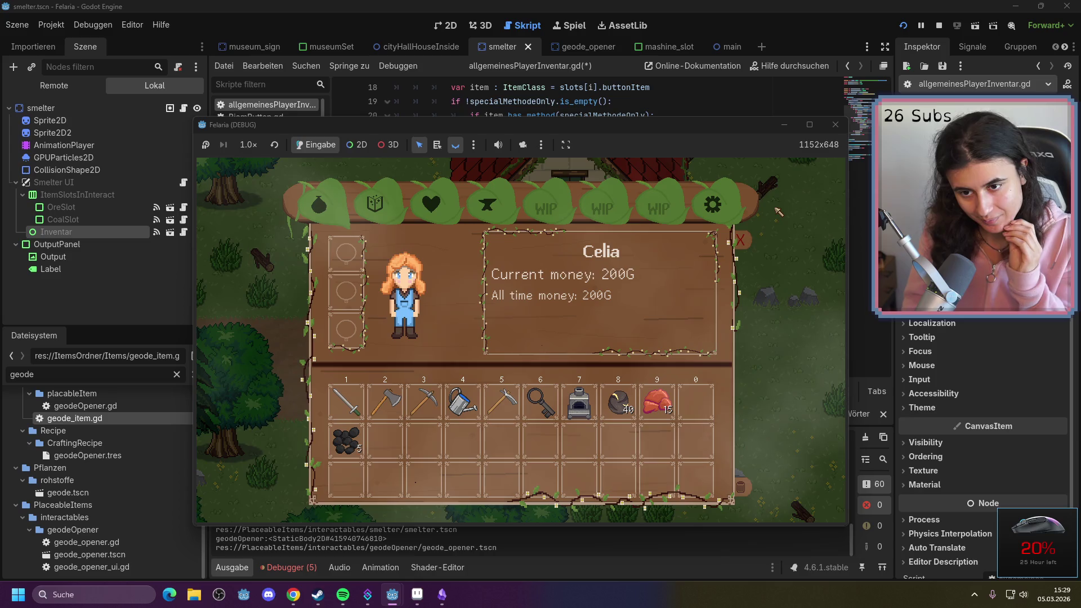
pyautogui.click(742, 241)
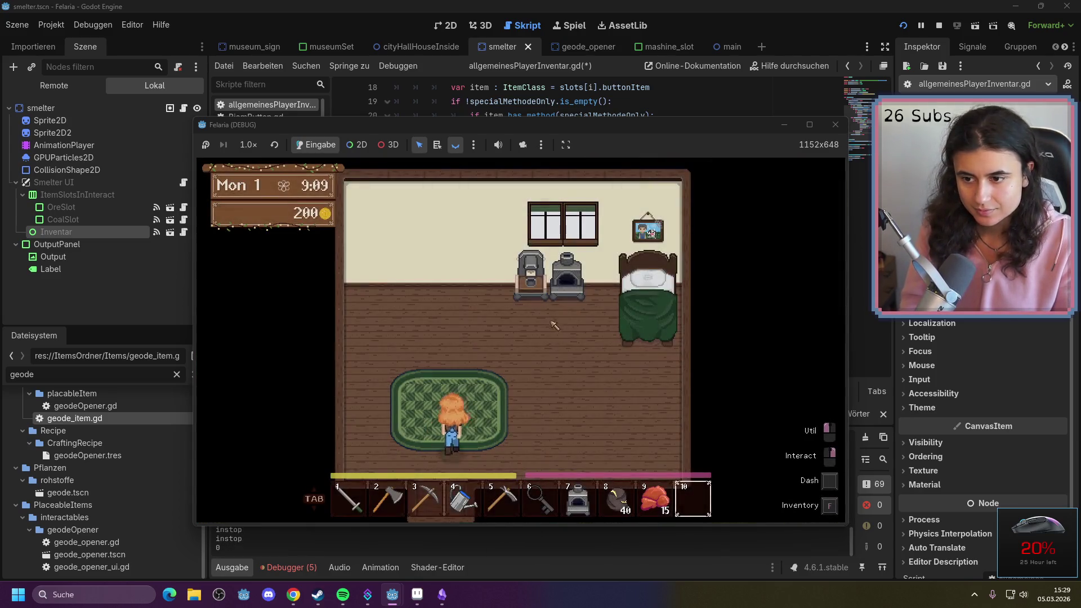
# Return to the smelter, open and close its inventory, then stop the running game
pyautogui.press('w')
pyautogui.click(539, 282)
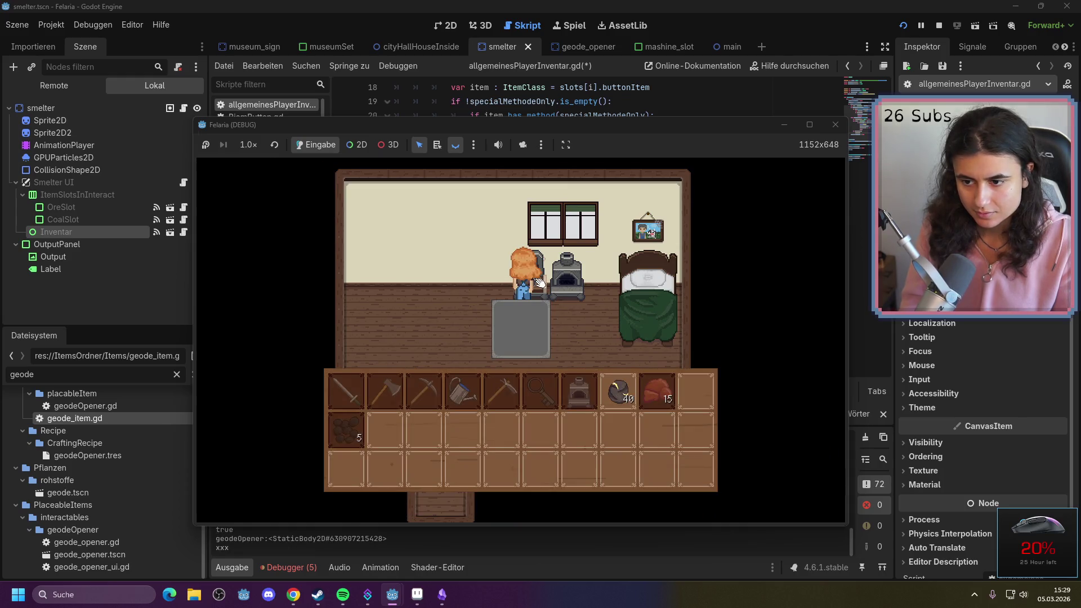
pyautogui.press('Escape')
pyautogui.press('s')
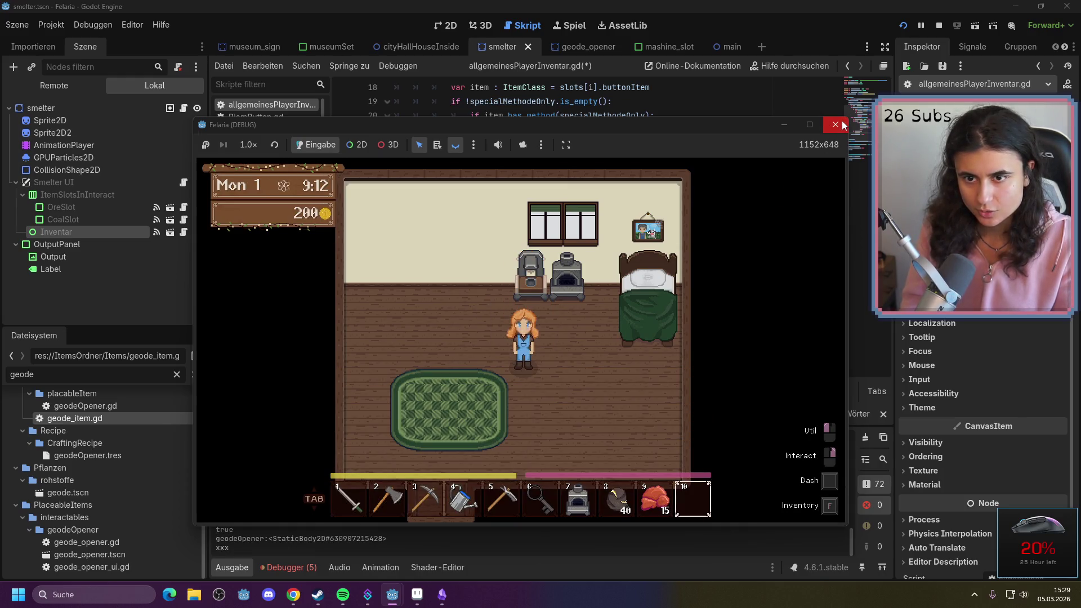
pyautogui.click(835, 124)
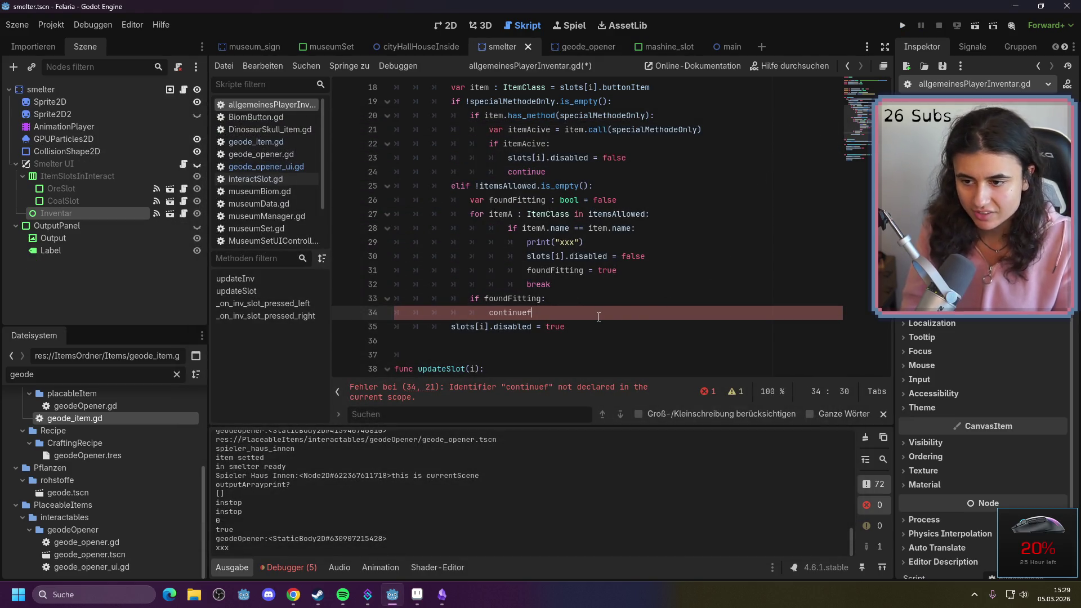
# Remove the stray 'f' from 'continuef' on line 34 and save the inventory script
pyautogui.press('BackSpace')
pyautogui.click(553, 341)
pyautogui.hotkey('ctrl', 's')
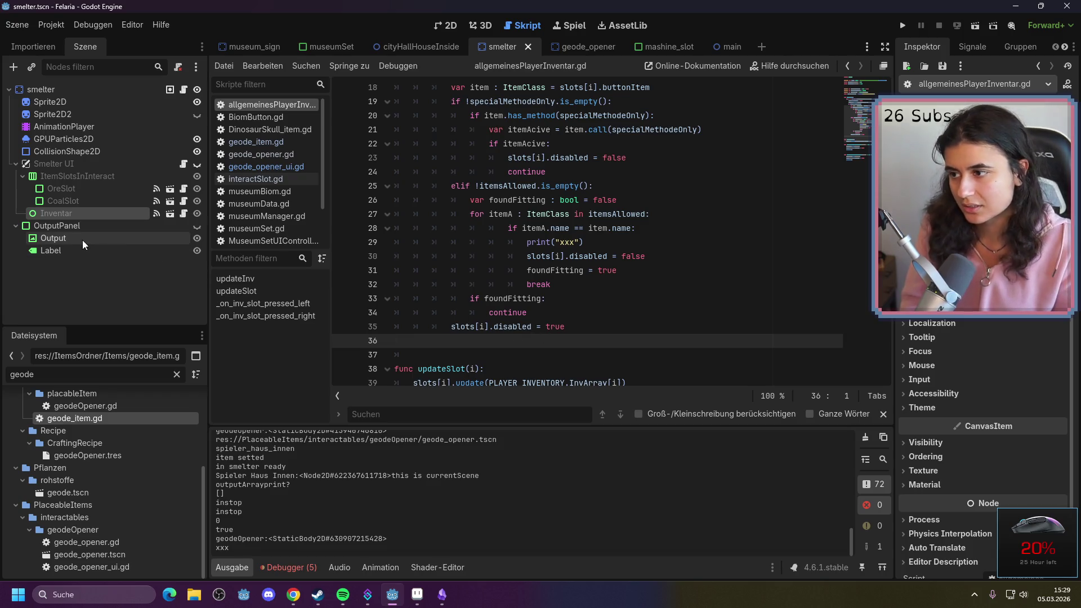
pyautogui.click(89, 225)
# Switch to the 2D view and make the smelter's OutputPanel visible
pyautogui.click(450, 26)
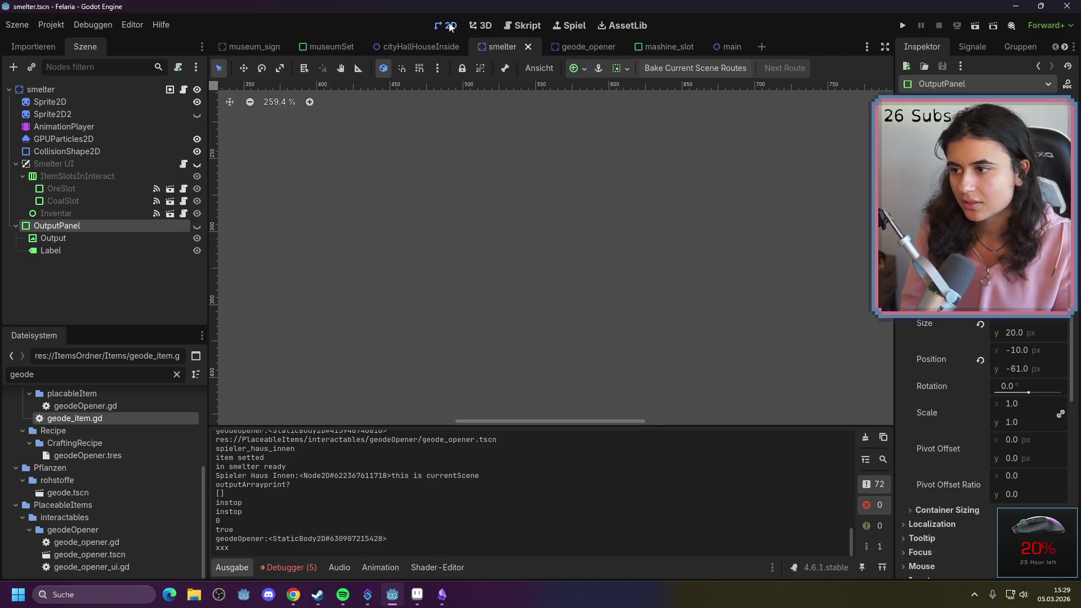
pyautogui.scroll(-6, 341, 196)
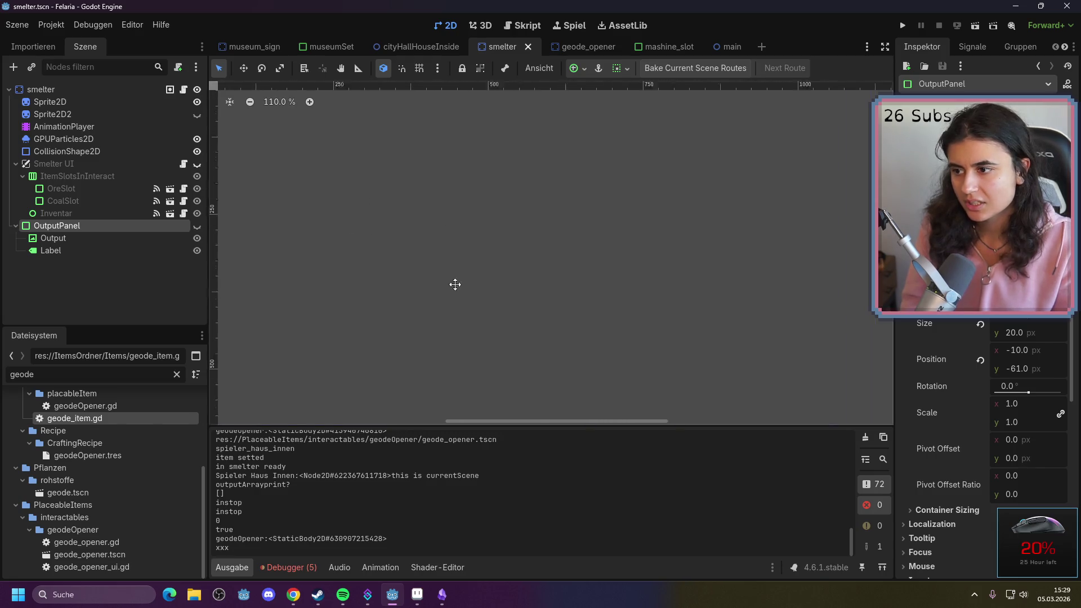
pyautogui.scroll(3, 378, 177)
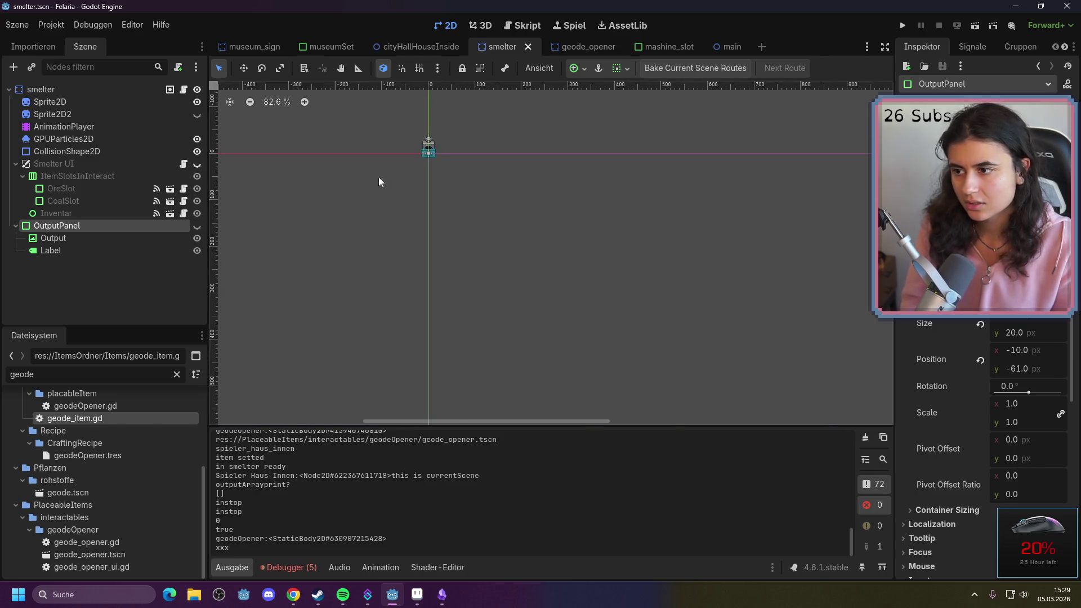
pyautogui.click(196, 225)
pyautogui.scroll(6, 576, 232)
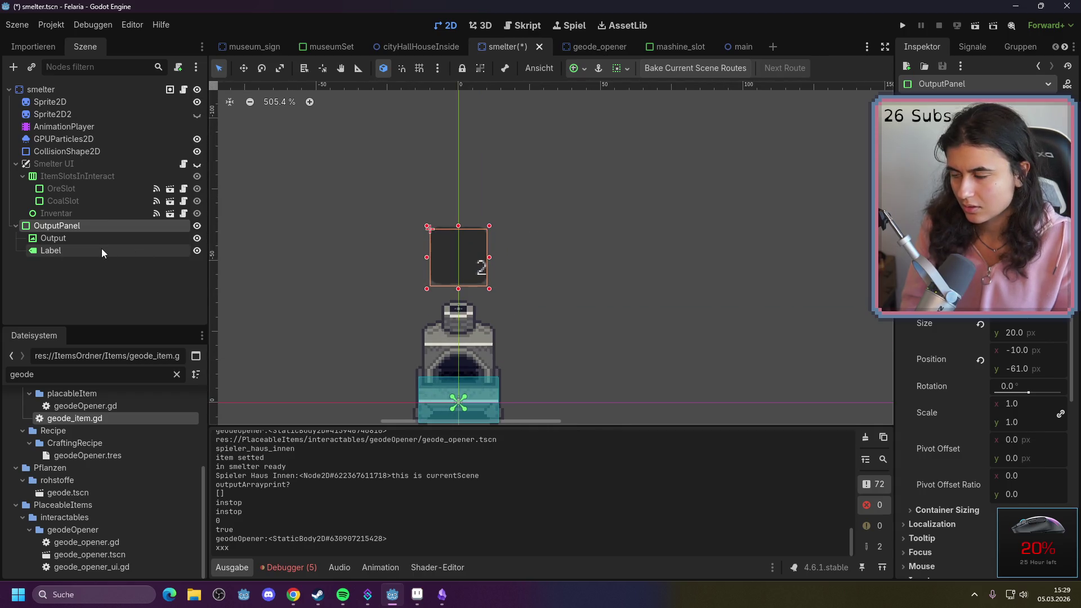
pyautogui.scroll(-5, 990, 360)
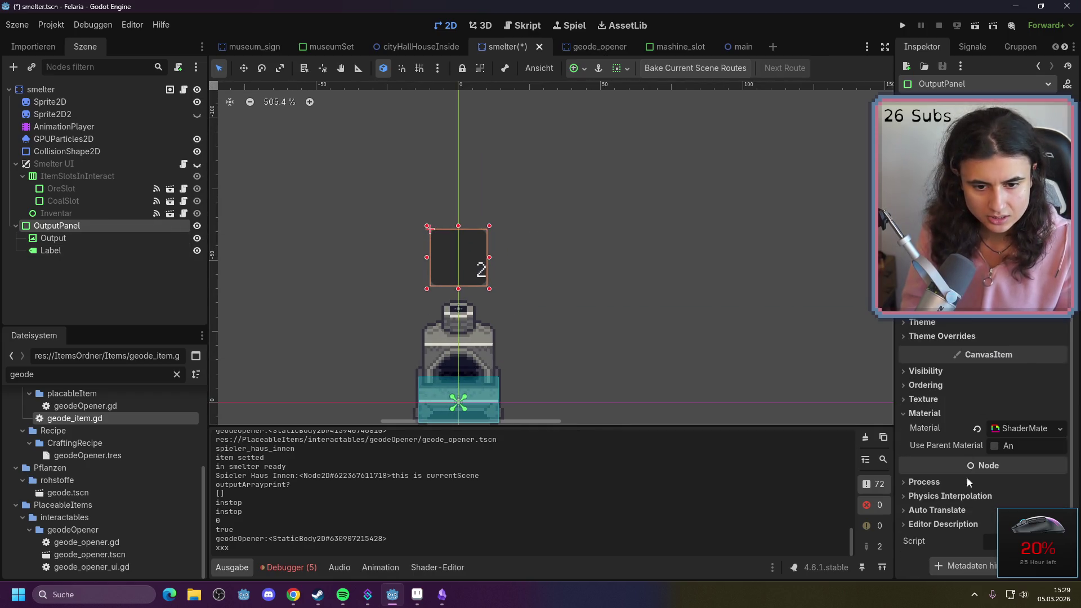
# Inspect the panel's ShaderMaterial and toggle visibility of the Output and Label children
pyautogui.click(1022, 429)
pyautogui.click(1023, 429)
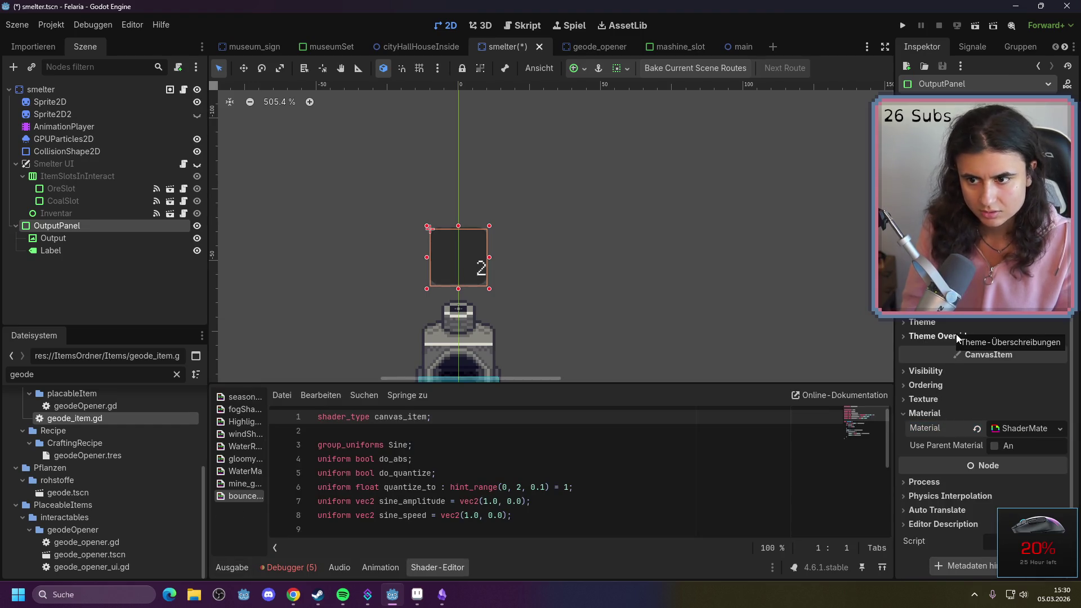
pyautogui.scroll(4, 974, 237)
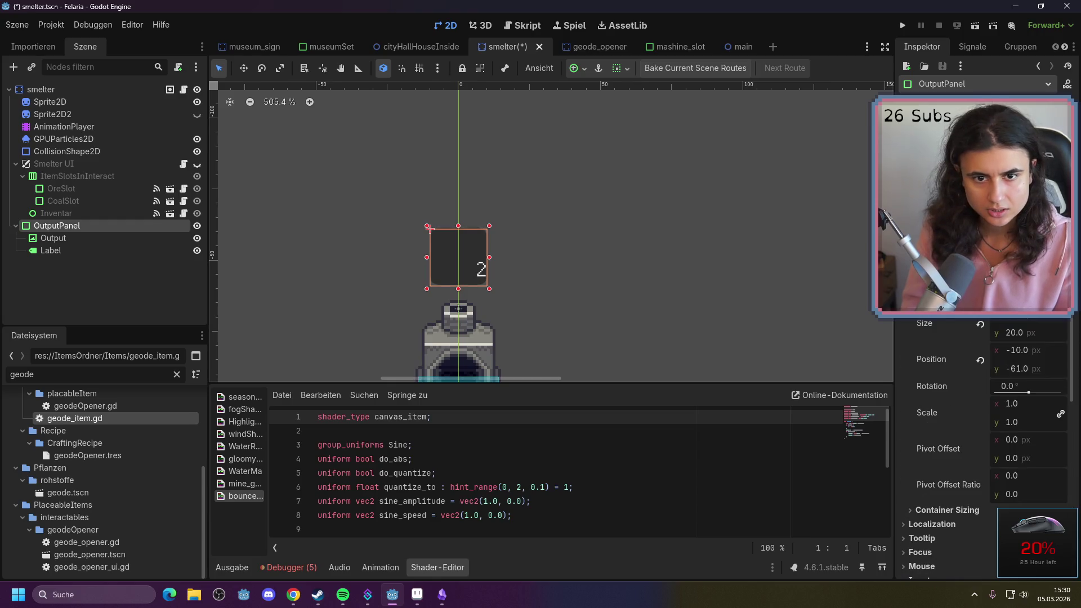
pyautogui.scroll(-4, 974, 237)
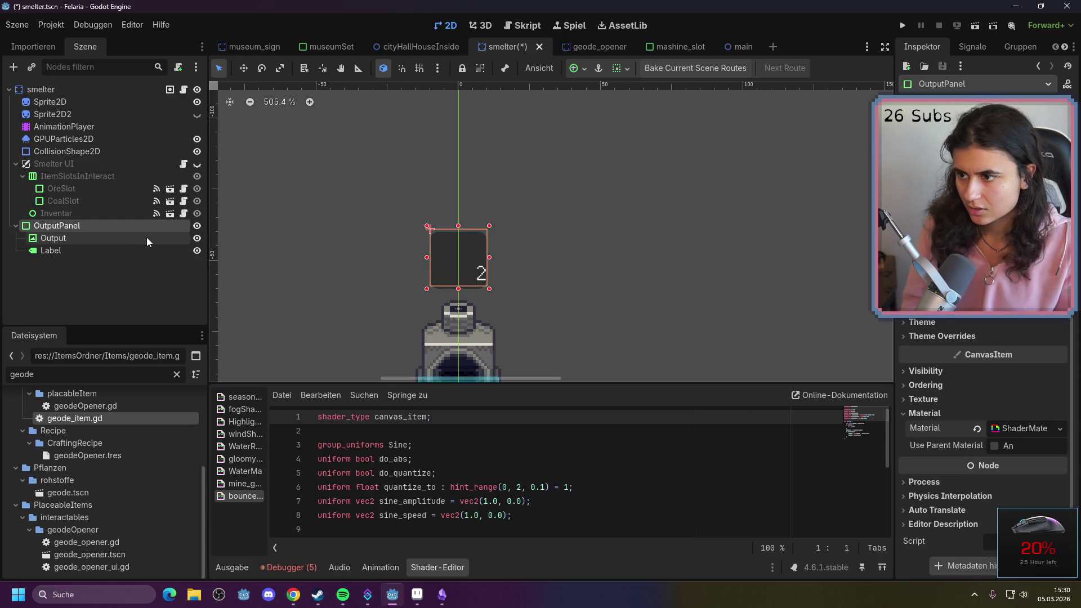
pyautogui.click(195, 239)
pyautogui.click(194, 251)
pyautogui.click(196, 239)
pyautogui.hscroll(5, 653, 308)
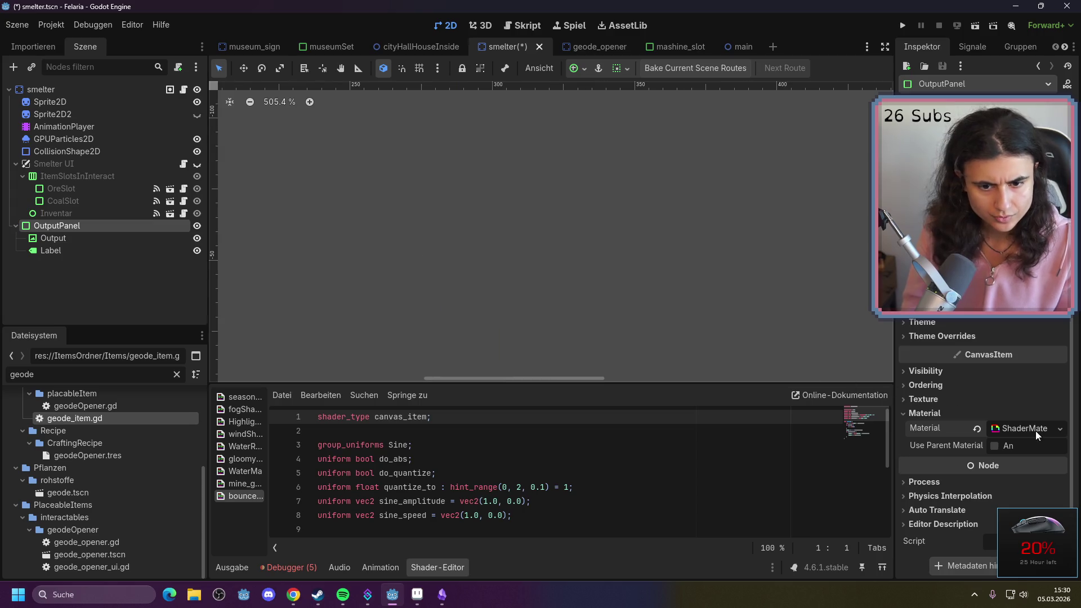
pyautogui.scroll(-10, 425, 277)
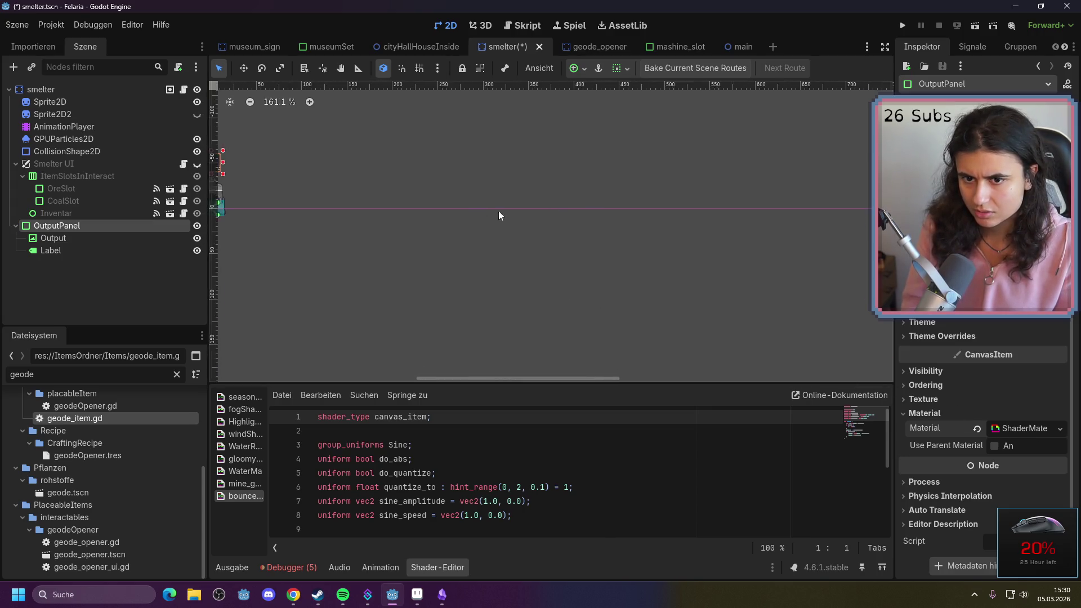
pyautogui.scroll(6, 368, 191)
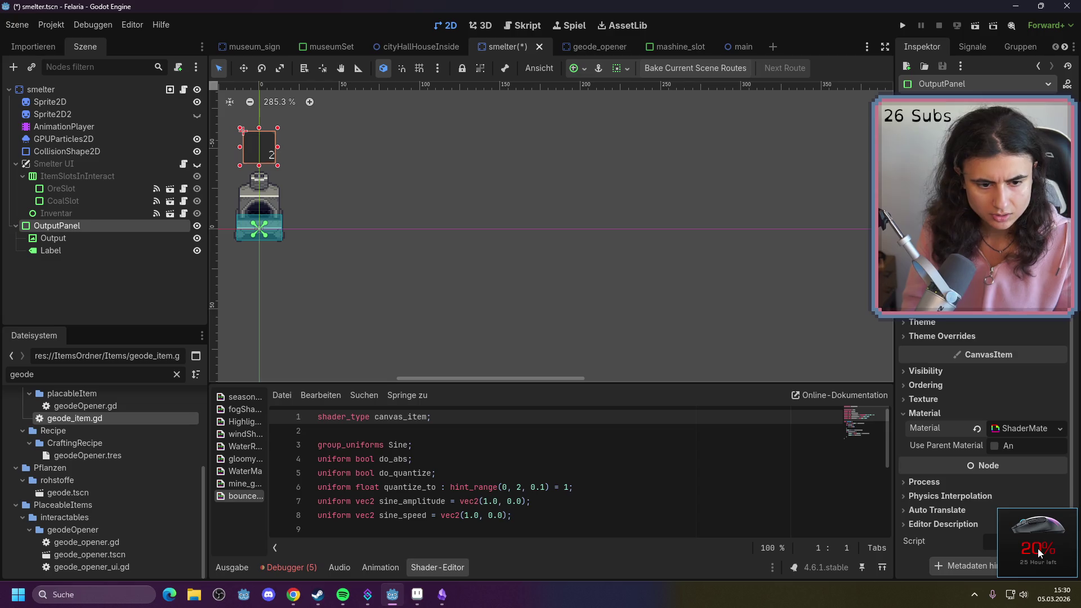
# Collapse the OutputPanel's Material section and expand Theme Overrides > Styles
pyautogui.click(924, 414)
pyautogui.scroll(5, 941, 350)
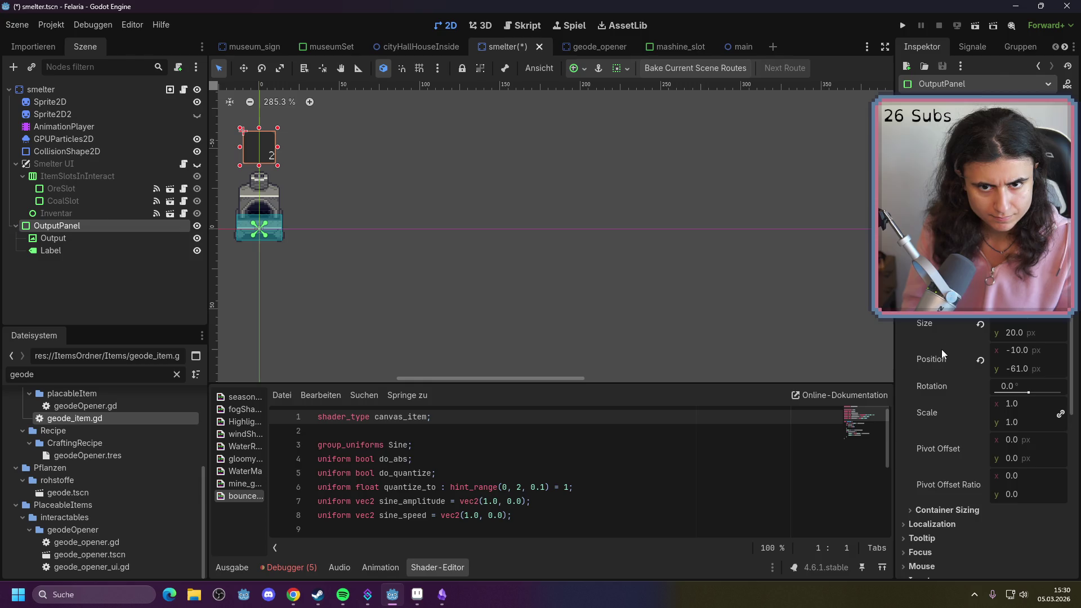
pyautogui.scroll(-5, 941, 349)
pyautogui.click(945, 356)
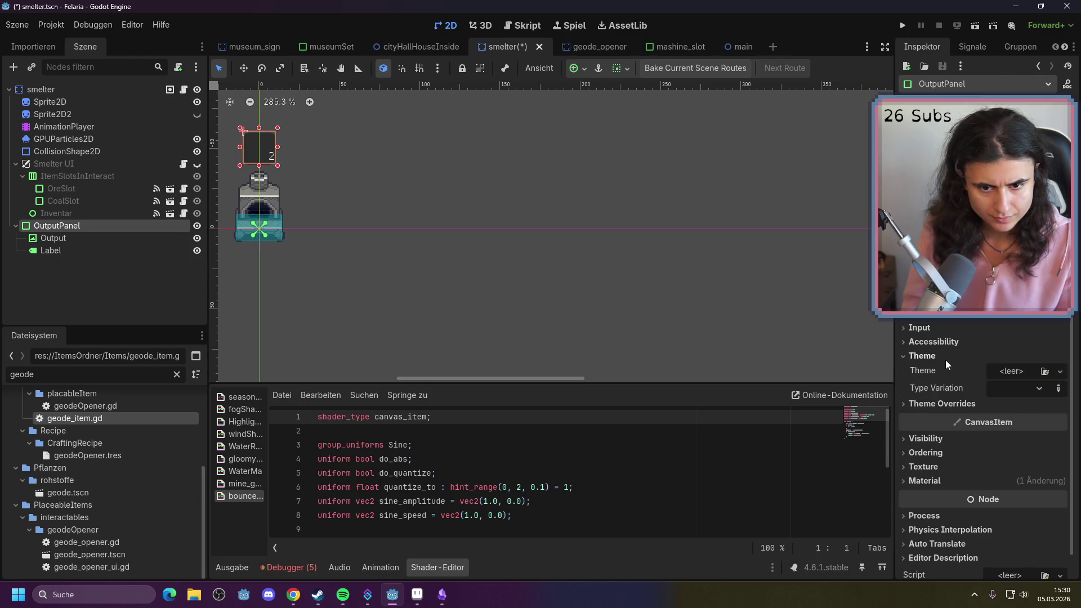
pyautogui.click(943, 404)
pyautogui.click(955, 418)
# Give the OutputPanel's Panel style override a new StyleBoxTexture
pyautogui.click(1025, 431)
pyautogui.click(1060, 431)
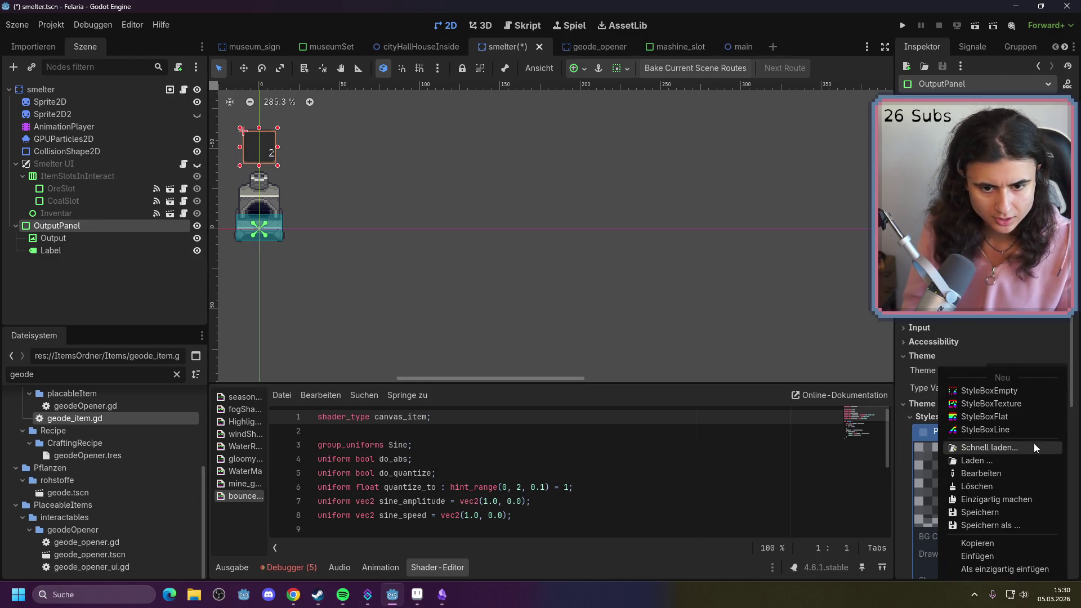
pyautogui.click(1012, 404)
# Filter the FileSystem by 'mas' and assign MashineSlotBackground.png as the style's texture
pyautogui.hscroll(-5, 653, 301)
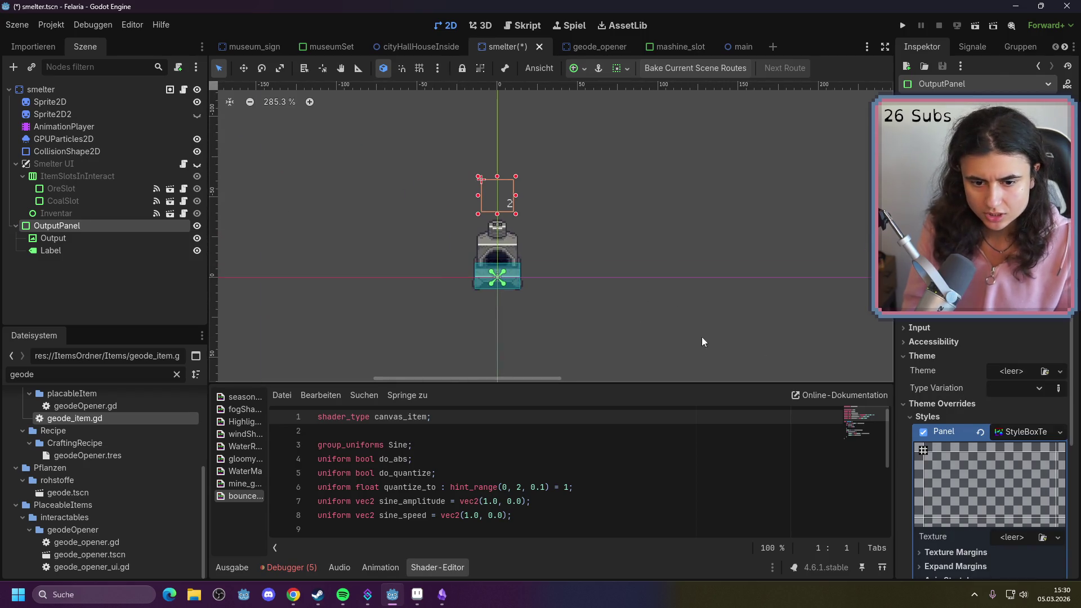
pyautogui.moveTo(59, 370); pyautogui.dragTo(3, 376)
pyautogui.write('mach')
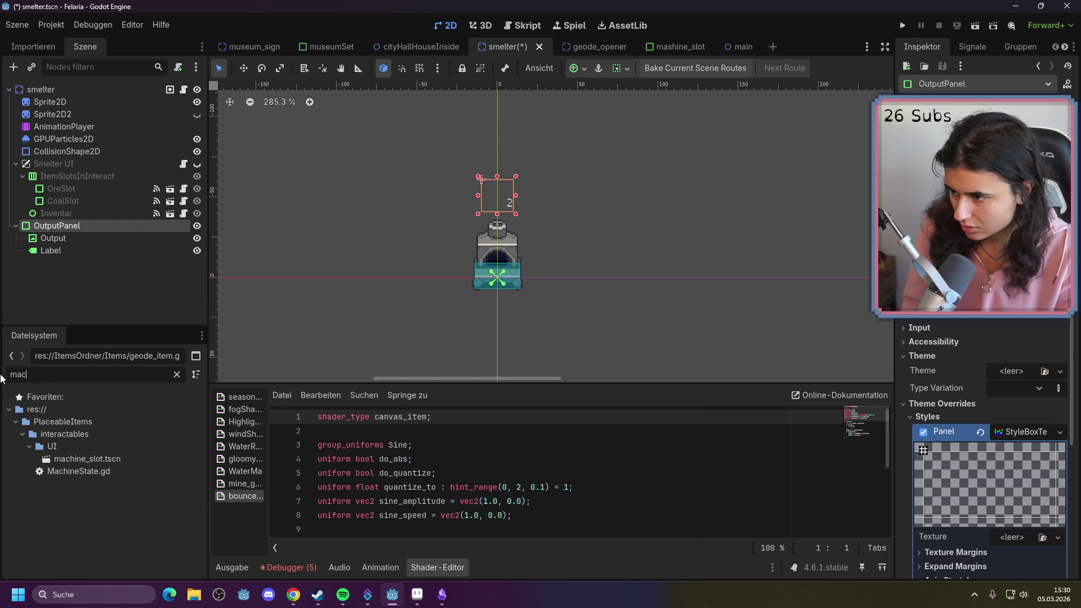
pyautogui.press('BackSpace')
pyautogui.write('s')
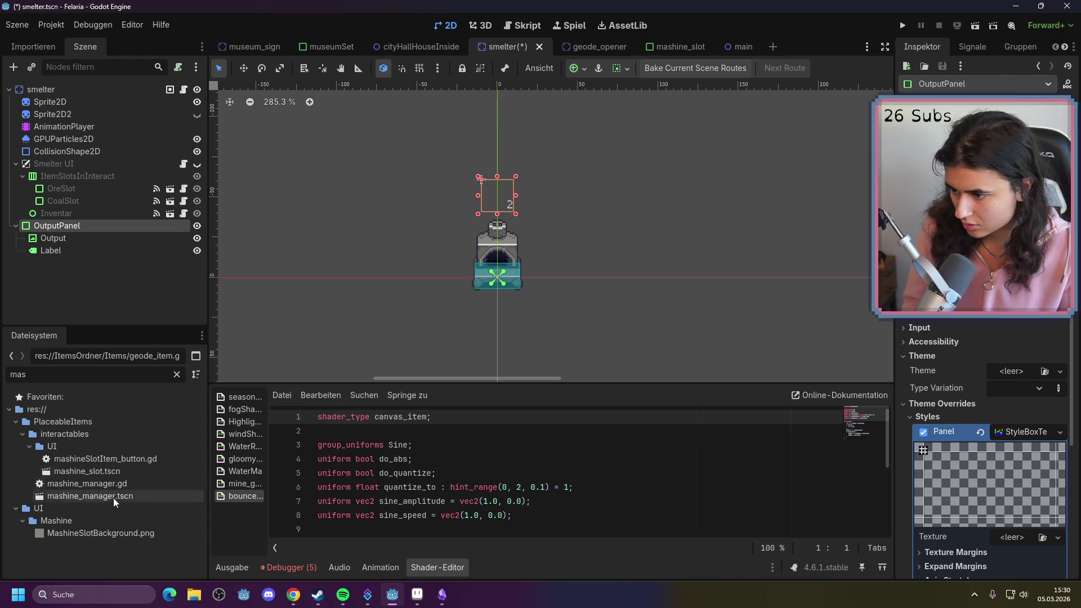
pyautogui.moveTo(103, 534)
pyautogui.mouseDown()
pyautogui.moveTo(963, 513)
pyautogui.moveTo(1011, 534)
pyautogui.mouseUp()
pyautogui.scroll(5, 588, 233)
pyautogui.scroll(2, 486, 137)
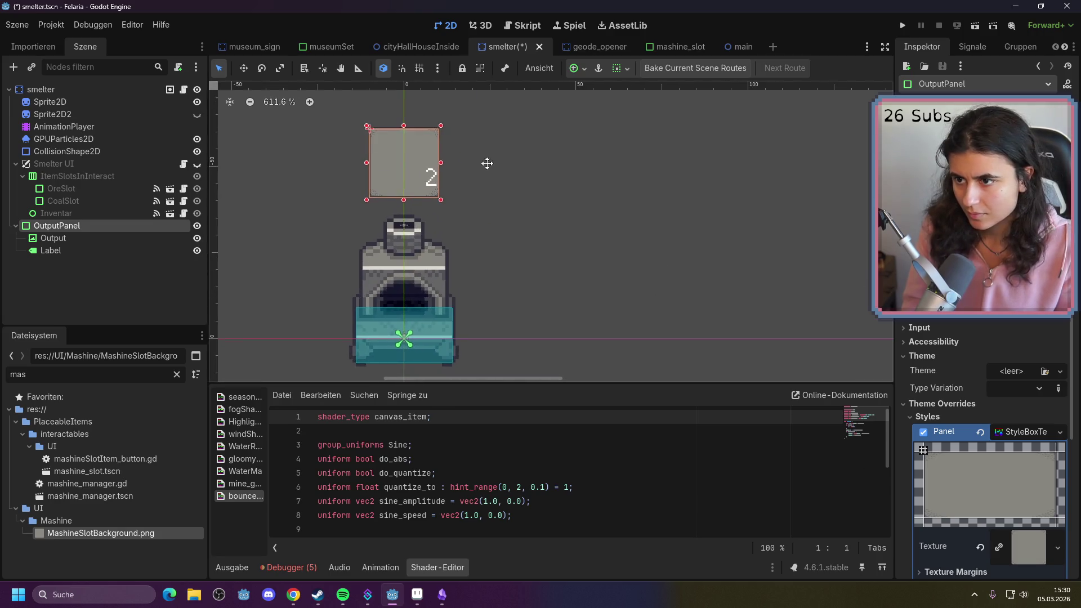
pyautogui.click(633, 213)
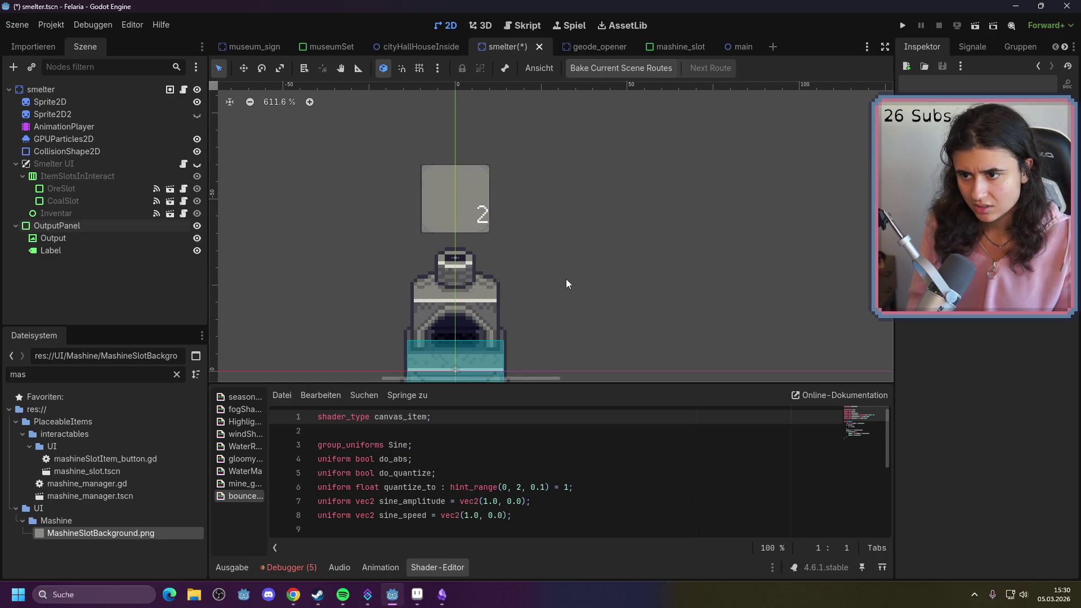
# Darken and lower the alpha of the OutputPanel's Modulate colour
pyautogui.click(123, 225)
pyautogui.scroll(-4, 1024, 445)
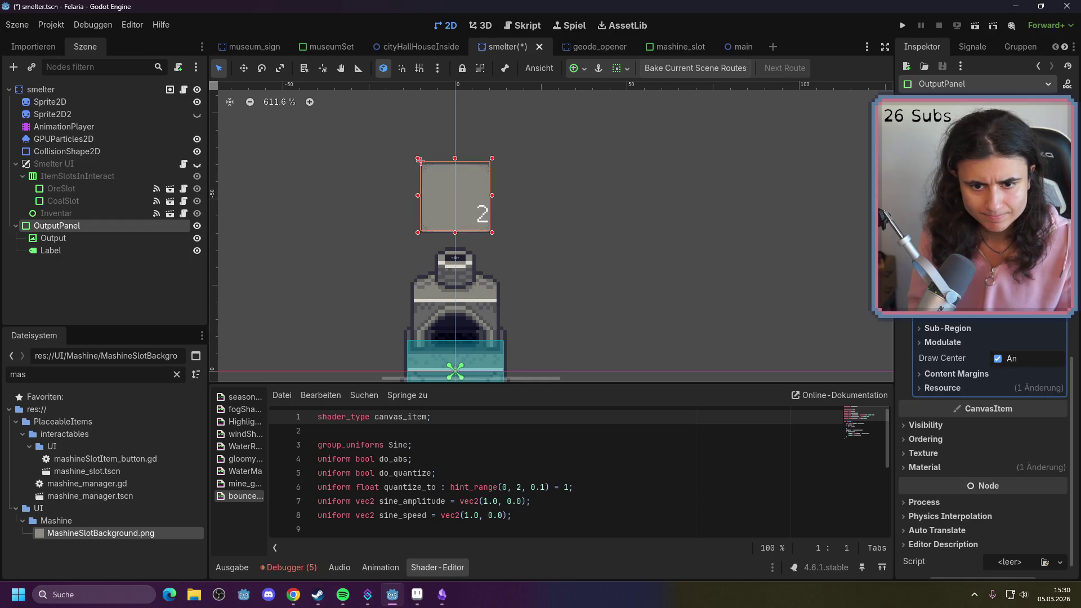
pyautogui.click(971, 342)
pyautogui.click(1039, 358)
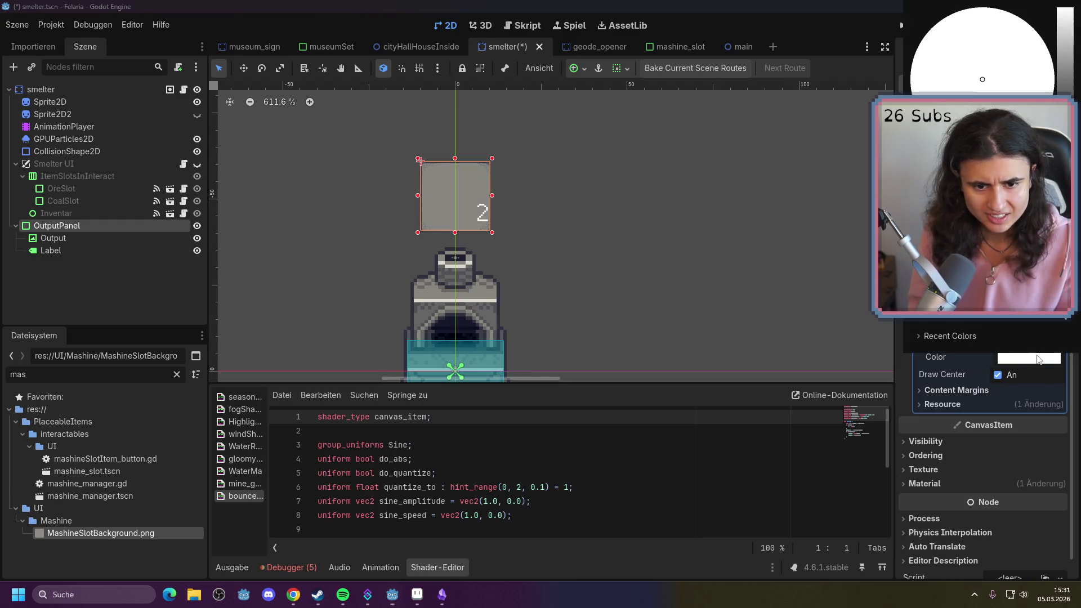
pyautogui.moveTo(1030, 281); pyautogui.dragTo(957, 282)
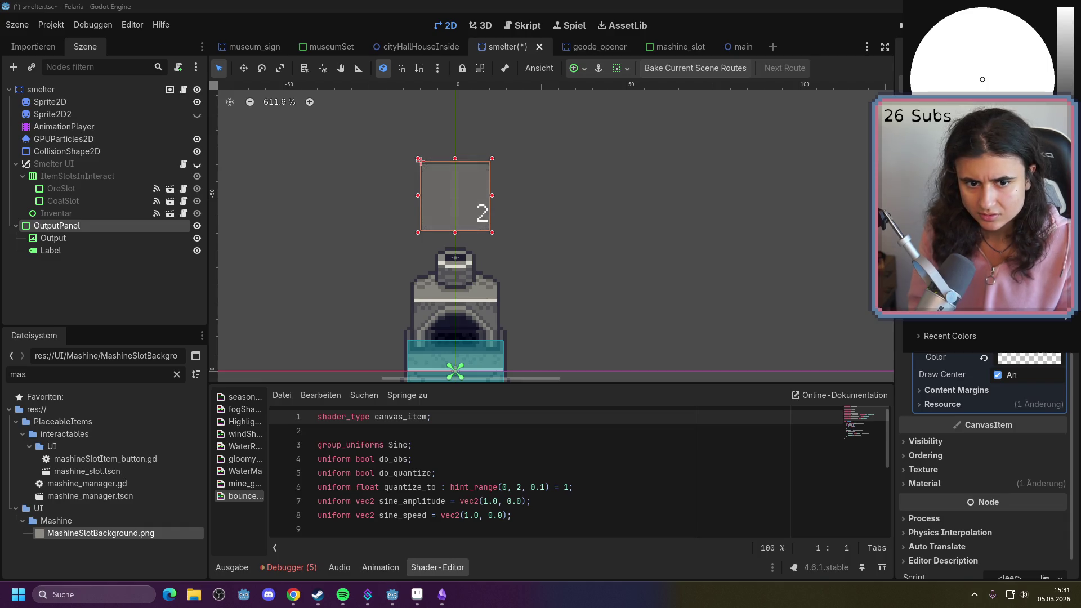
pyautogui.click(743, 262)
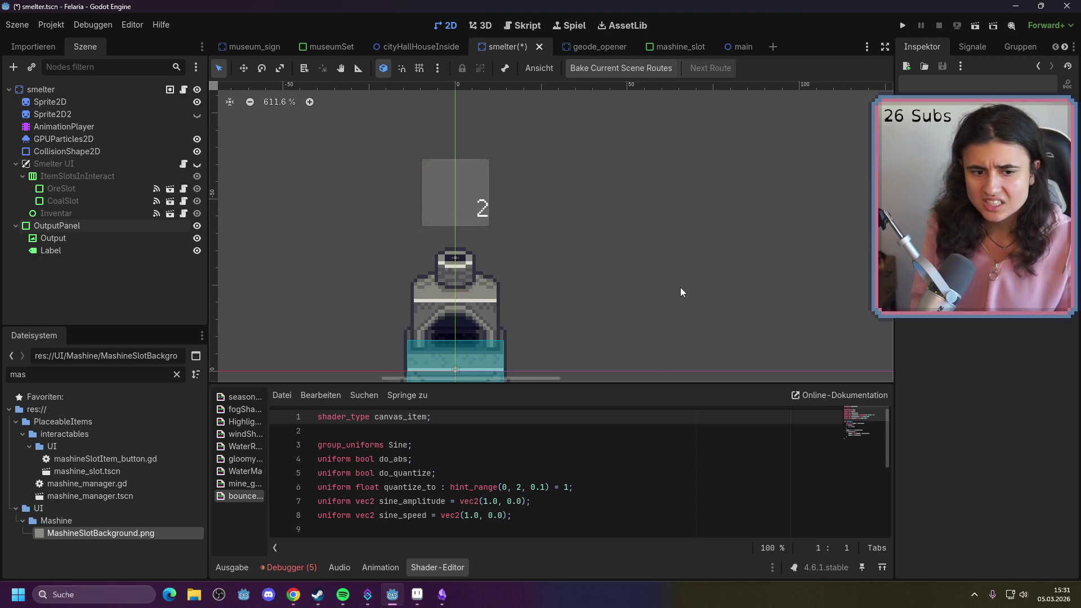
pyautogui.moveTo(683, 291); pyautogui.dragTo(694, 299)
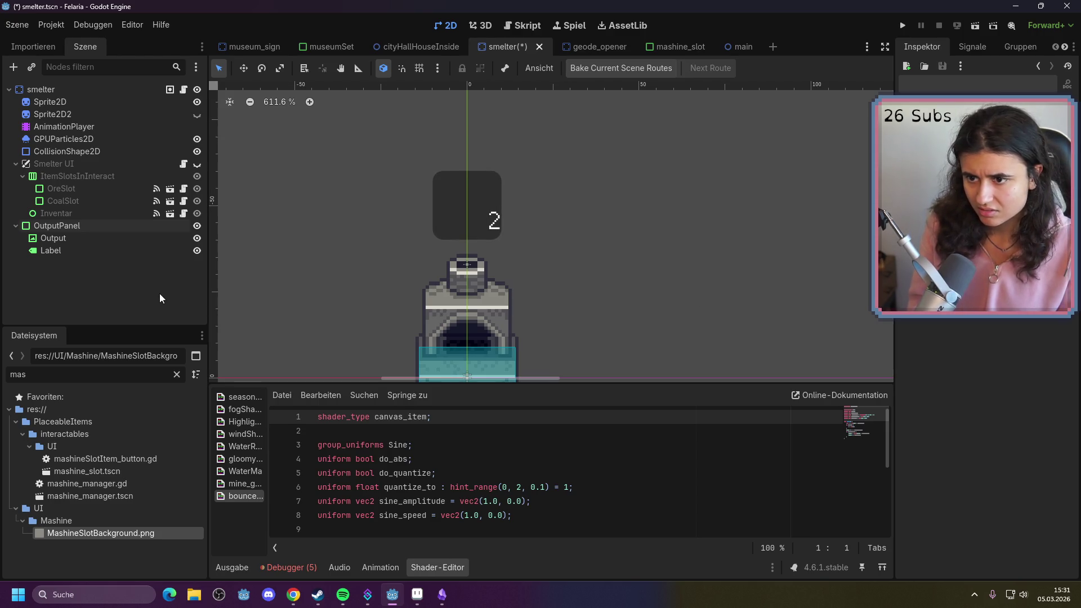
# Review the Label and Output nodes, then reselect the OutputPanel
pyautogui.click(139, 250)
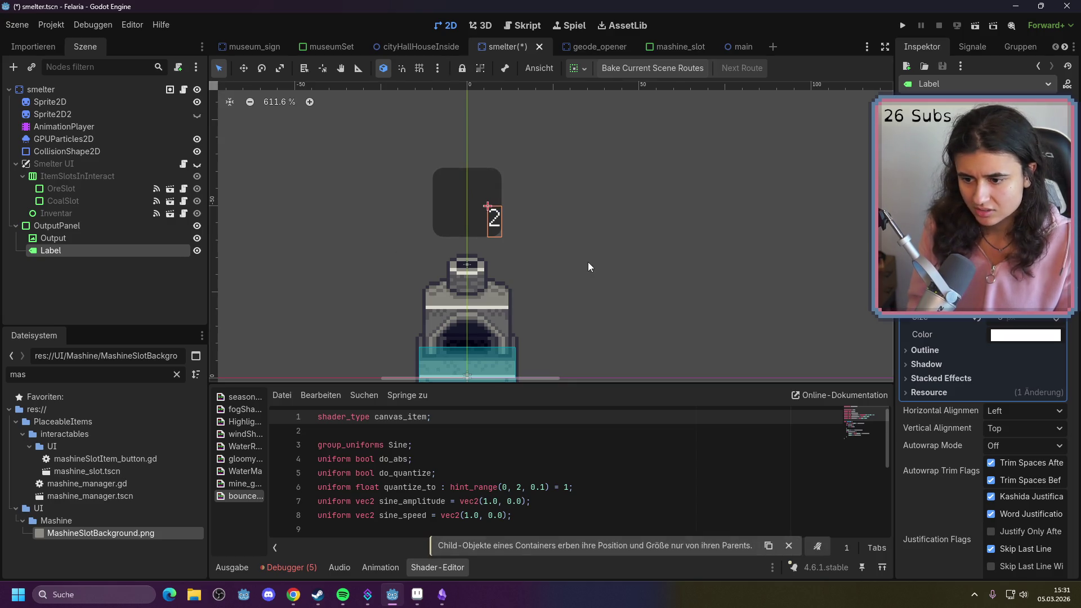
pyautogui.click(711, 255)
pyautogui.scroll(-1, 616, 302)
pyautogui.scroll(-7, 616, 295)
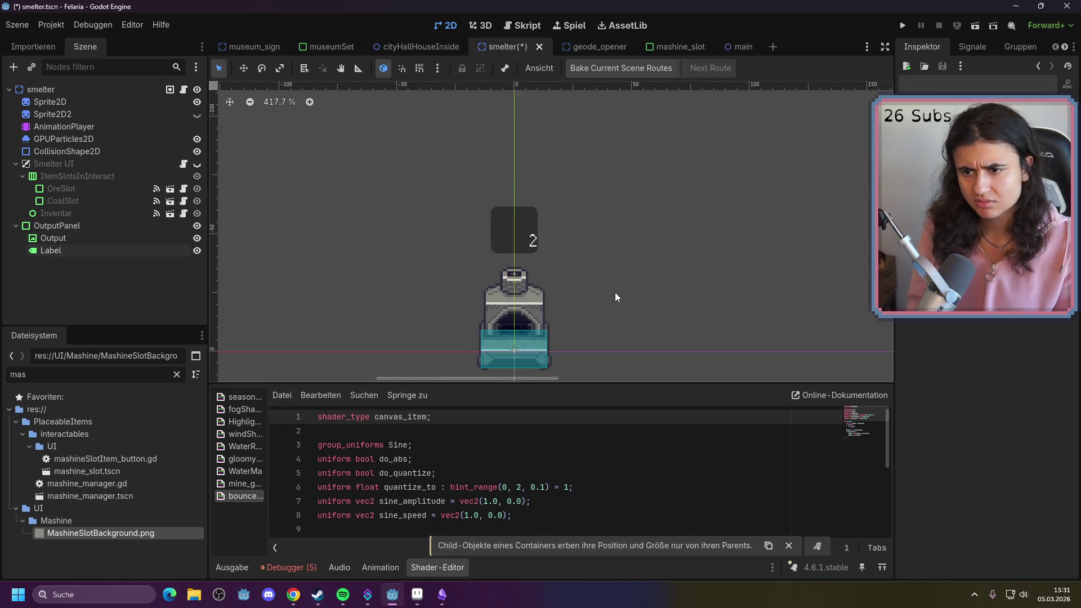
pyautogui.scroll(7, 596, 296)
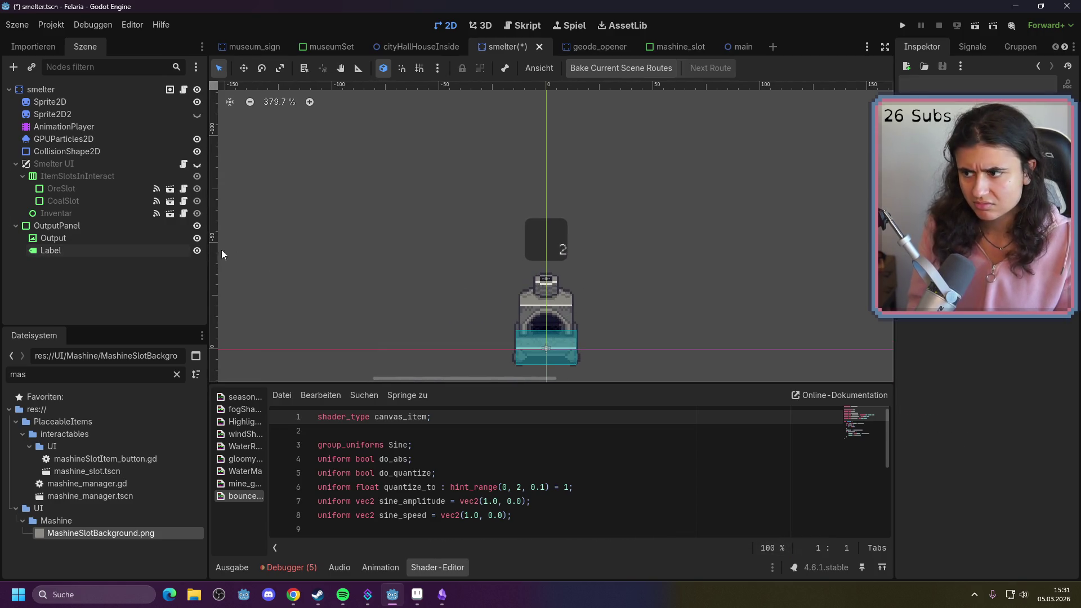
pyautogui.click(102, 238)
pyautogui.scroll(-5, 944, 332)
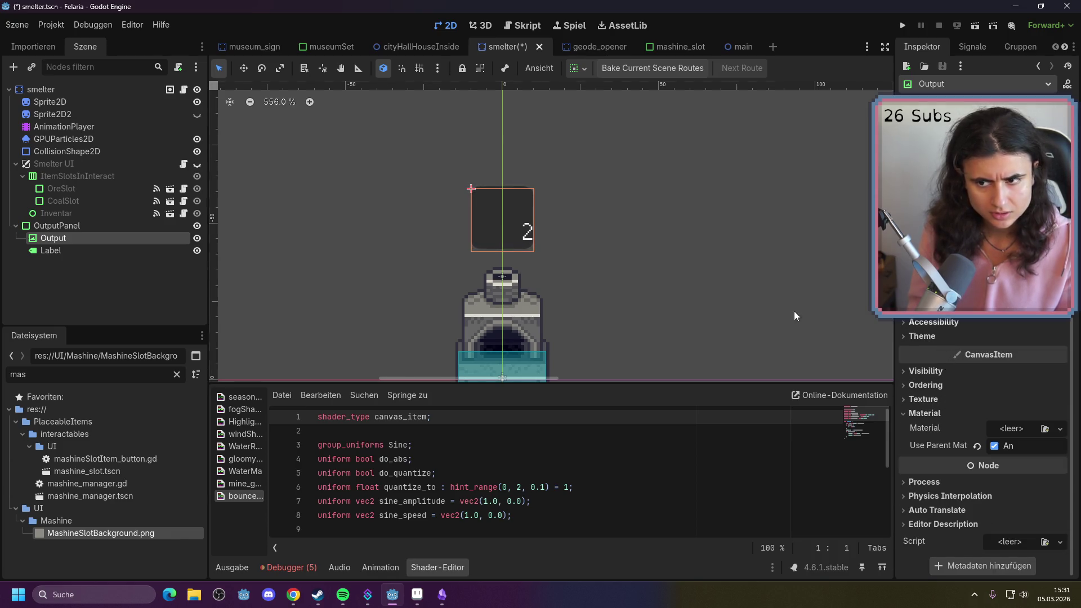
pyautogui.click(58, 226)
# Replace the OutputPanel's Panel style with a new StyleBoxFlat
pyautogui.scroll(-2, 984, 439)
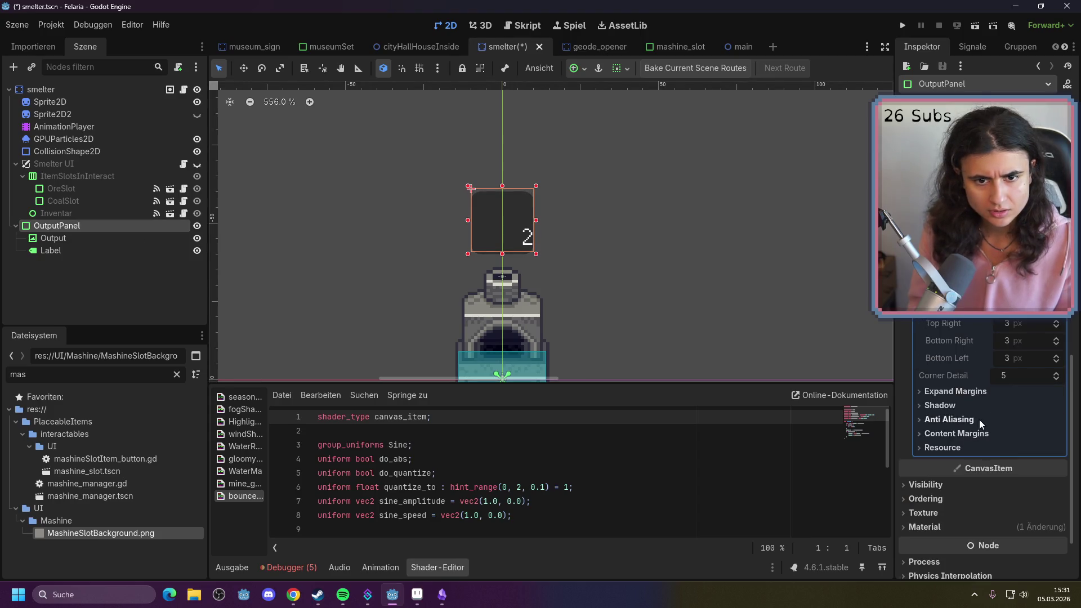
pyautogui.scroll(5, 1006, 363)
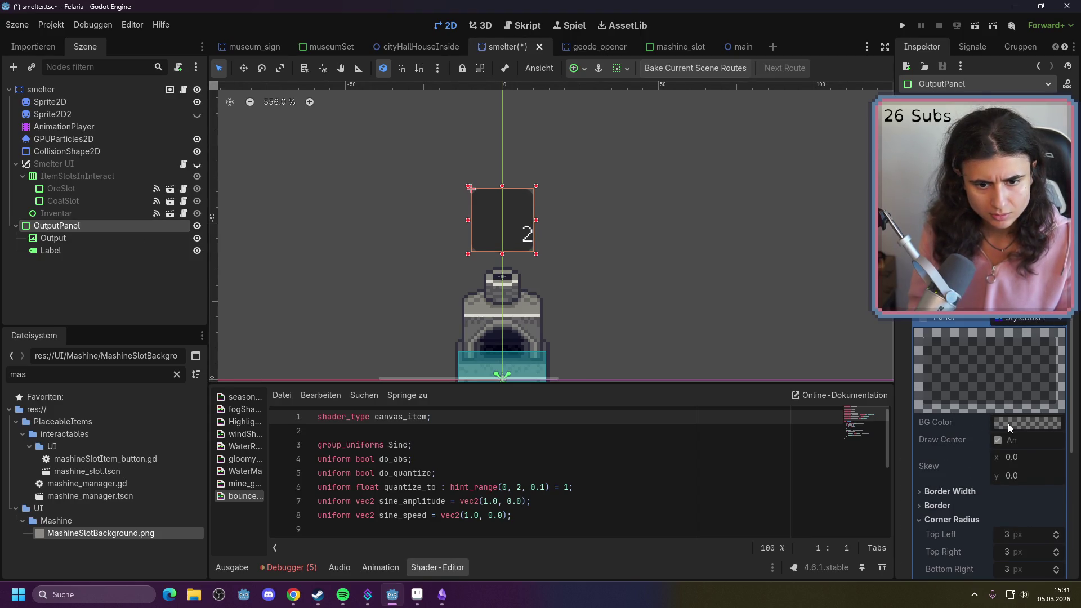
pyautogui.moveTo(1008, 424)
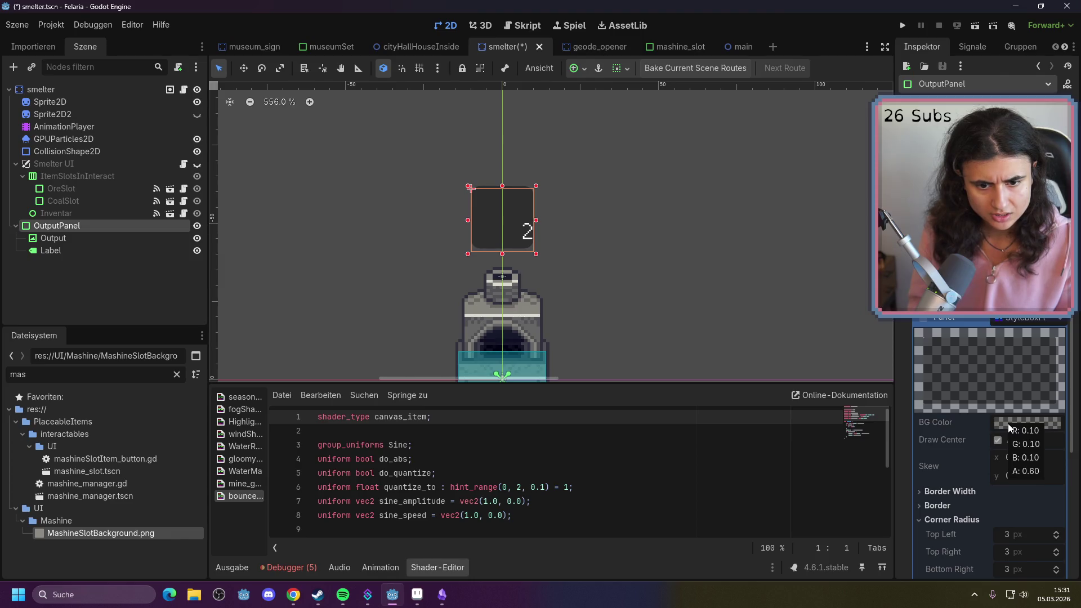
pyautogui.click(1061, 318)
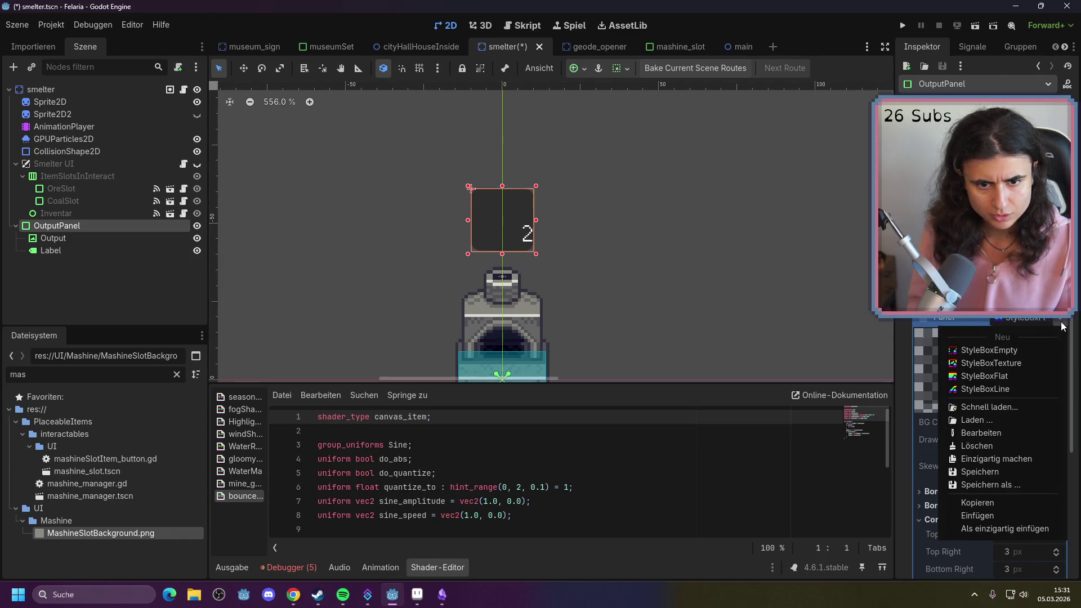
pyautogui.click(1015, 375)
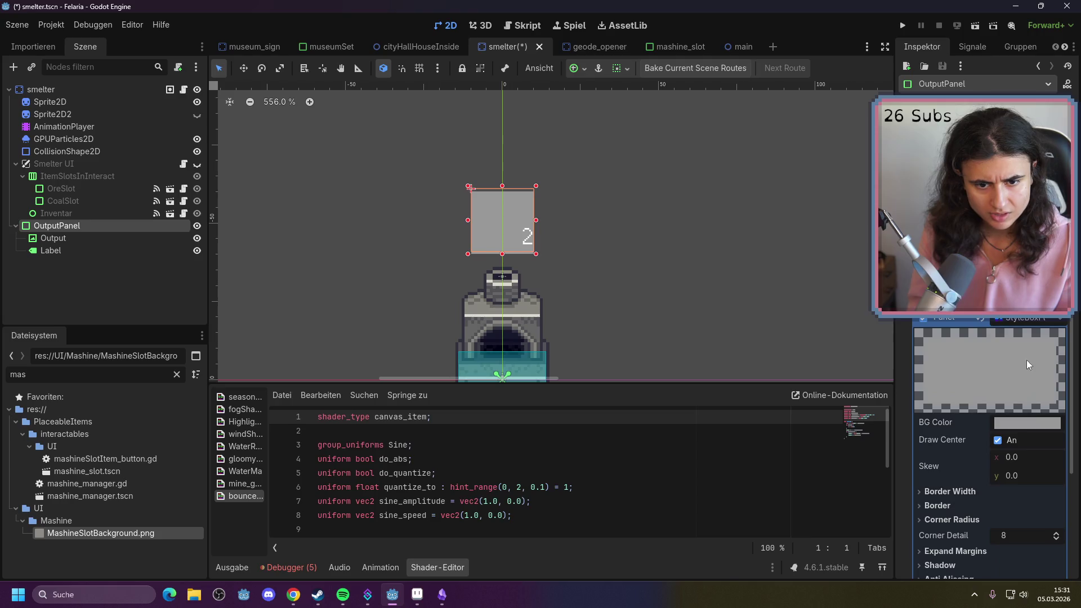
# Set the flat style's background colour to semi-transparent 30303d (30303da5)
pyautogui.click(1021, 426)
pyautogui.moveTo(982, 169); pyautogui.dragTo(990, 259)
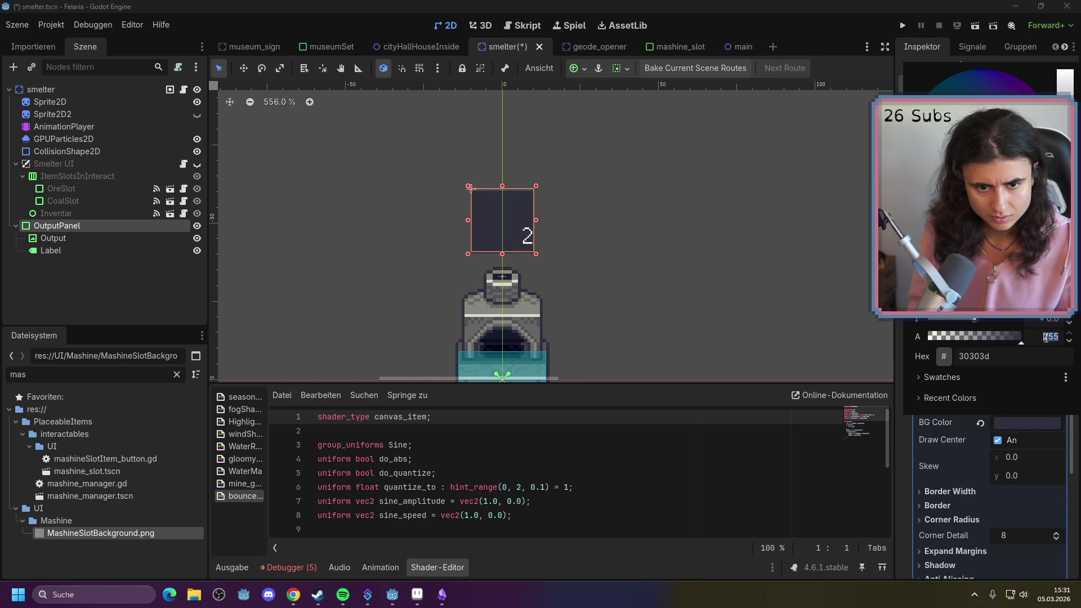
pyautogui.write('0')
pyautogui.press('Return')
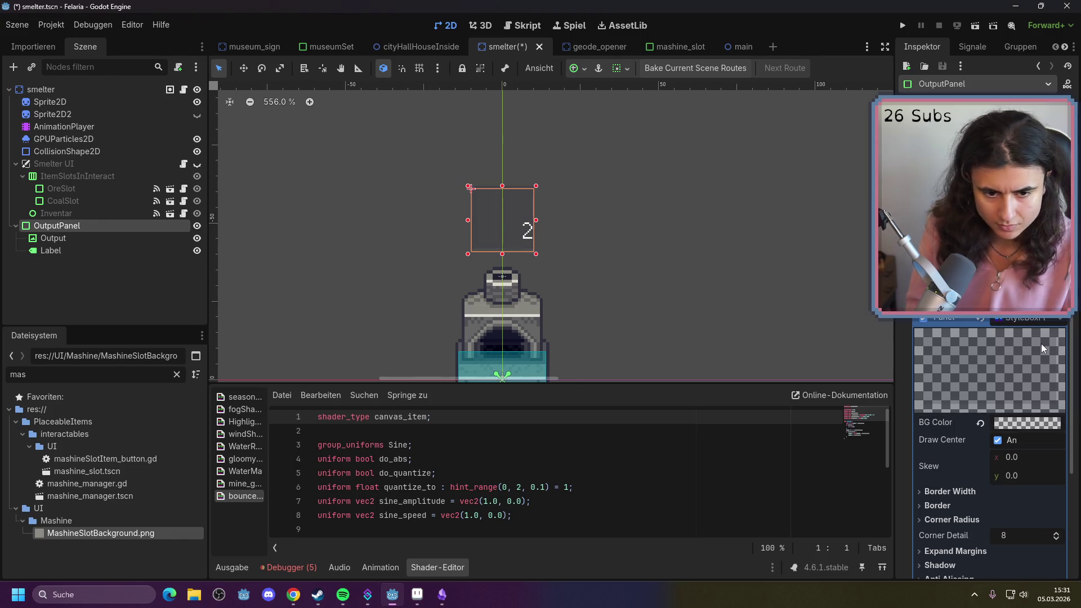
pyautogui.scroll(1, 663, 293)
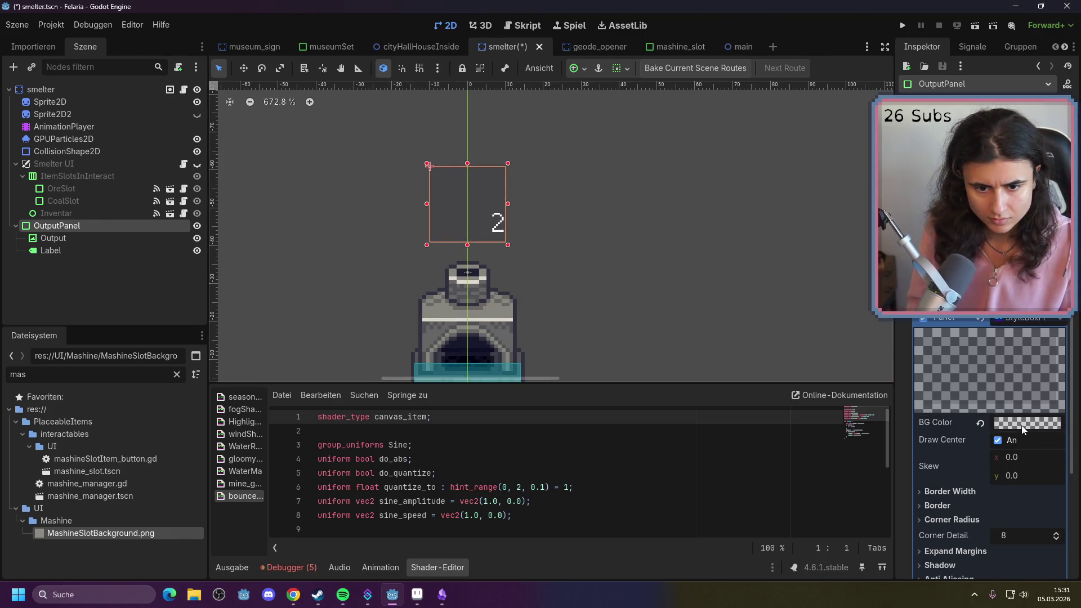
pyautogui.click(999, 422)
pyautogui.moveTo(964, 338); pyautogui.dragTo(988, 336)
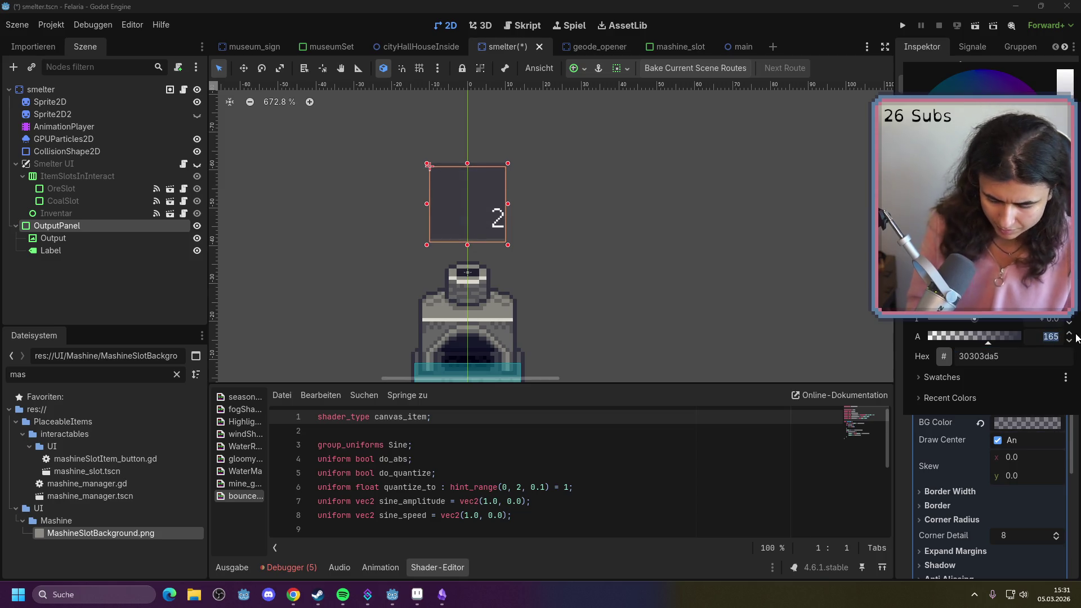
pyautogui.write('200')
pyautogui.click(1076, 337)
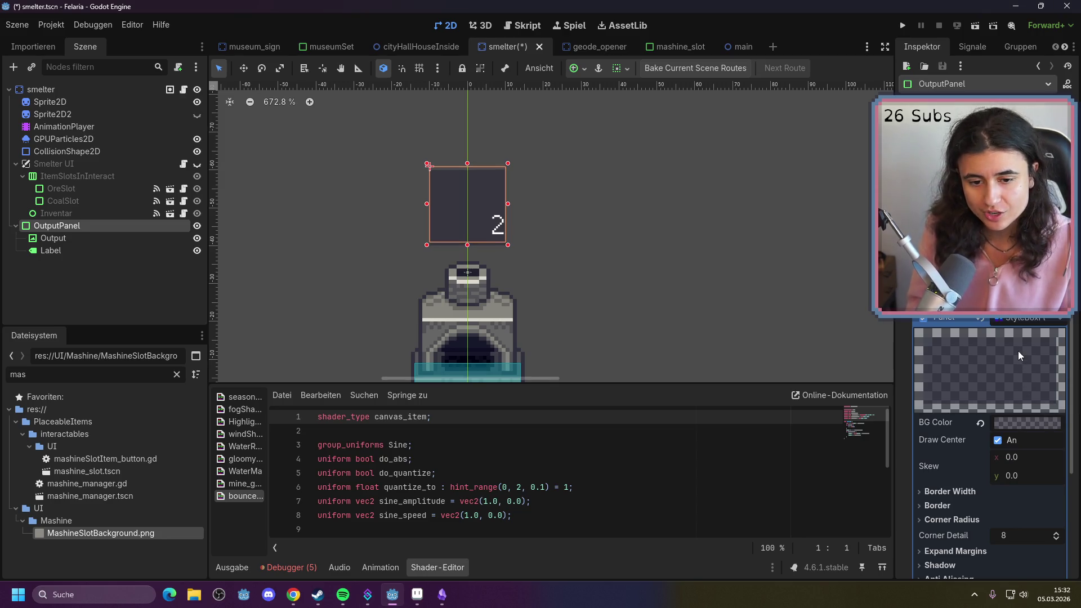
# Expand the style's Corner Radius settings to edit the top-left radius
pyautogui.scroll(-5, 1019, 353)
pyautogui.click(957, 348)
pyautogui.click(1023, 361)
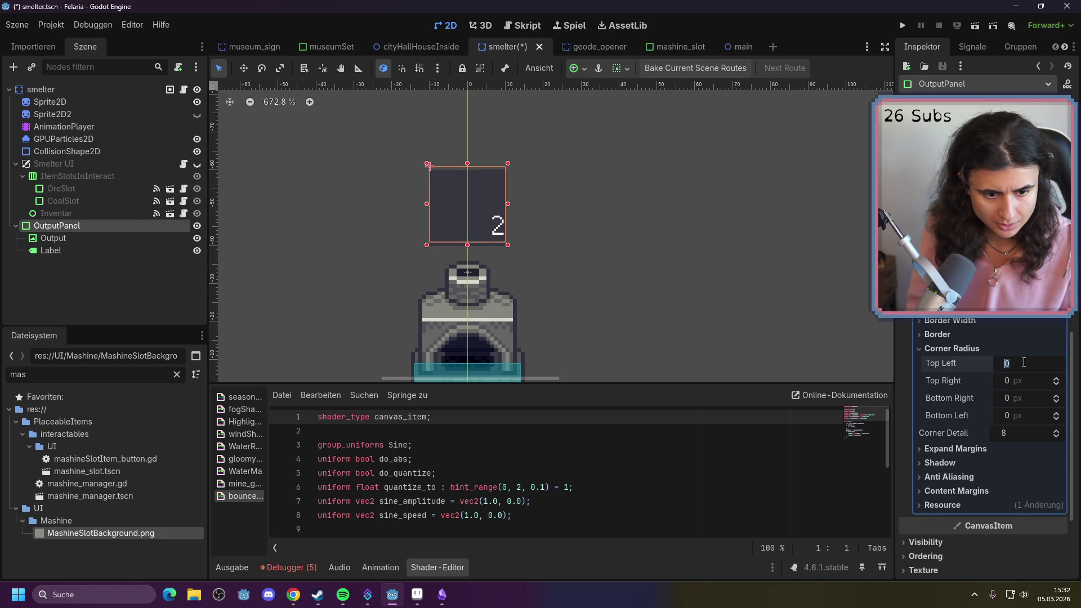
# Try 10 px top-left and bottom-right corner radii and preview the panel
pyautogui.write('10')
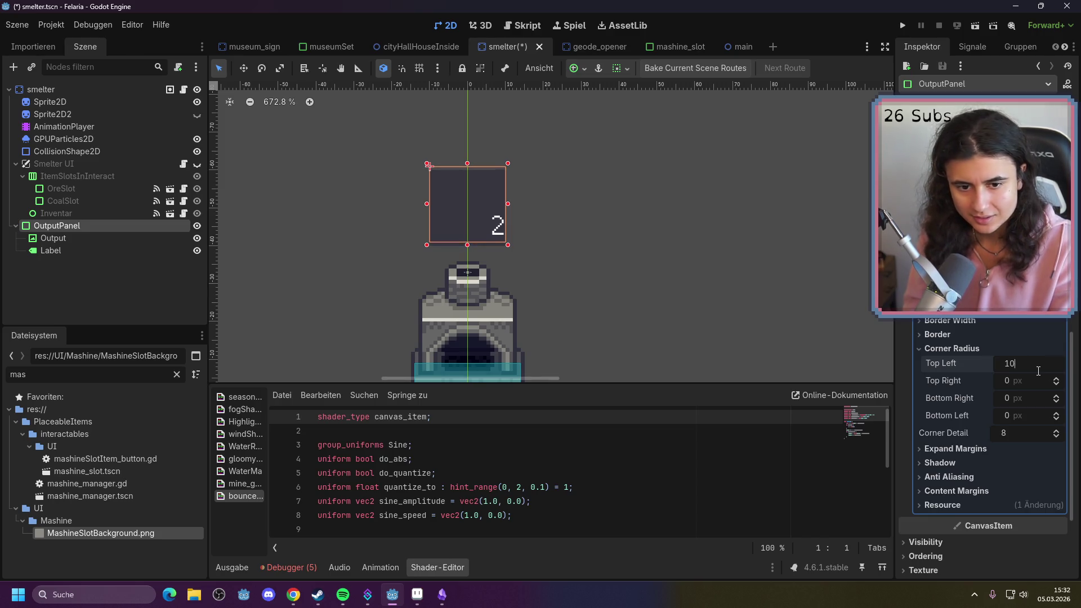
pyautogui.press('Tab')
pyautogui.press('Tab')
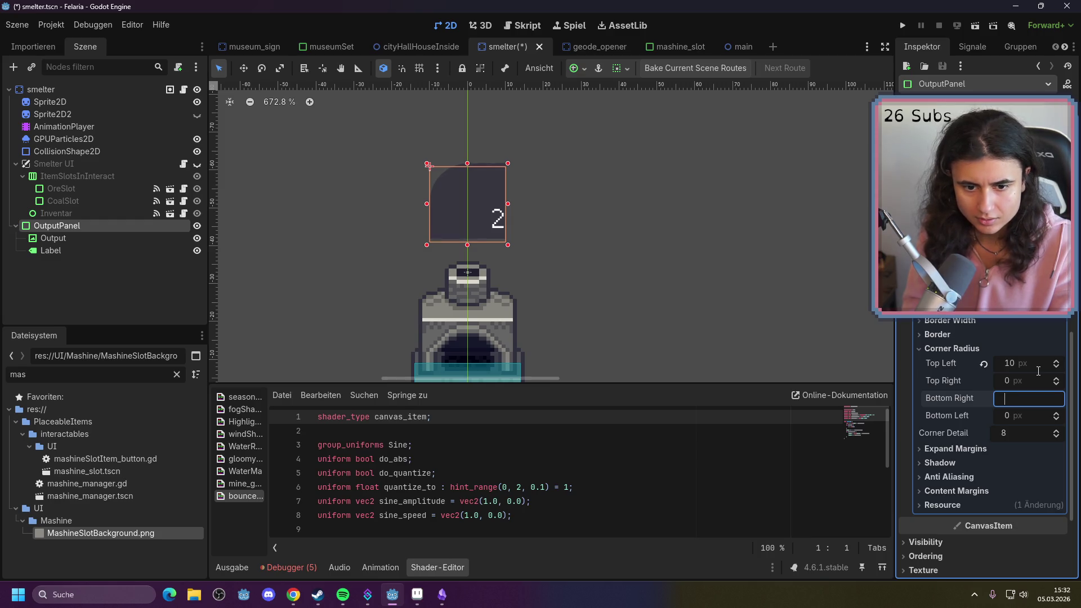
pyautogui.press('Return')
pyautogui.click(1012, 379)
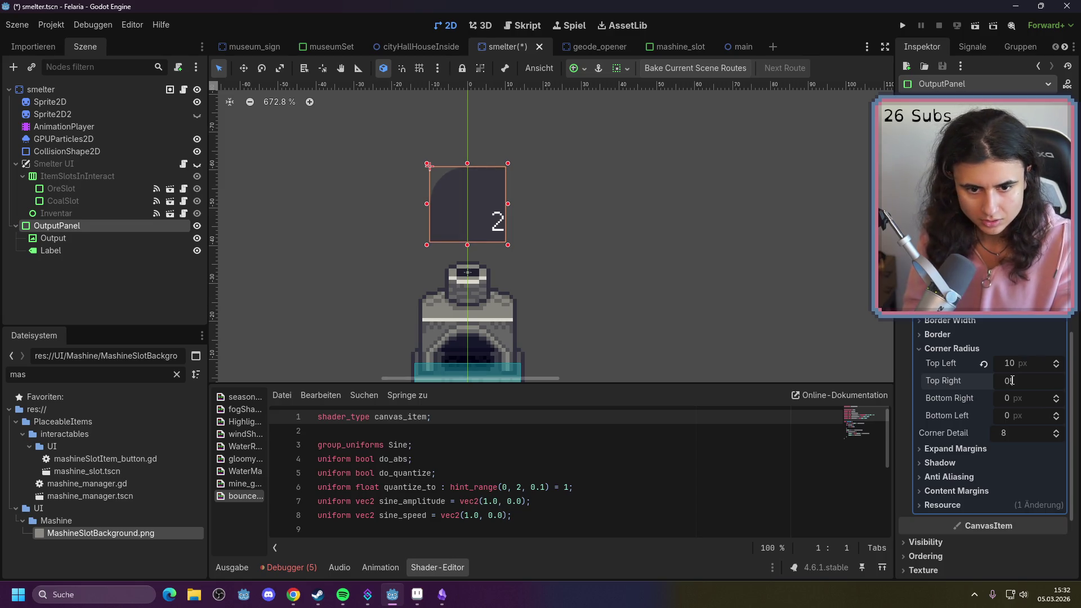
pyautogui.press('Tab')
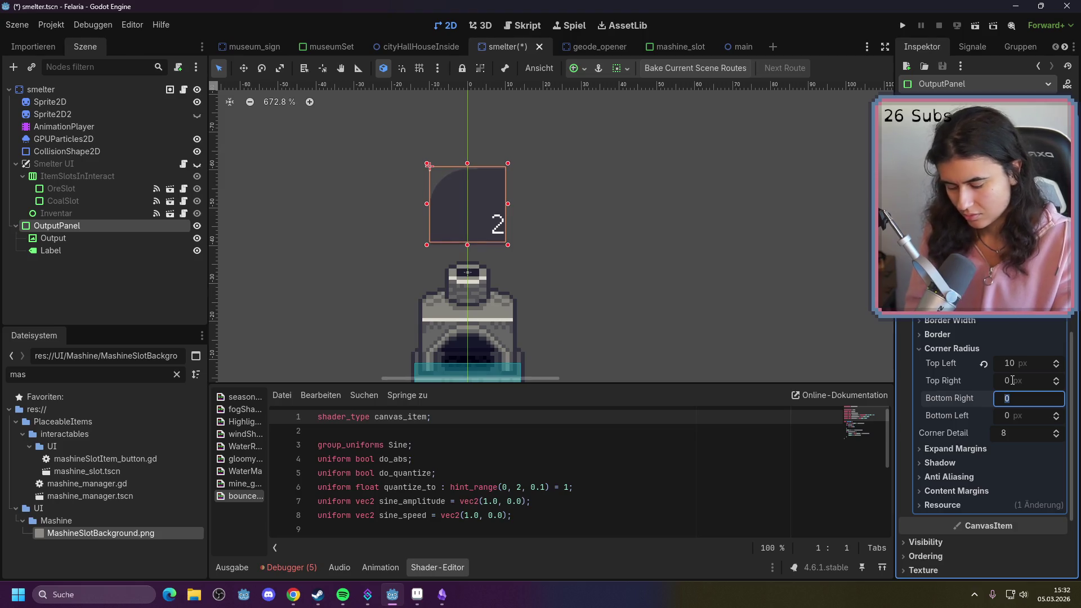
pyautogui.write('10')
pyautogui.press('Return')
pyautogui.click(678, 258)
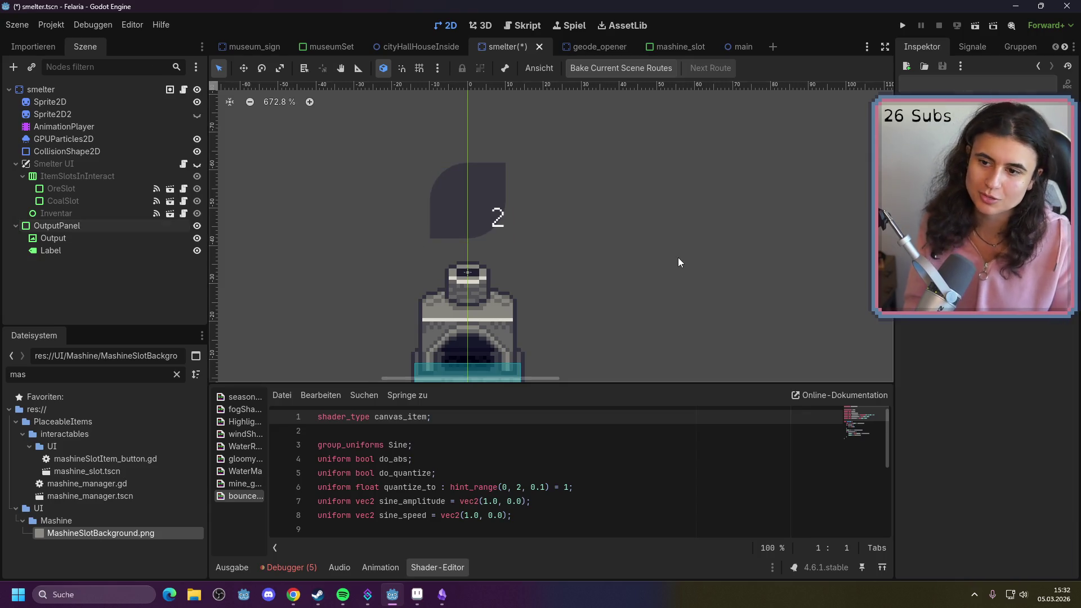
pyautogui.click(472, 221)
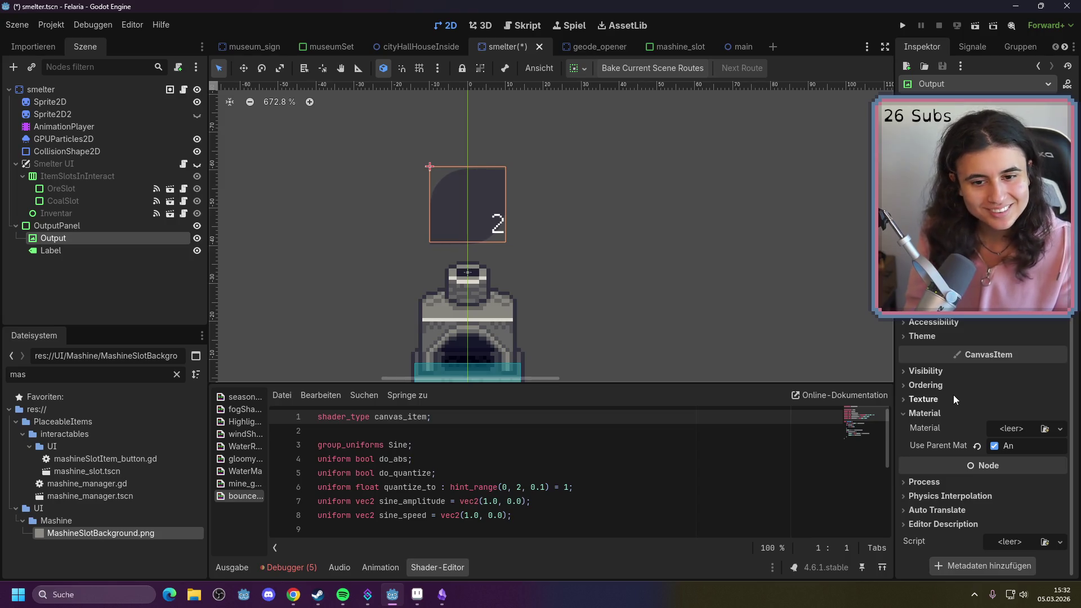
pyautogui.click(165, 228)
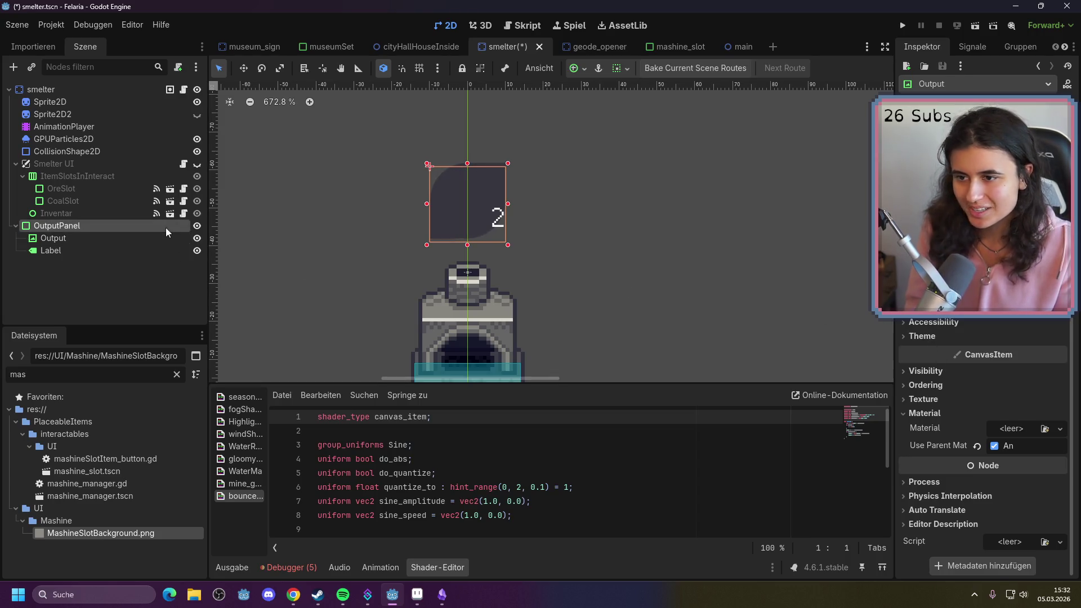
# Set all four corner radii of the OutputPanel style to 3 px
pyautogui.click(1008, 397)
pyautogui.write('3')
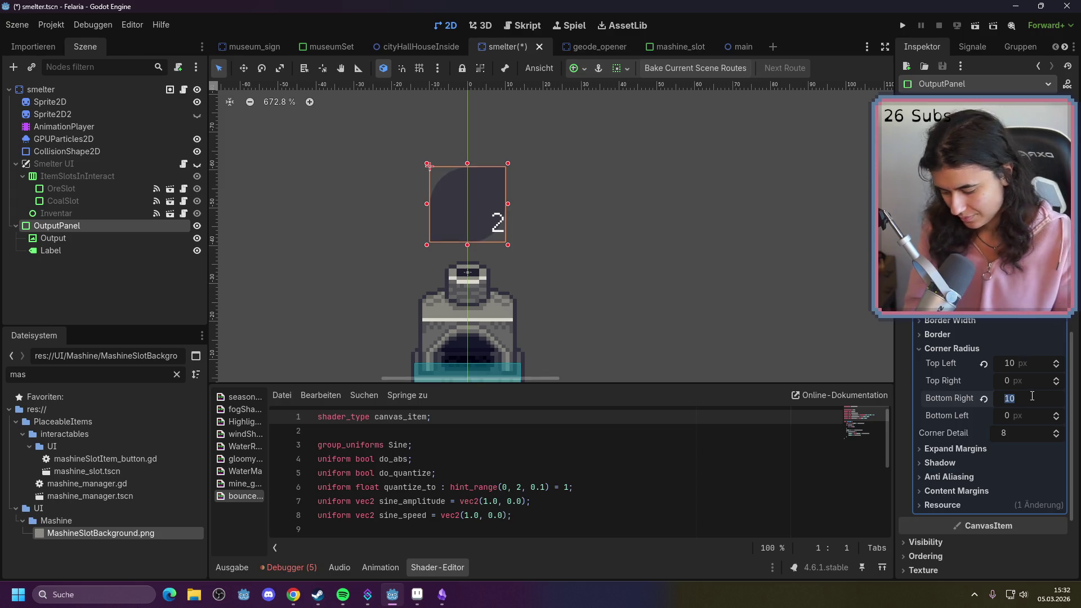
pyautogui.press('Return')
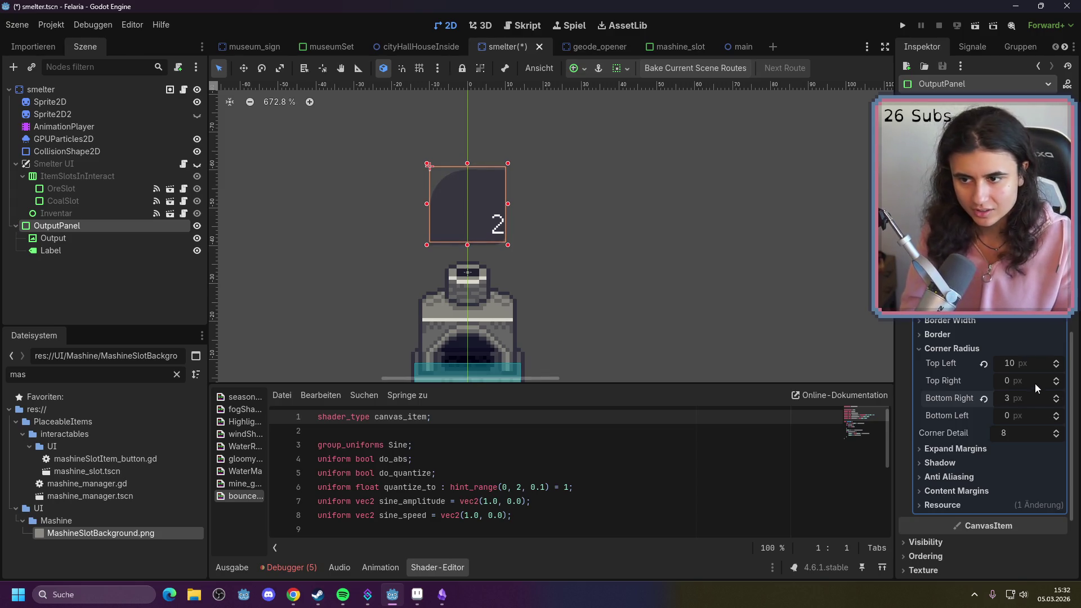
pyautogui.click(1025, 365)
pyautogui.write('3')
pyautogui.click(1019, 383)
pyautogui.click(1017, 416)
pyautogui.click(775, 349)
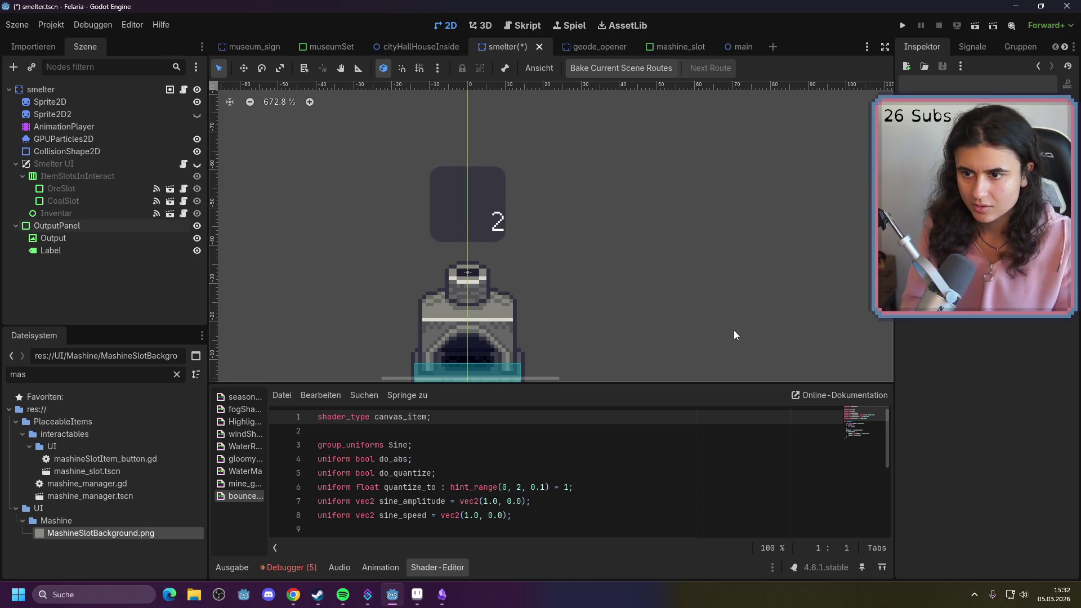
pyautogui.scroll(-4, 734, 330)
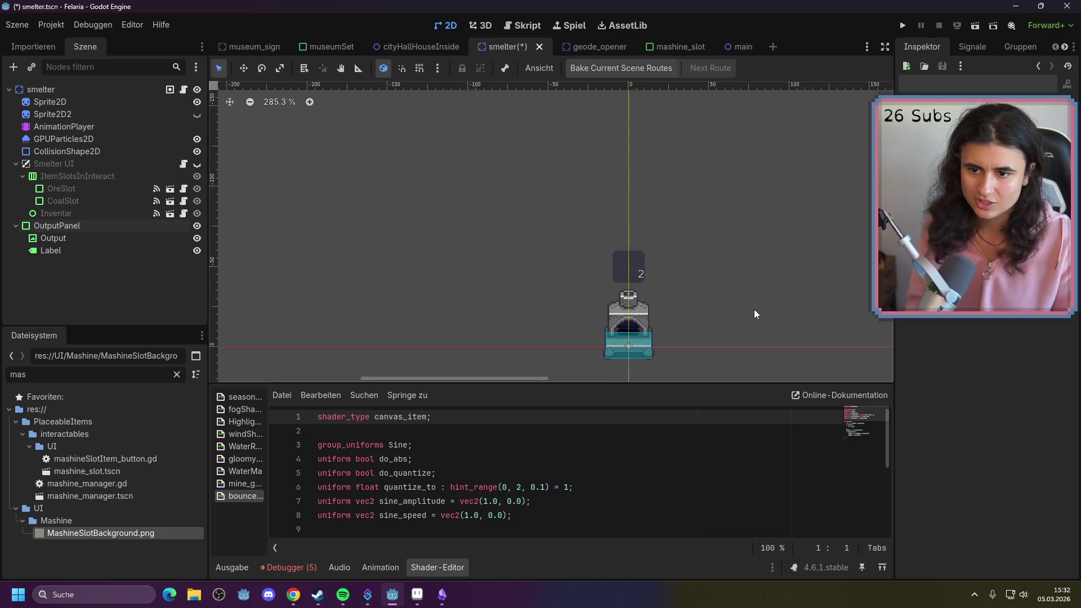
# Save the smelter scene, show the geode_opener's OutputPanel, and return to the smelter scene
pyautogui.hotkey('ctrl', 's')
pyautogui.click(597, 47)
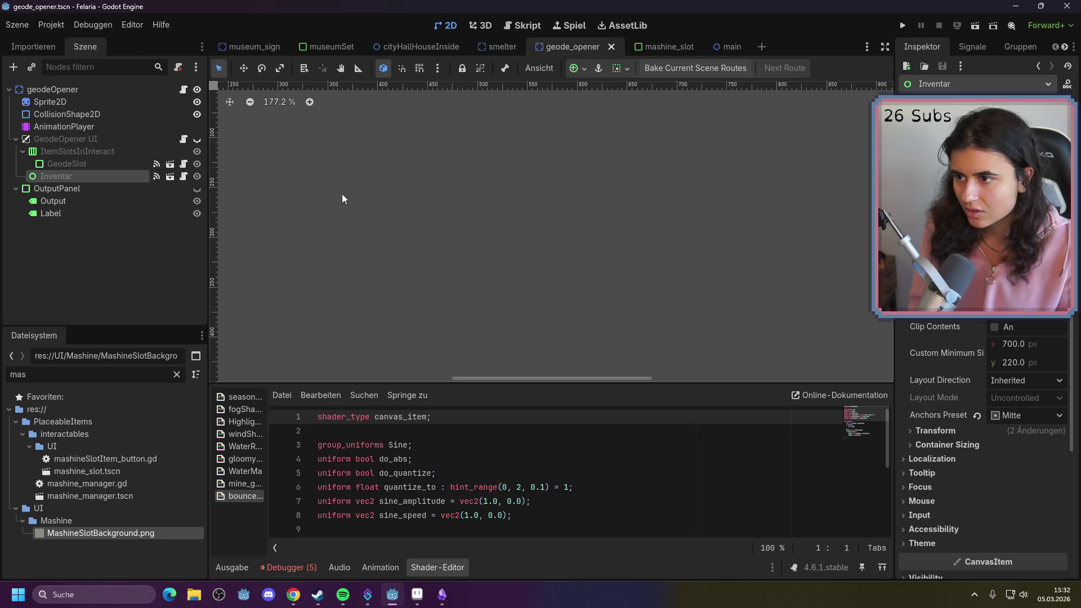
pyautogui.click(196, 189)
pyautogui.scroll(-4, 337, 237)
pyautogui.scroll(-3, 580, 236)
pyautogui.scroll(10, 602, 103)
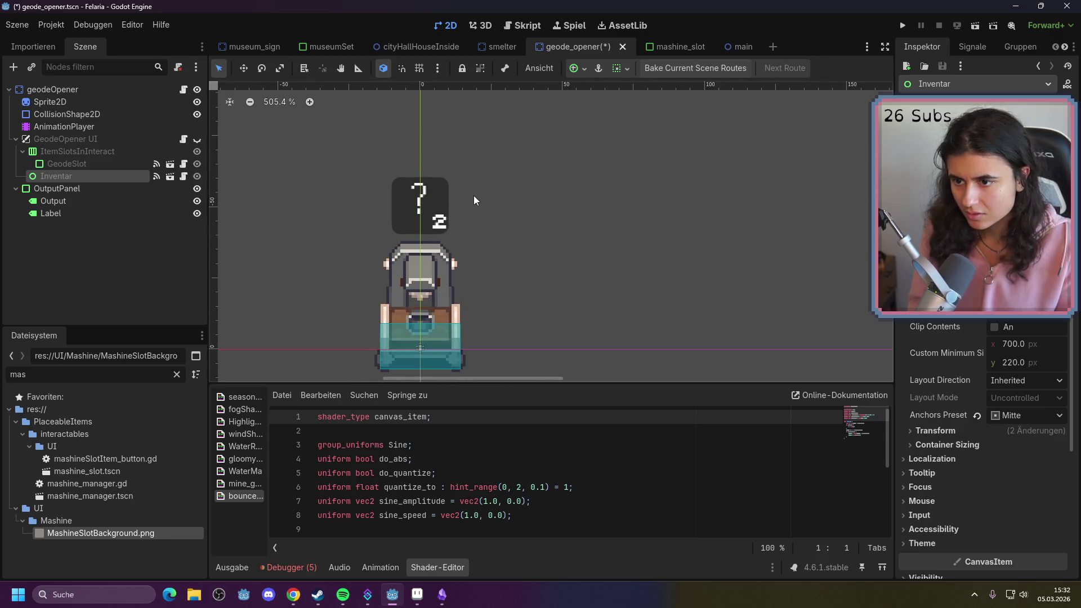
pyautogui.click(494, 48)
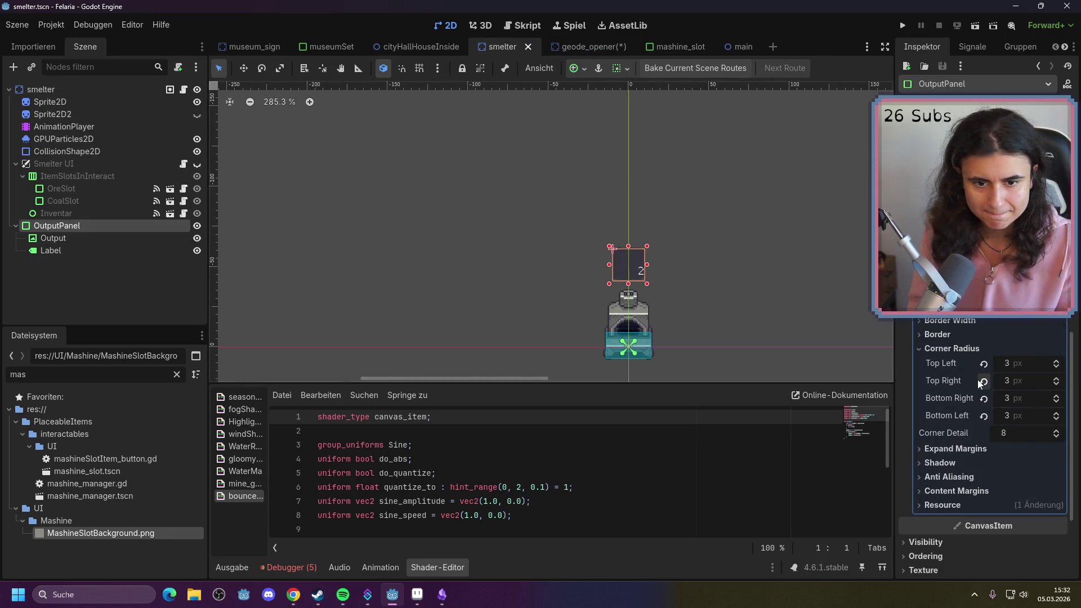
# Copy the panel StyleBox from the smelter's OutputPanel
pyautogui.scroll(2, 979, 383)
pyautogui.rightClick(957, 319)
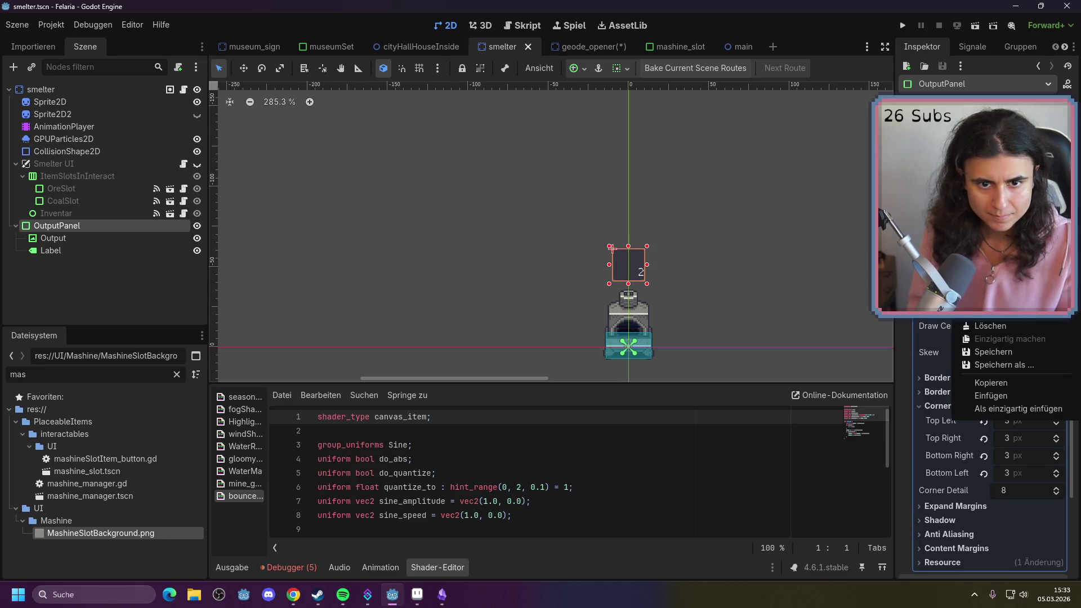
pyautogui.click(1015, 382)
# Paste the copied dark rounded style into the geode_opener OutputPanel's Panel theme style override
pyautogui.click(590, 48)
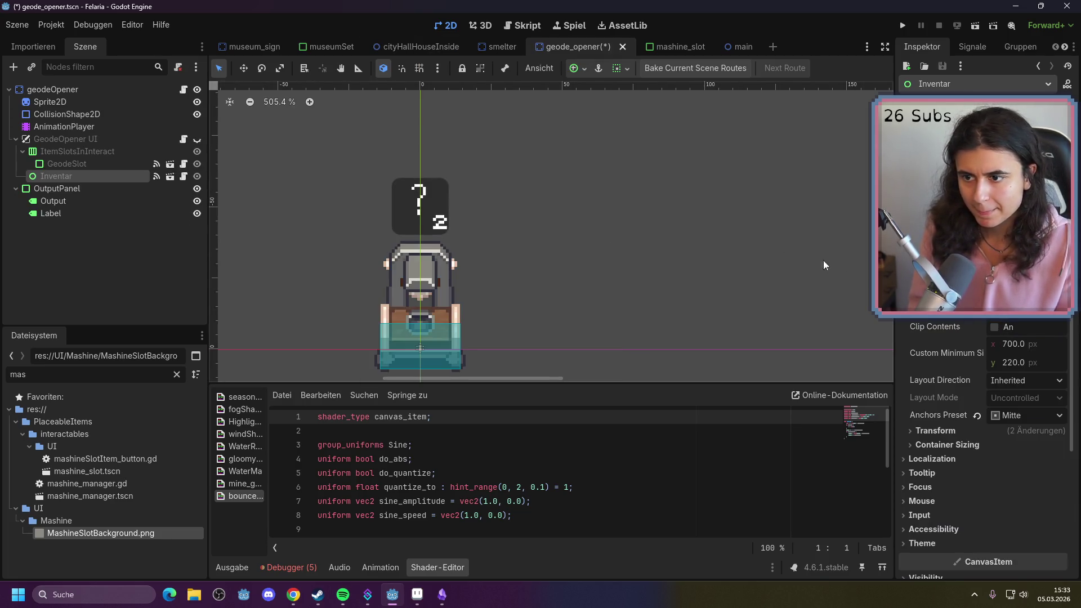
pyautogui.scroll(-3, 1007, 384)
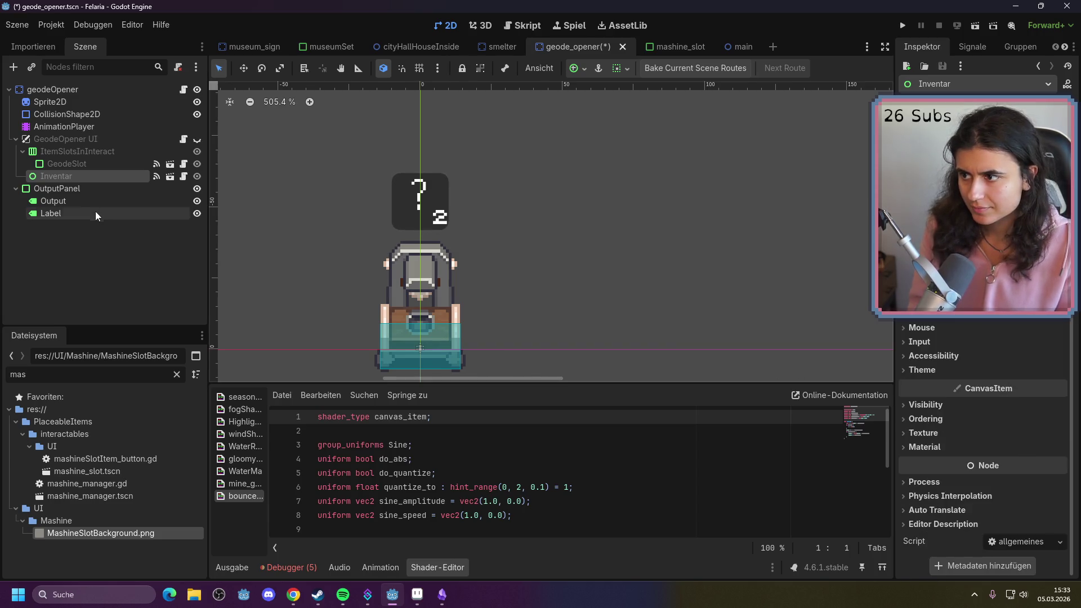
pyautogui.click(93, 188)
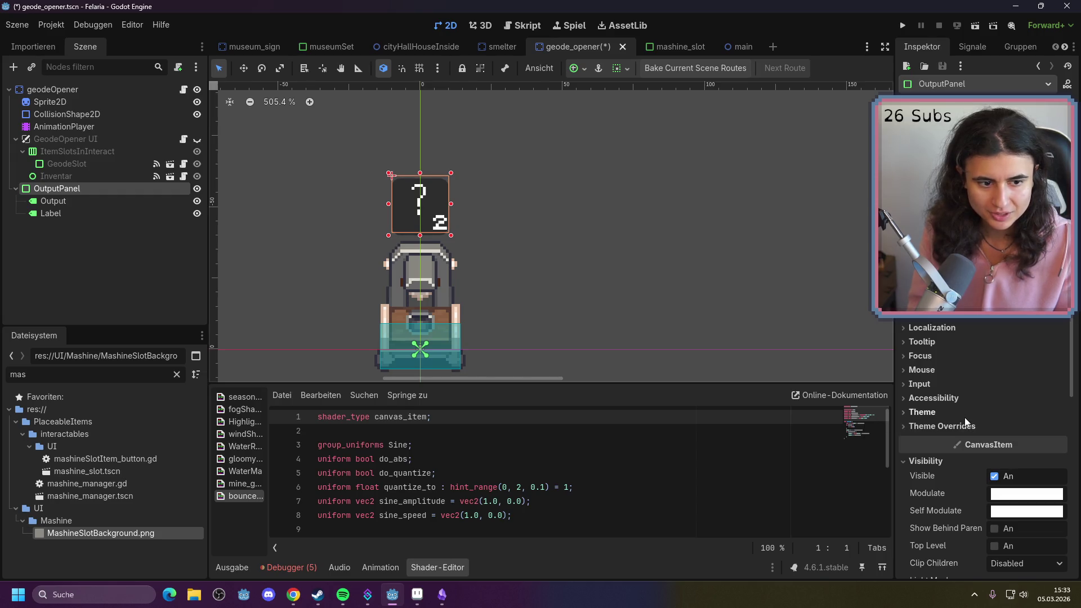
pyautogui.click(965, 424)
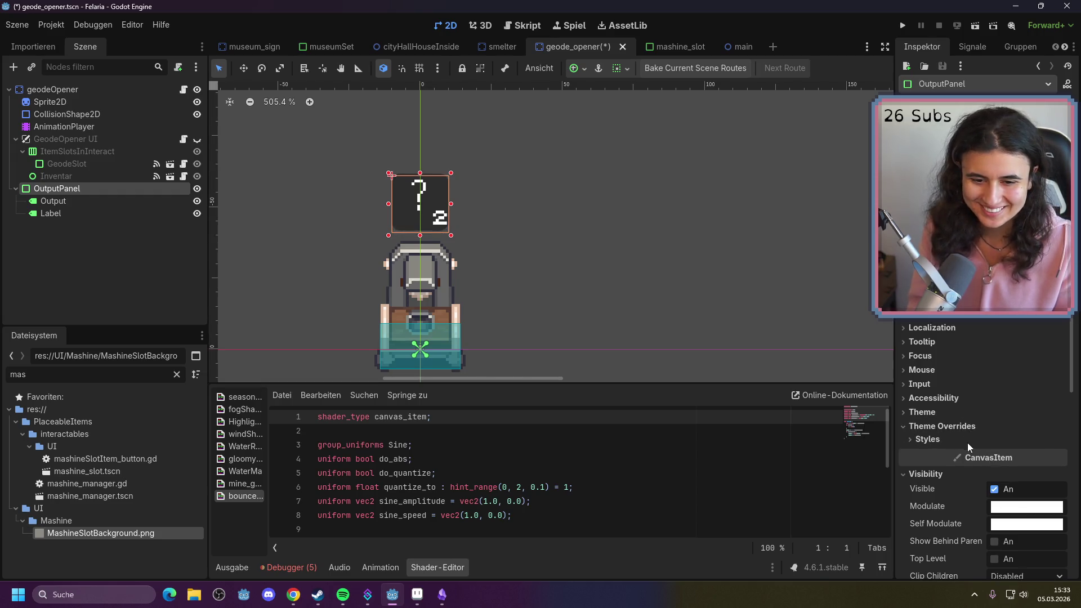
pyautogui.click(967, 443)
pyautogui.click(1033, 457)
pyautogui.click(1061, 511)
pyautogui.click(1062, 396)
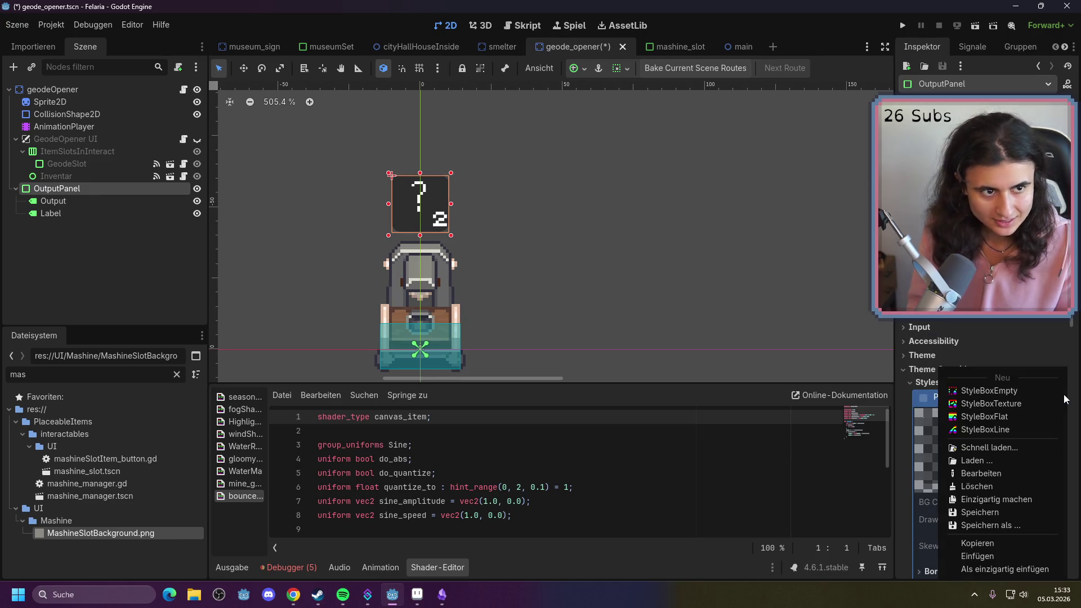
pyautogui.click(995, 557)
pyautogui.click(605, 301)
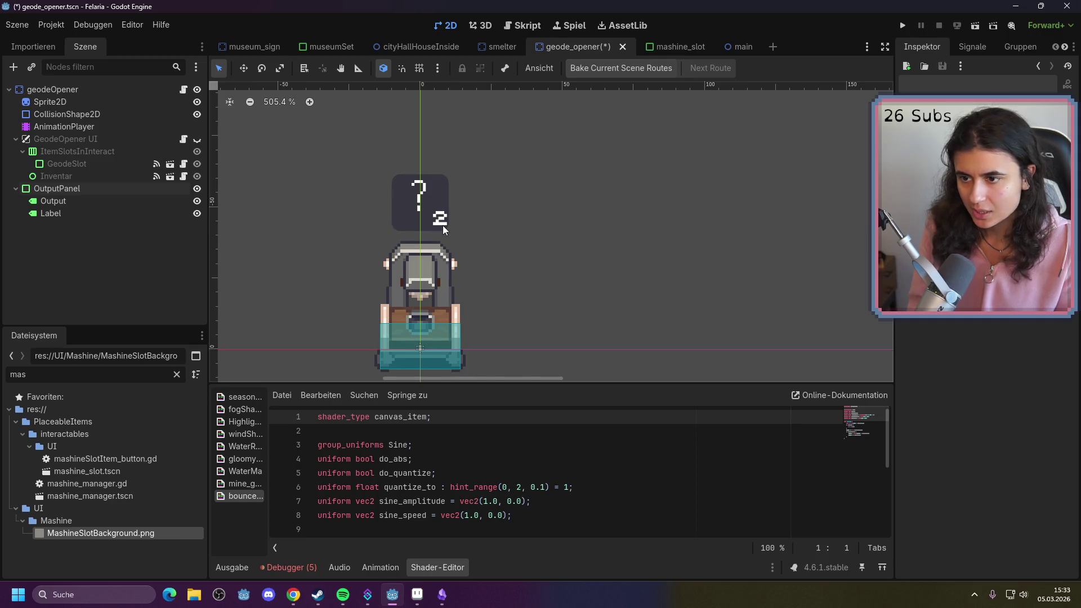
# Select the smelter's Label node, then go back to the geode_opener scene
pyautogui.click(488, 46)
pyautogui.scroll(5, 662, 288)
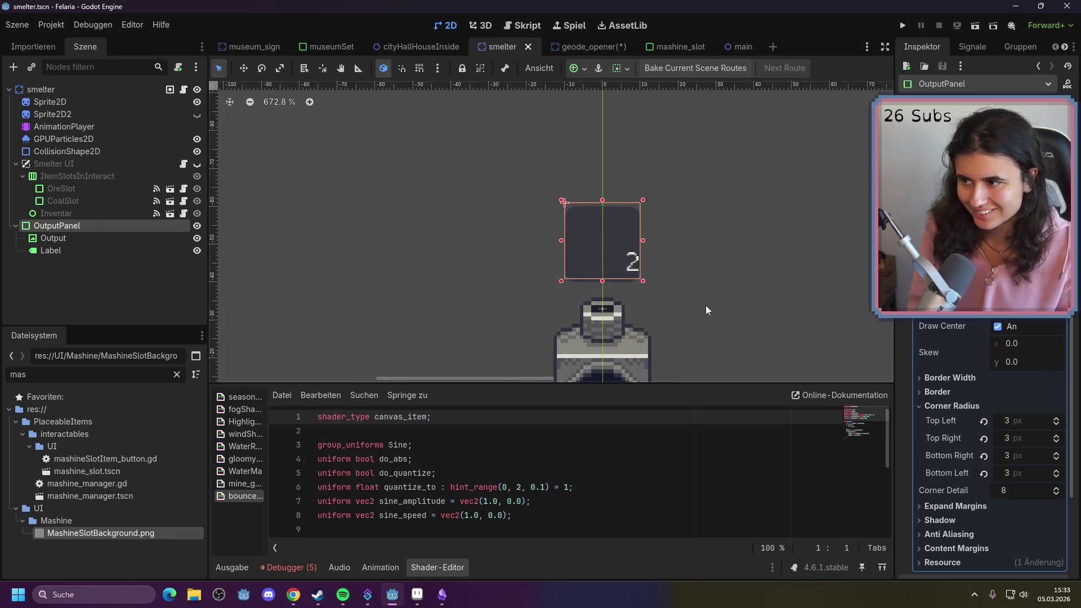
pyautogui.click(62, 251)
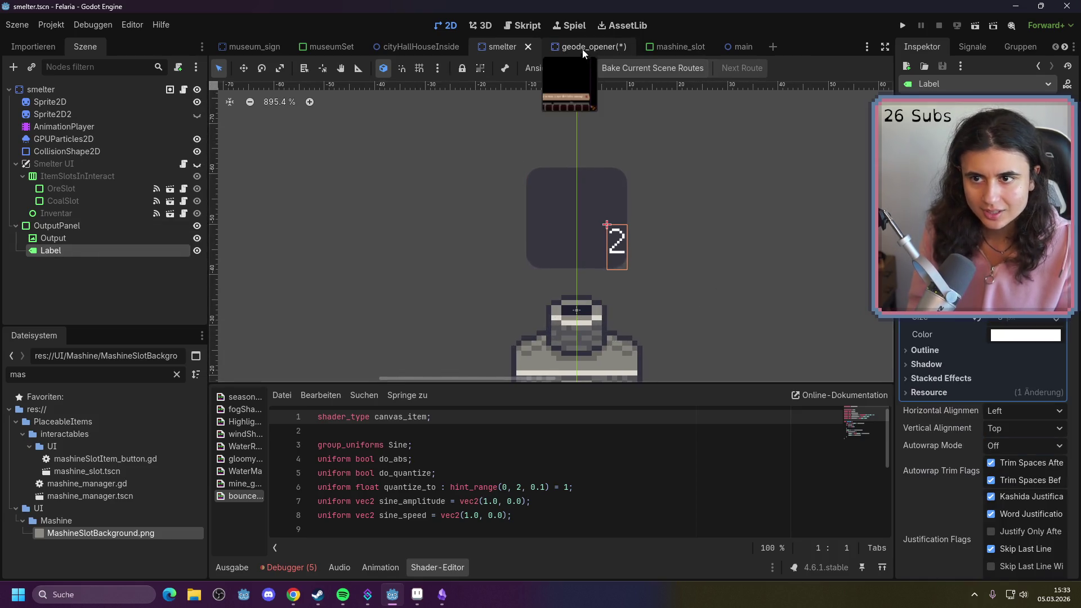
pyautogui.click(582, 47)
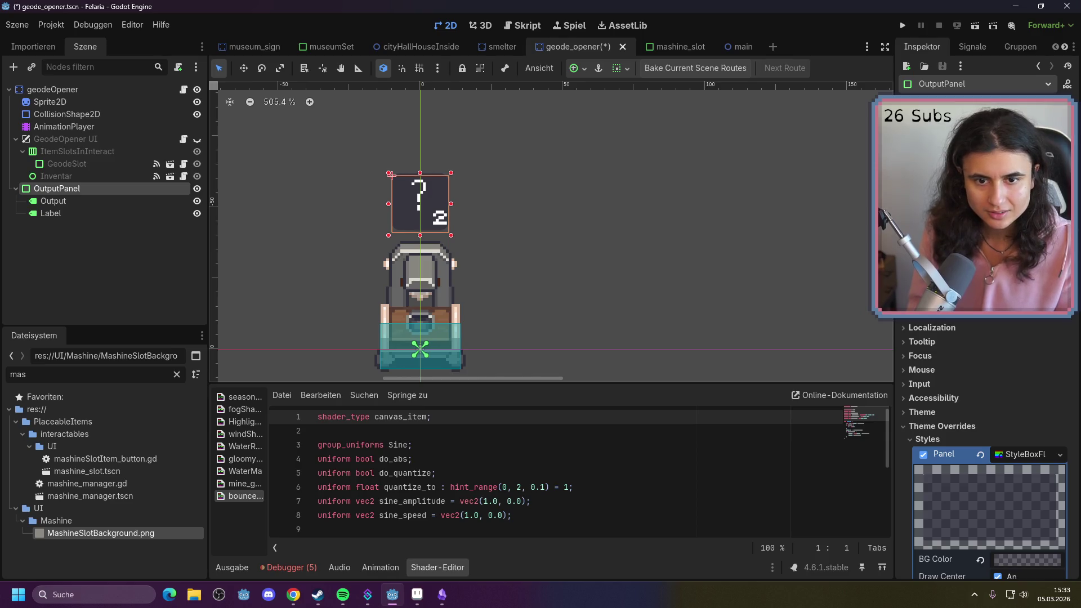
# Copy the Label Settings resource from the geode_opener scene's Label
pyautogui.click(48, 214)
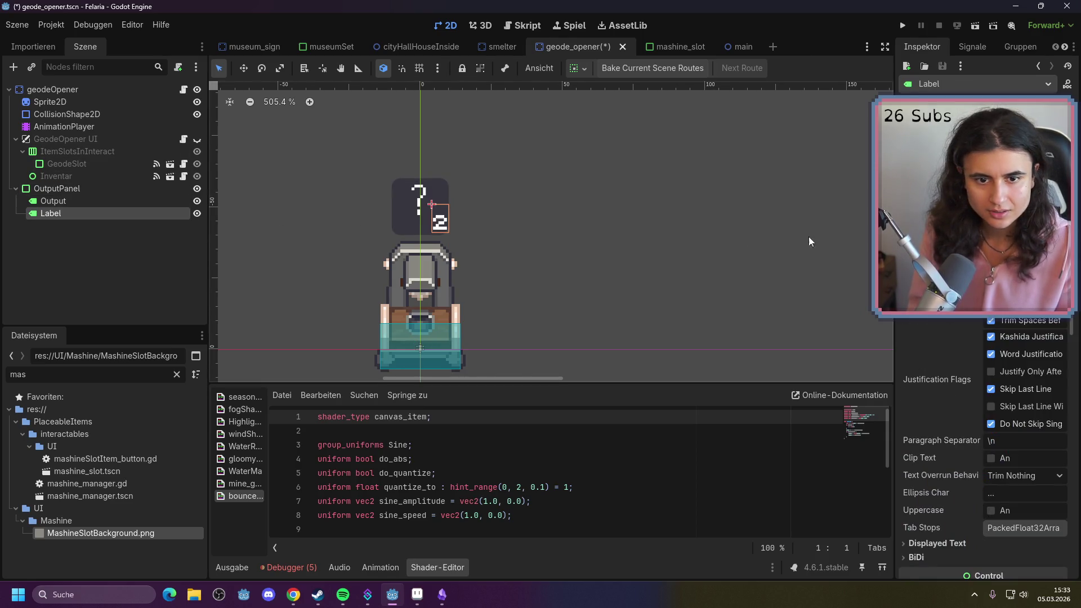
pyautogui.scroll(5, 982, 450)
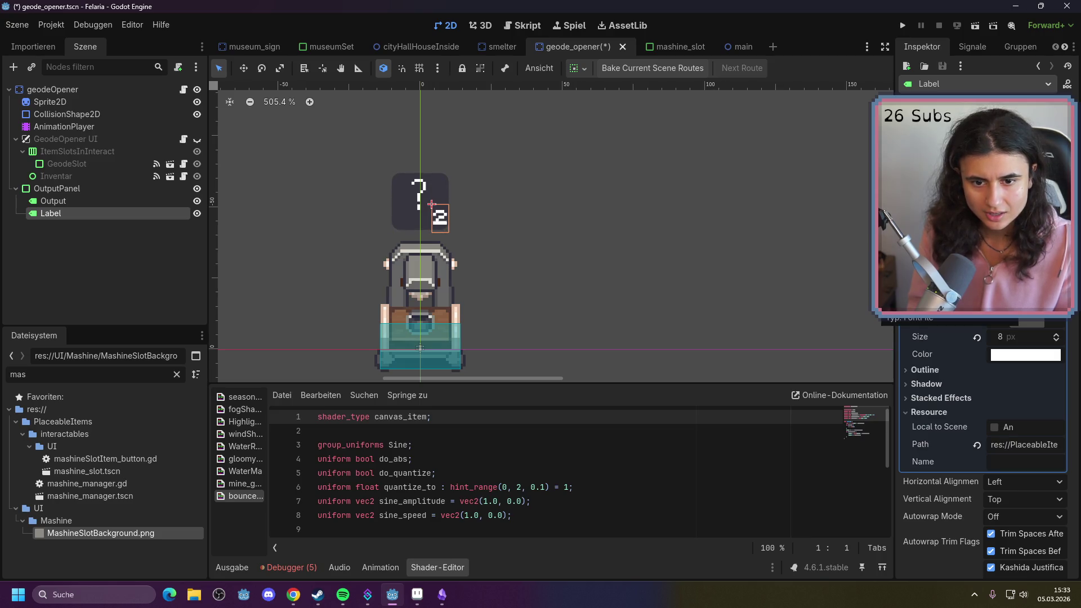
pyautogui.click(502, 47)
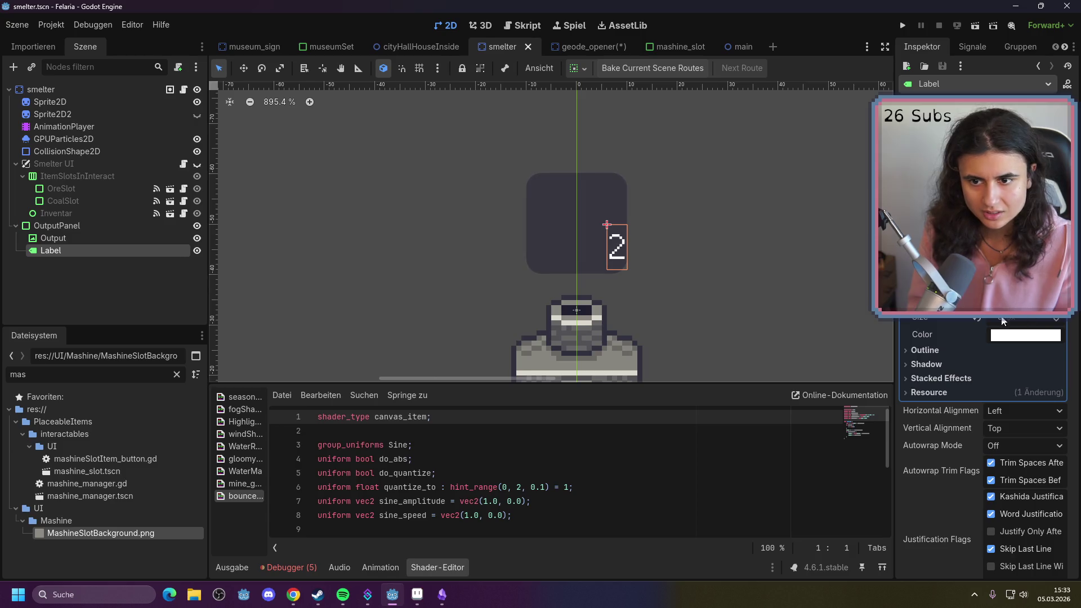
pyautogui.click(421, 47)
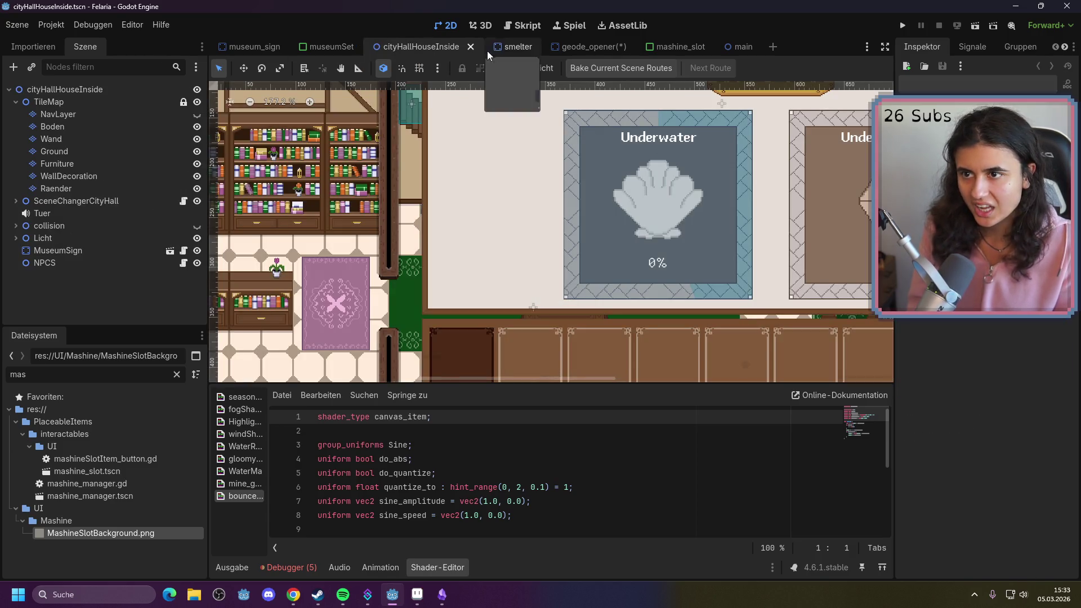
pyautogui.click(470, 47)
pyautogui.click(390, 45)
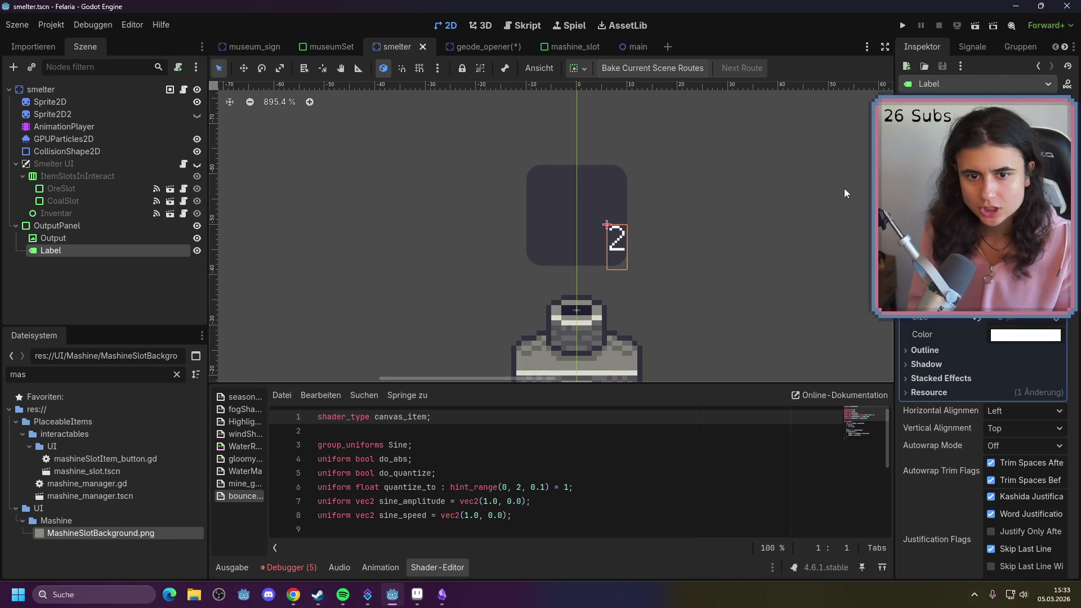
pyautogui.click(458, 47)
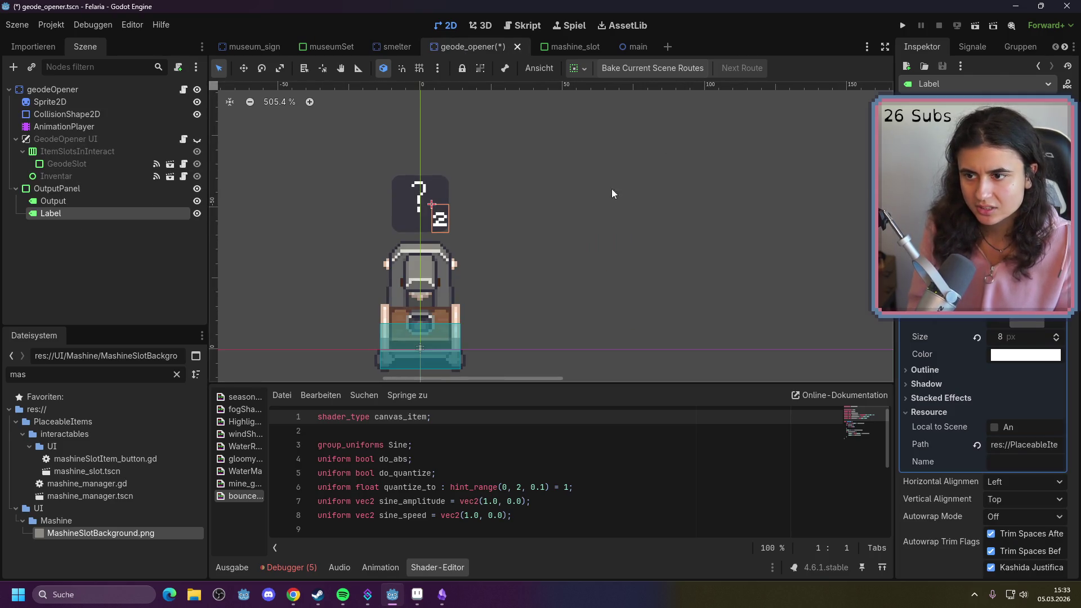
pyautogui.click(1058, 247)
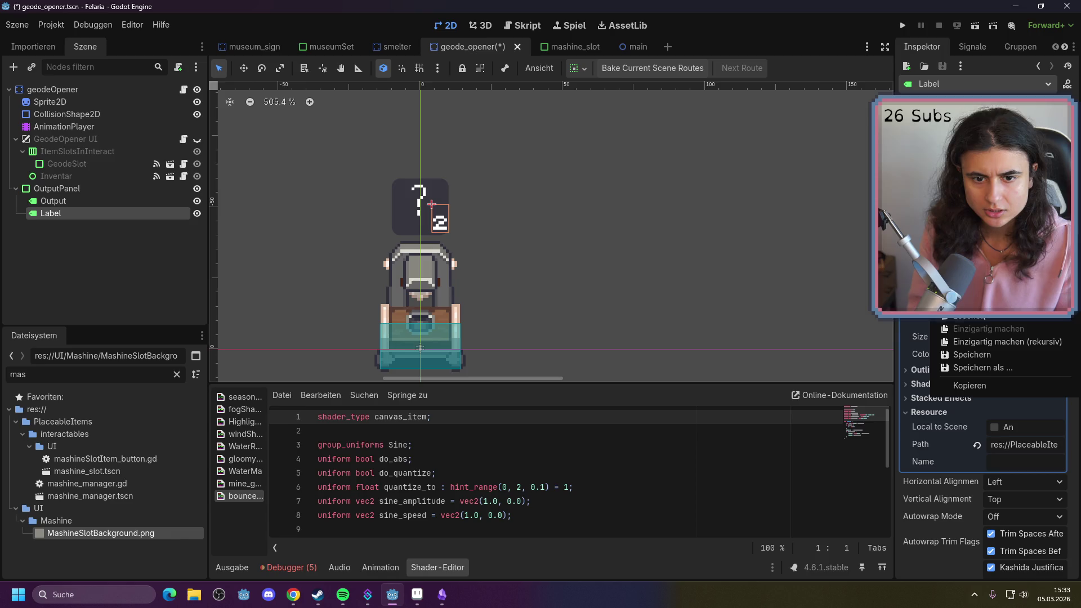
pyautogui.click(977, 385)
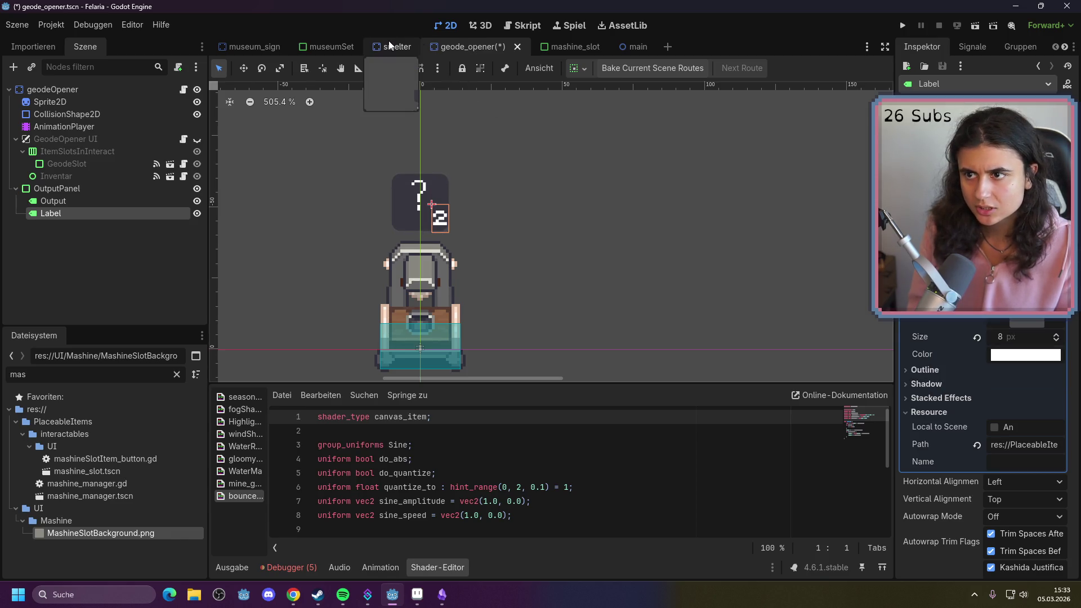
# Paste the copied label settings onto the smelter Label and check the result
pyautogui.click(389, 46)
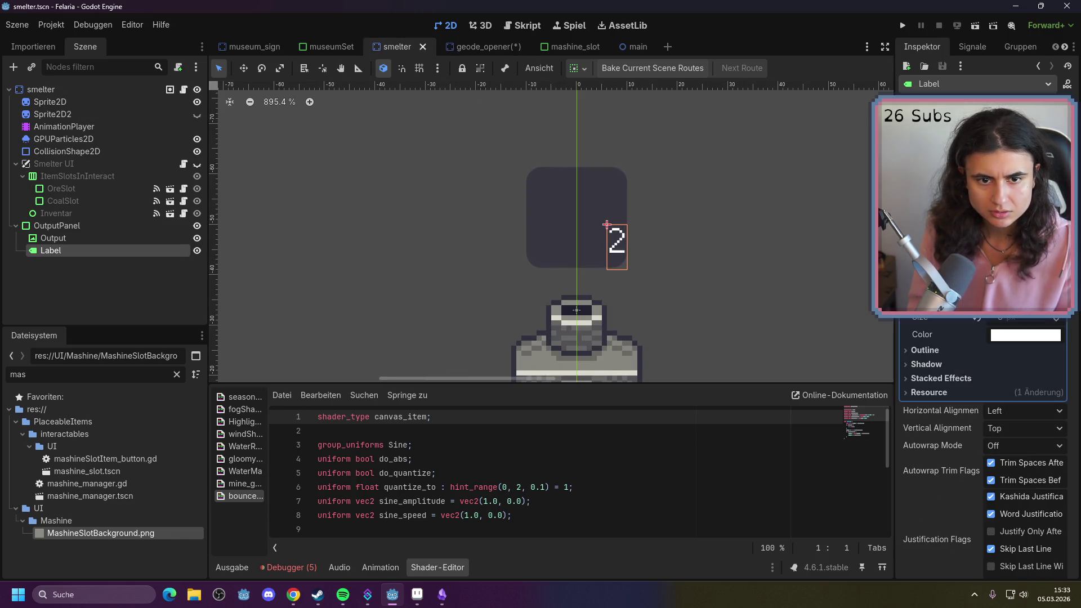
pyautogui.click(1058, 248)
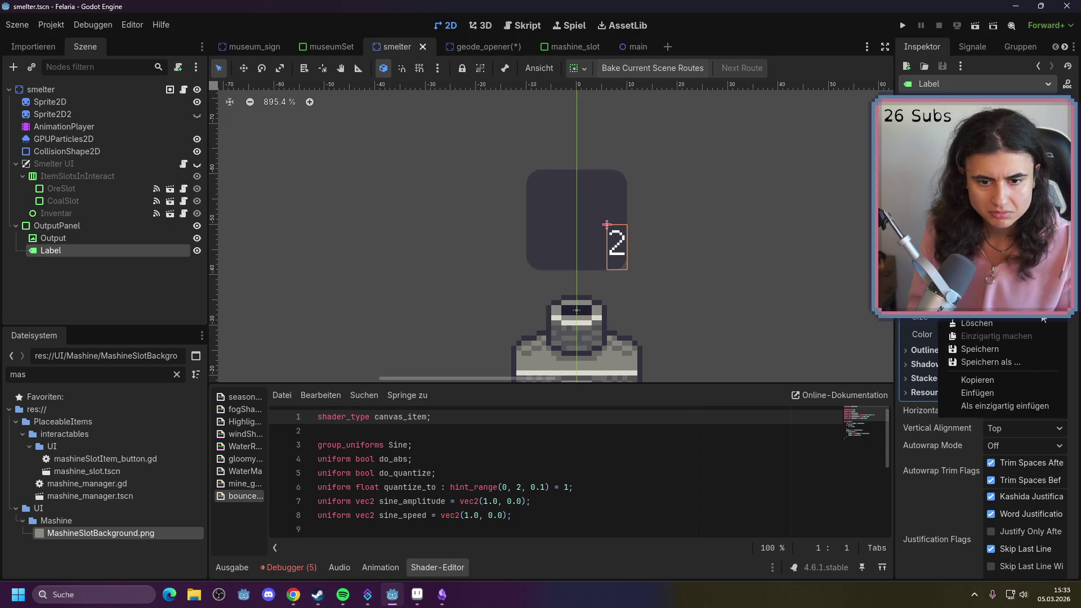
pyautogui.click(1007, 394)
pyautogui.click(742, 272)
pyautogui.scroll(-3, 742, 272)
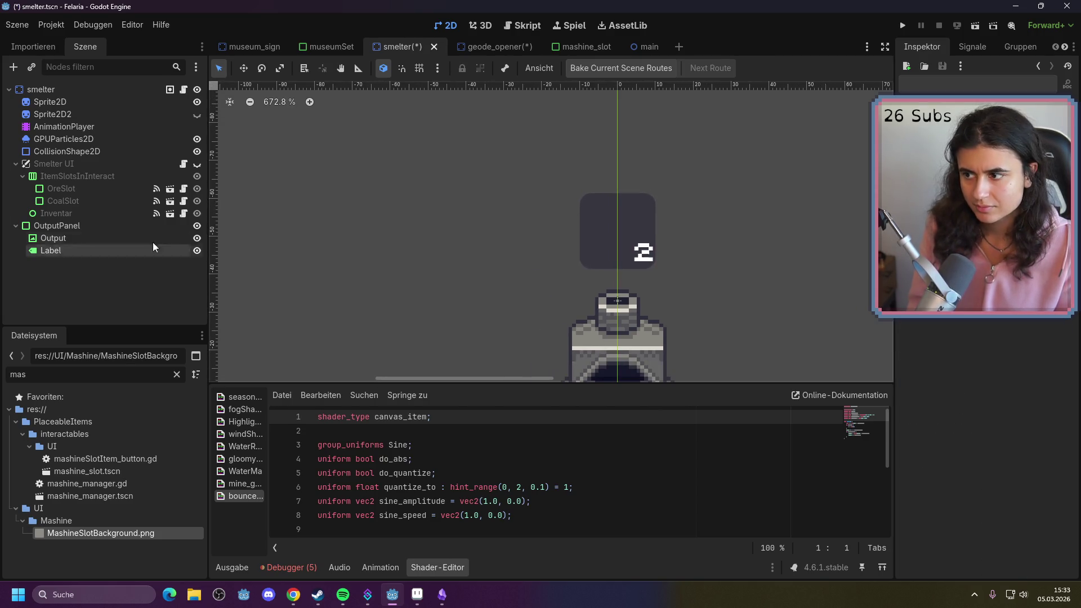
pyautogui.click(147, 251)
# Save the smelter scene and the geode_opener scene with Ctrl+S
pyautogui.click(734, 272)
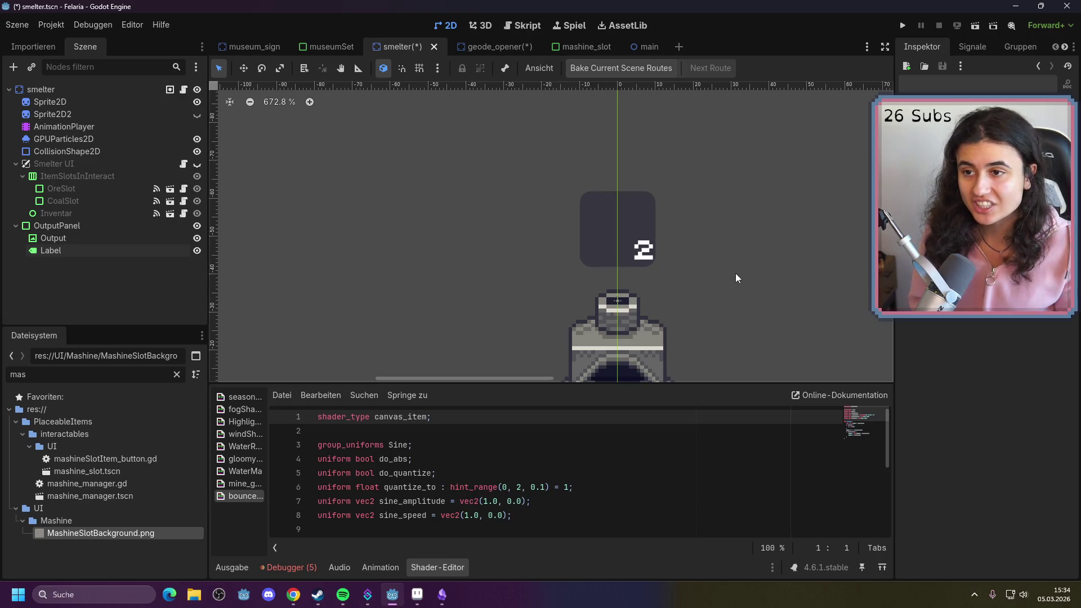
pyautogui.hotkey('ctrl', 's')
pyautogui.click(470, 46)
pyautogui.hotkey('ctrl', 's')
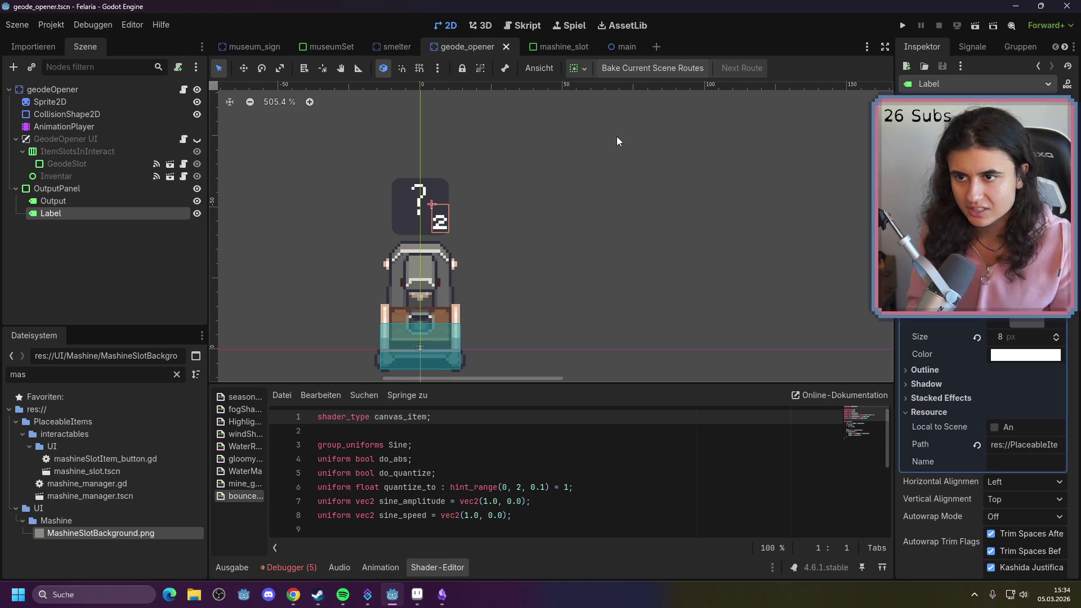
# Return to the smelter scene and re-centre its 2D view
pyautogui.click(379, 52)
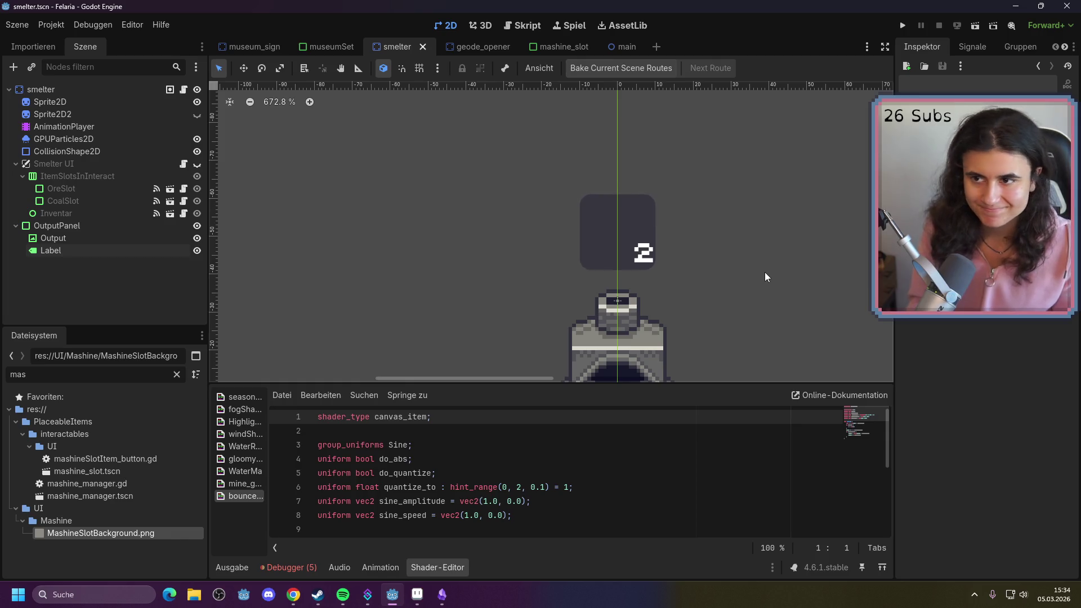
pyautogui.scroll(-2, 556, 191)
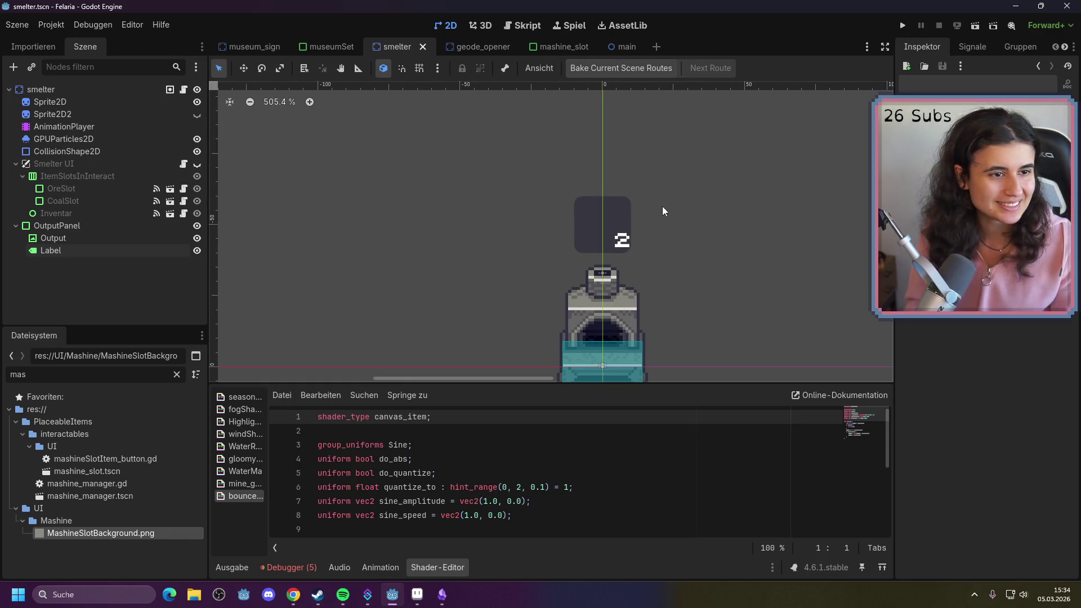
pyautogui.scroll(-4, 664, 231)
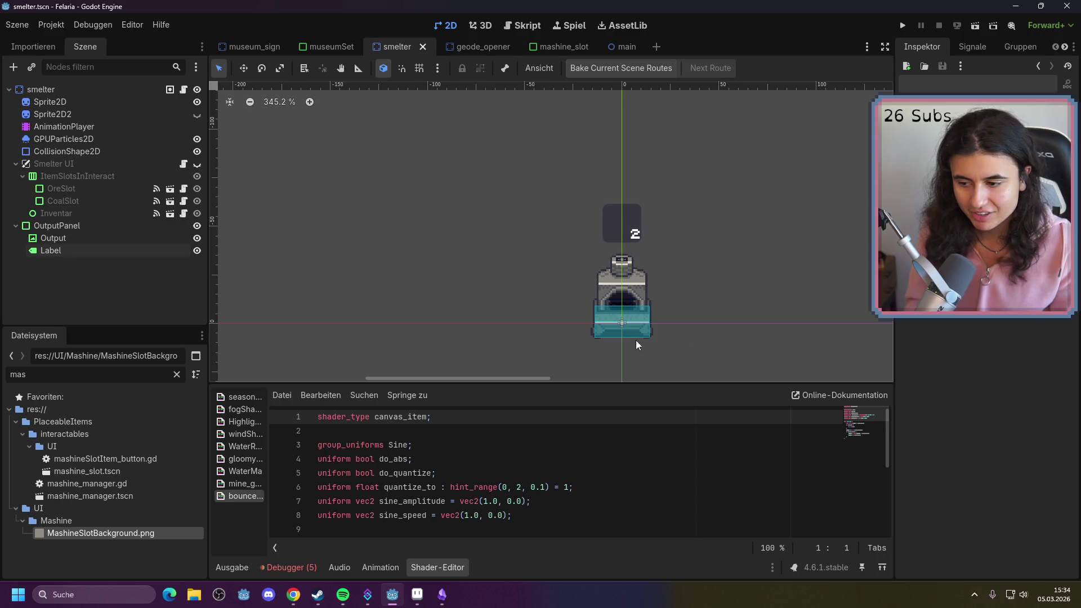
pyautogui.moveTo(808, 281); pyautogui.dragTo(645, 251)
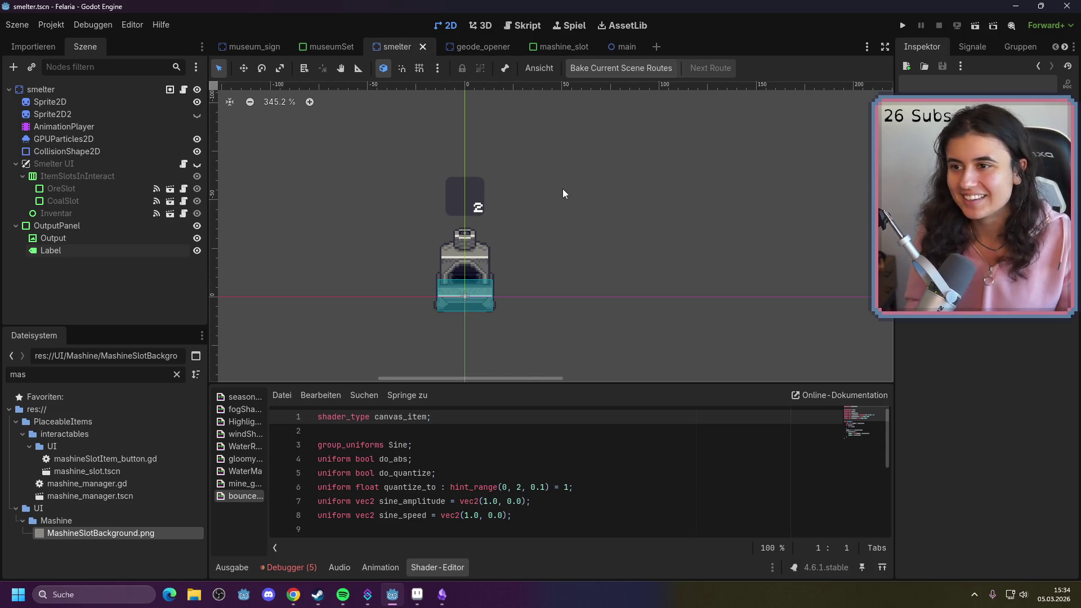
# Close the smelter, geode_opener and museumSet tabs, then open testingItems.gd in the main scene
pyautogui.click(422, 49)
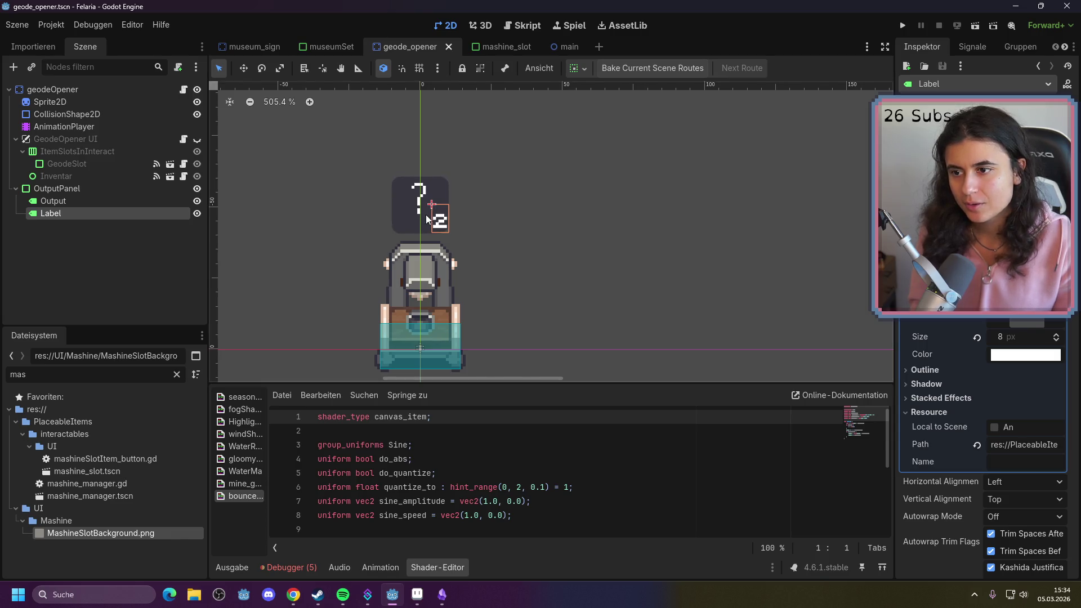
pyautogui.click(424, 192)
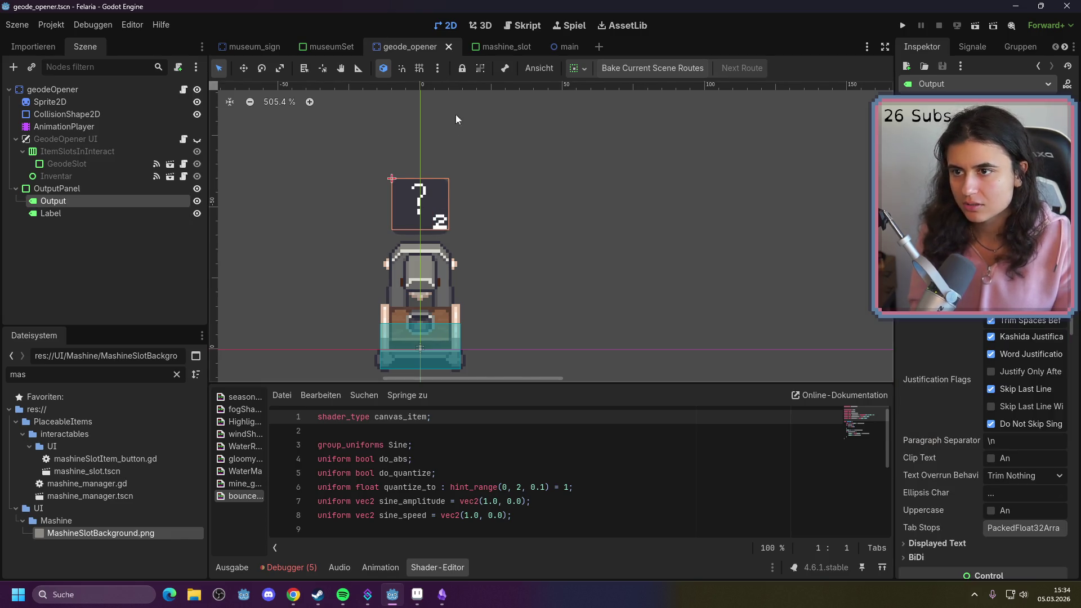
pyautogui.click(449, 49)
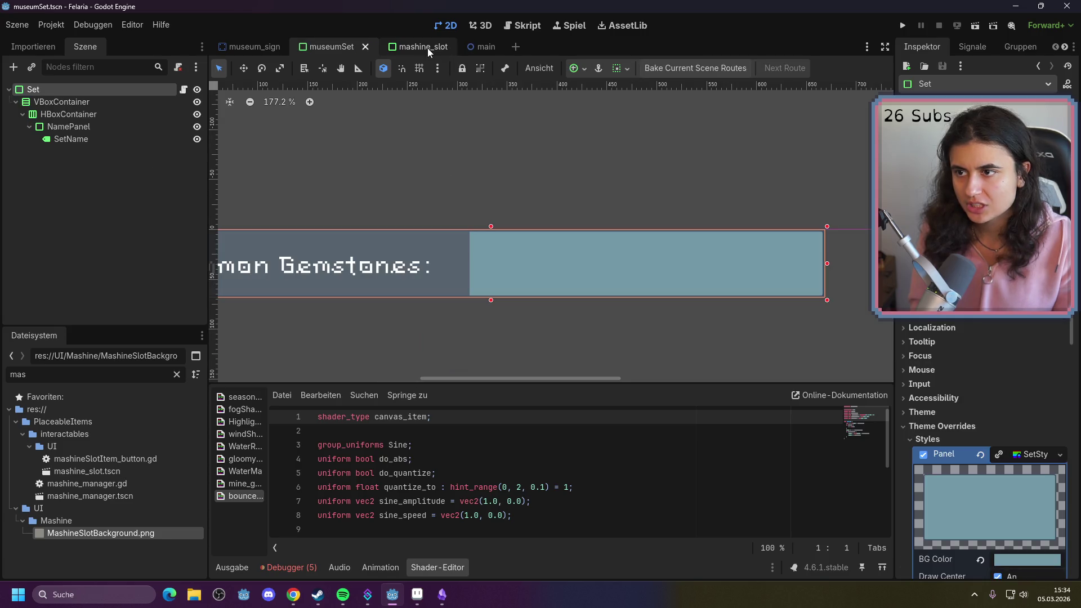
pyautogui.click(409, 49)
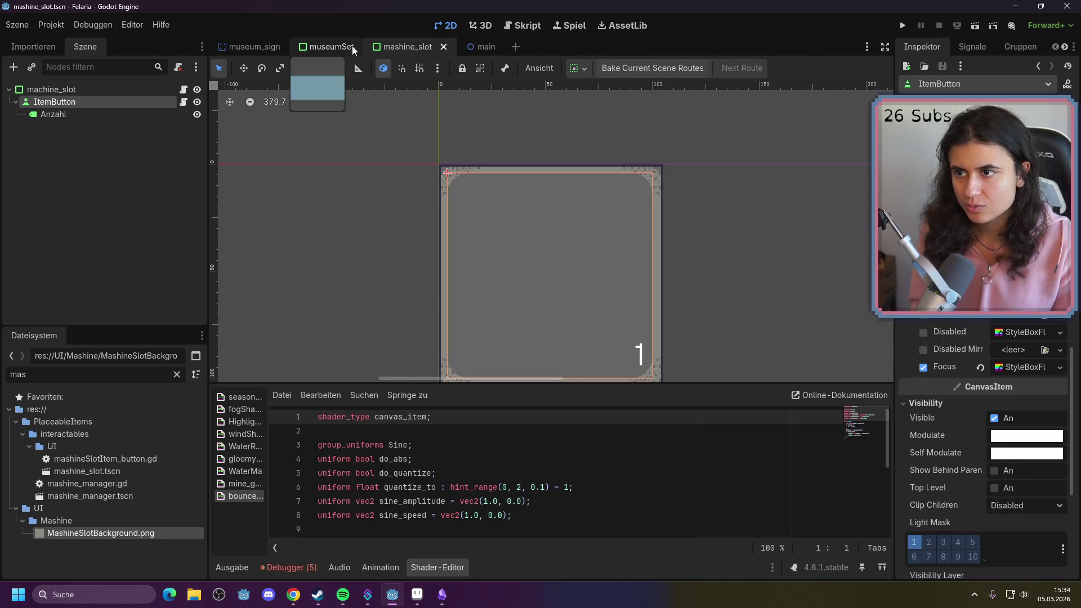
pyautogui.click(350, 48)
pyautogui.click(367, 46)
pyautogui.click(396, 47)
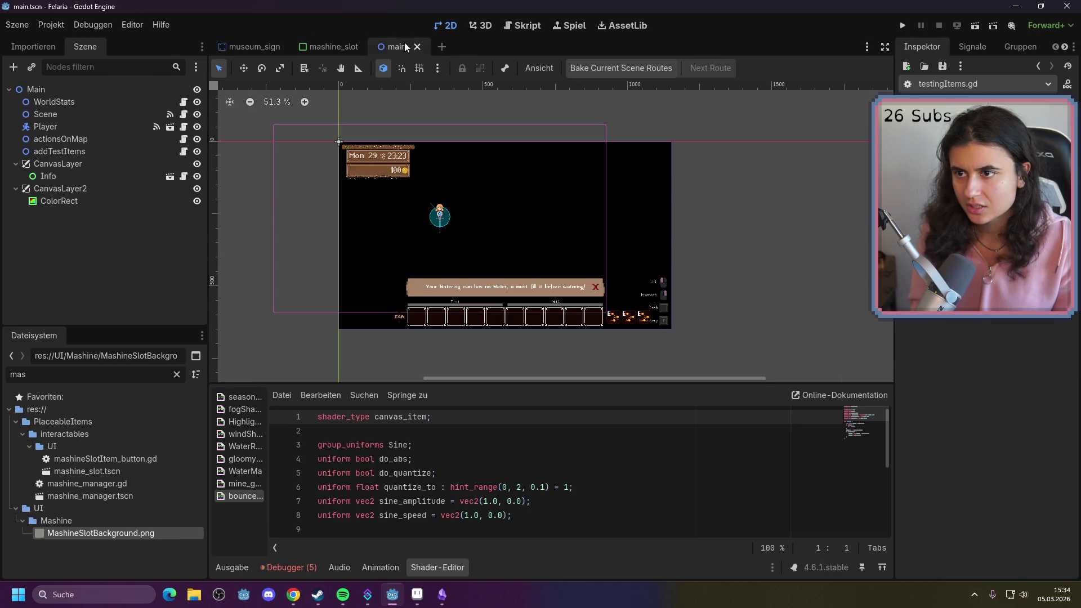
pyautogui.click(183, 151)
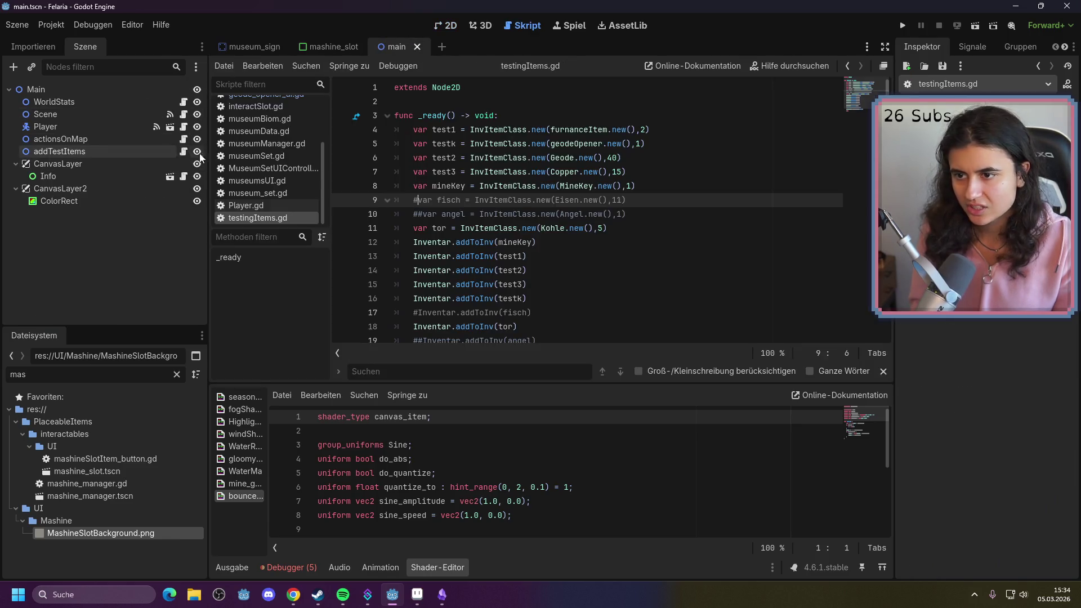
# Comment out the four test item declarations on lines 4–7
pyautogui.click(652, 187)
pyautogui.moveTo(648, 172)
pyautogui.mouseDown()
pyautogui.moveTo(563, 170)
pyautogui.moveTo(391, 129)
pyautogui.mouseUp()
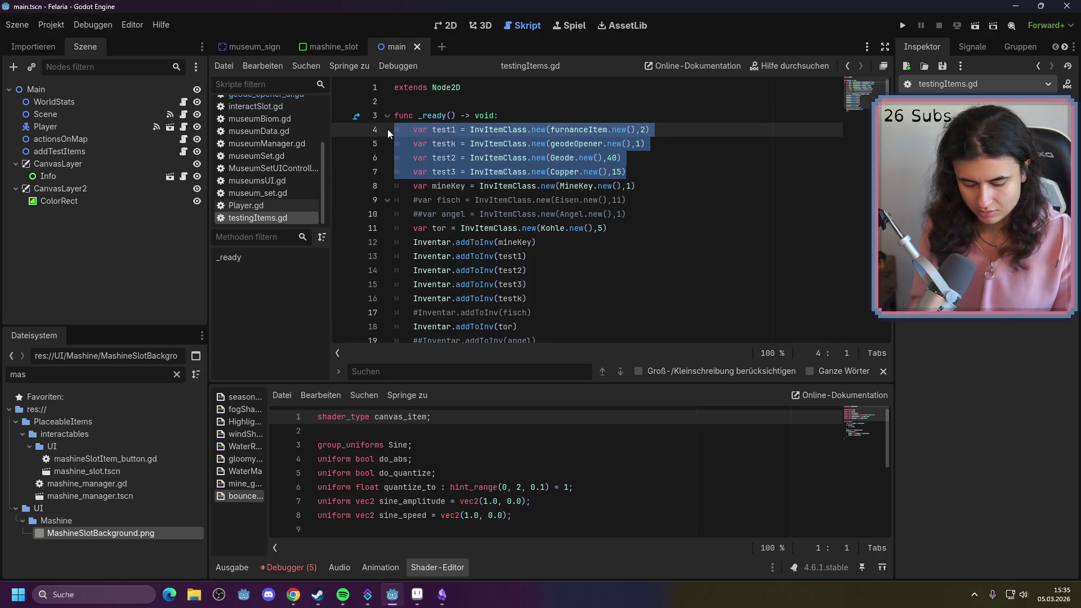
pyautogui.hotkey('ctrl', 'k')
# Comment out the addToInv calls on lines 13–16 and addToInv(tor), then save the script
pyautogui.scroll(-1, 548, 262)
pyautogui.click(548, 257)
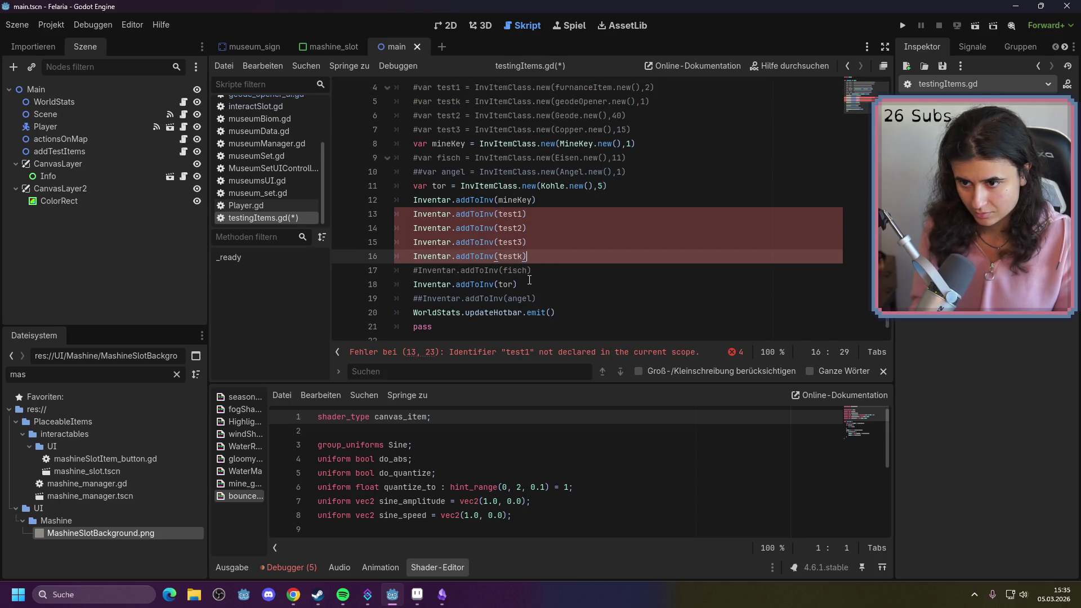
pyautogui.moveTo(534, 258); pyautogui.dragTo(369, 203)
pyautogui.moveTo(532, 257); pyautogui.dragTo(376, 212)
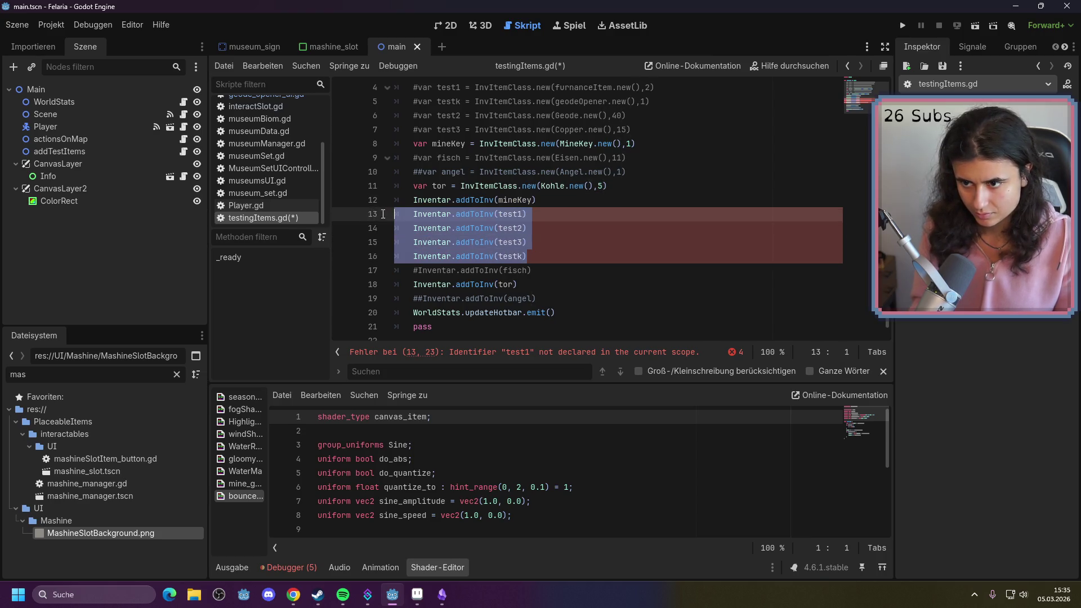
pyautogui.hotkey('ctrl', 'k')
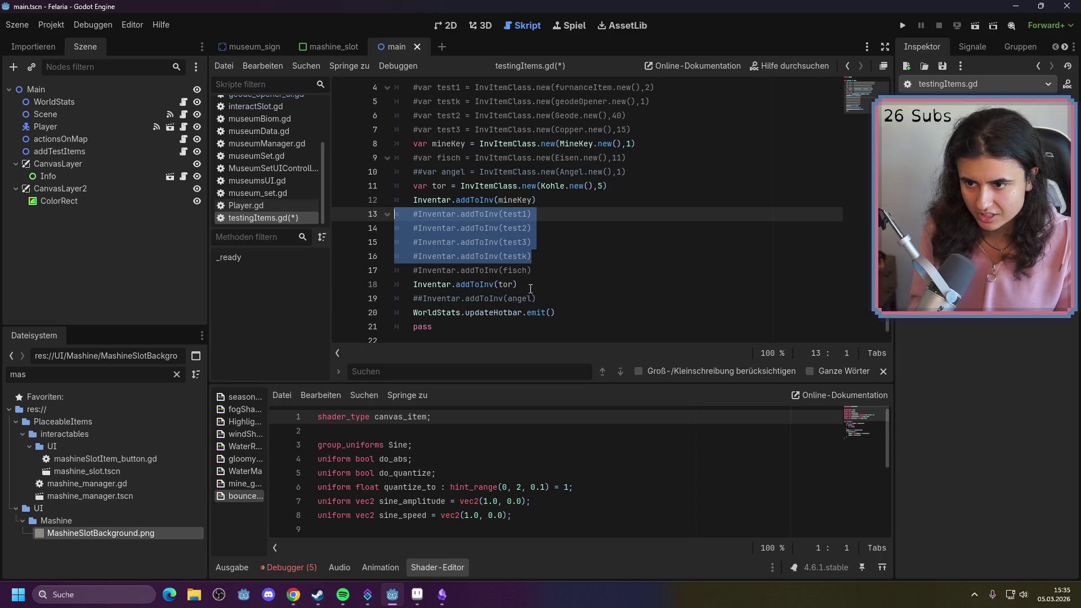
pyautogui.moveTo(530, 288); pyautogui.dragTo(383, 287)
pyautogui.hotkey('ctrl', 'k')
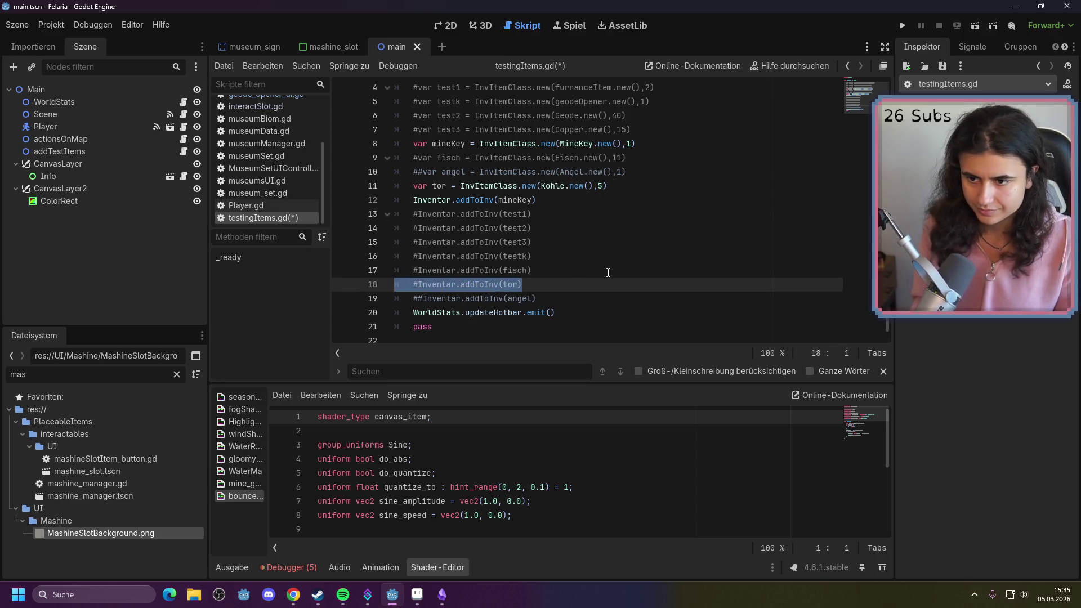
pyautogui.click(608, 272)
pyautogui.hotkey('ctrl', 's')
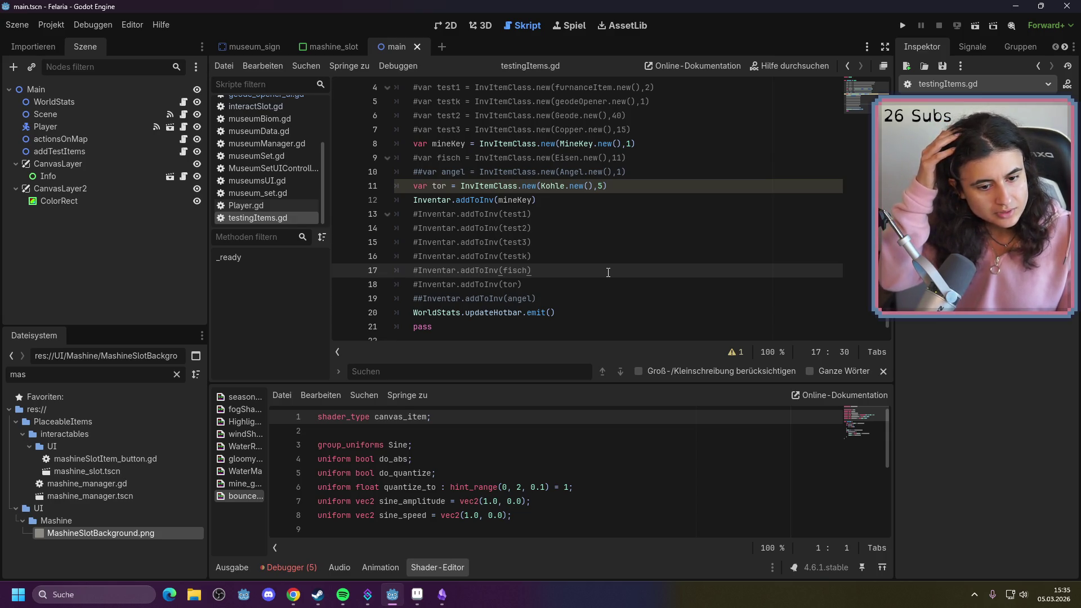
pyautogui.scroll(1, 607, 272)
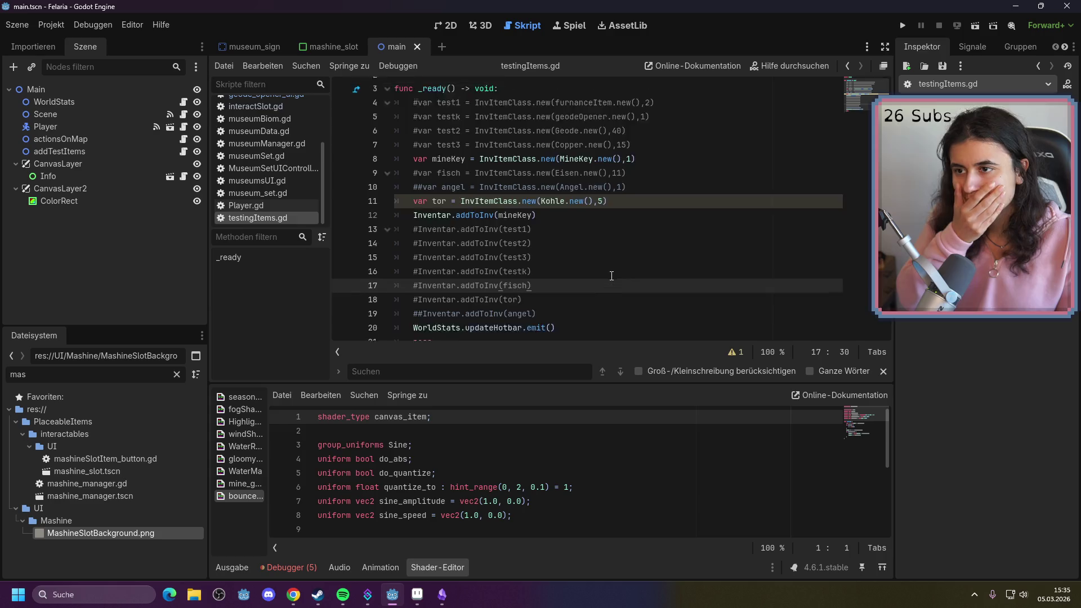
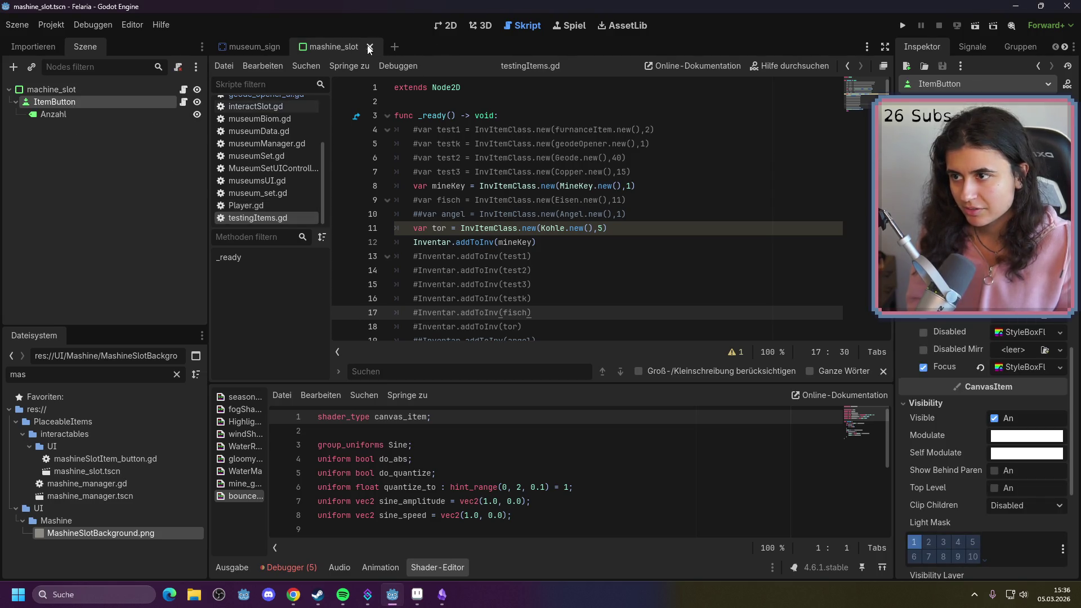
# Close machine_slot, filter FileSystem by 'mine', and open mine_Level_1.tscn
pyautogui.click(370, 47)
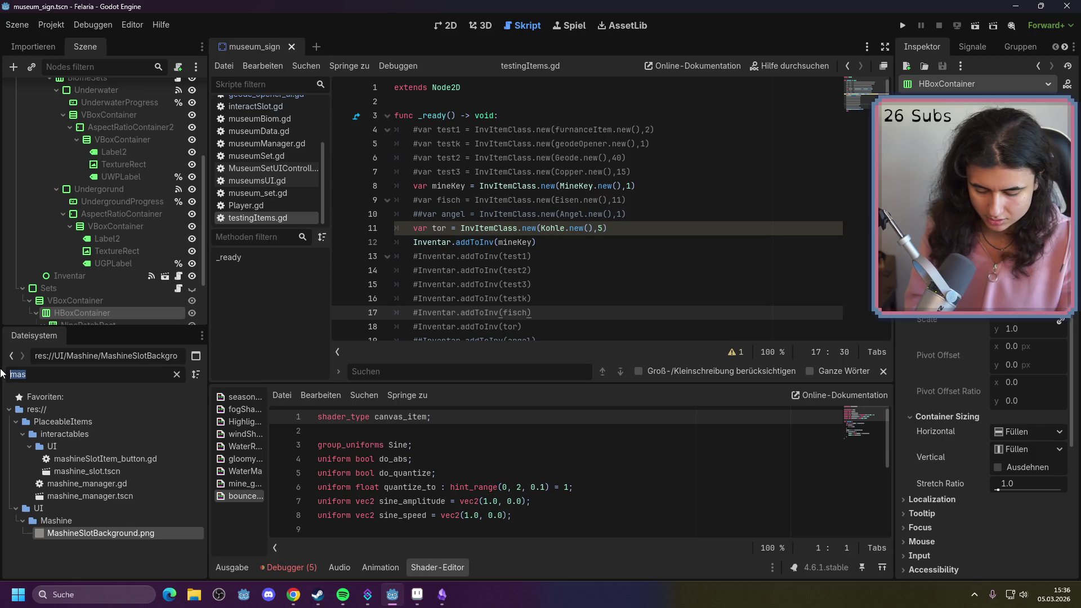
pyautogui.write('minr')
pyautogui.press('BackSpace')
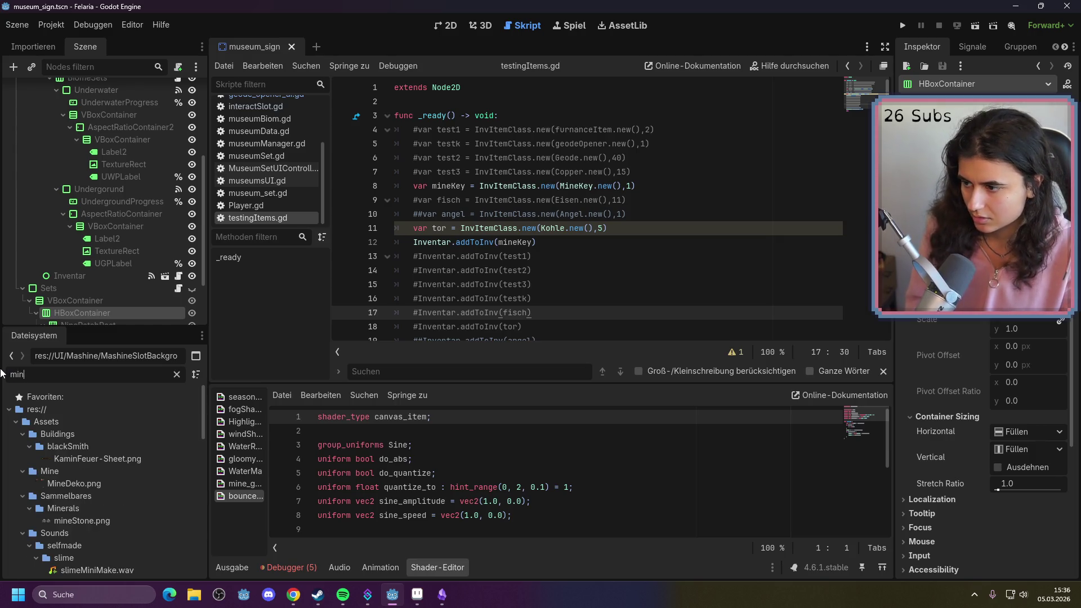
pyautogui.write('e')
pyautogui.scroll(-10, 127, 485)
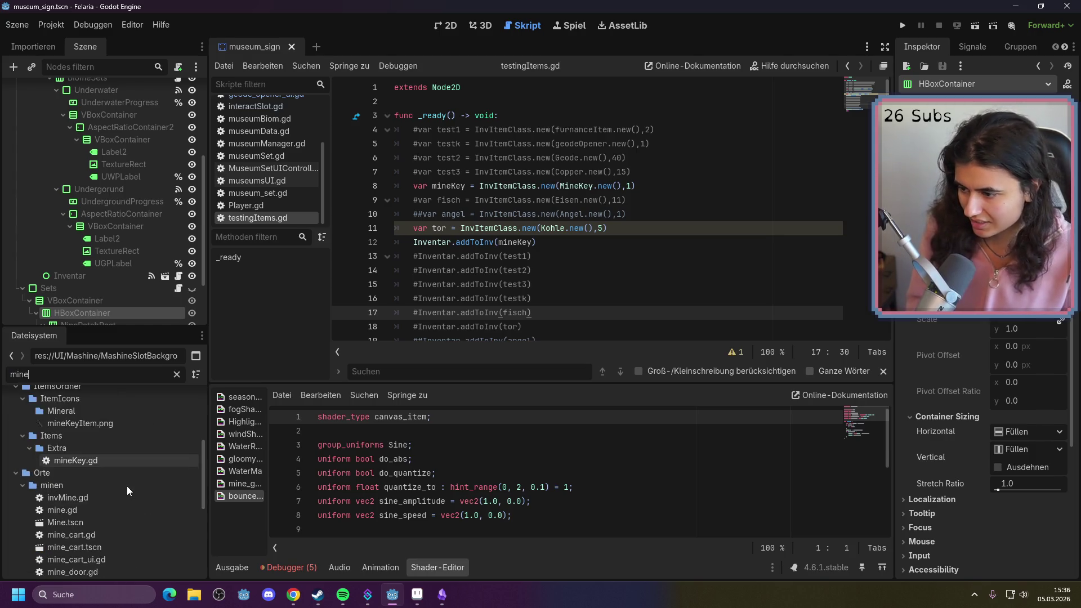
pyautogui.doubleClick(117, 474)
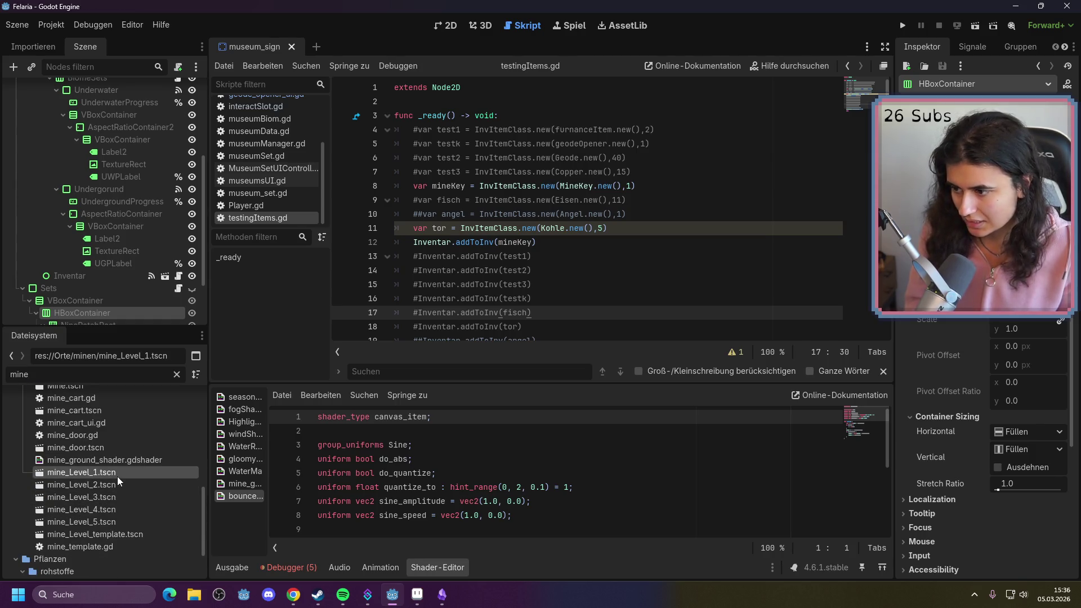
# Switch to the 2D view and open mine_Level_2, mine_Level_3 and mine_Level_4 from FileSystem
pyautogui.click(450, 25)
pyautogui.scroll(-4, 536, 197)
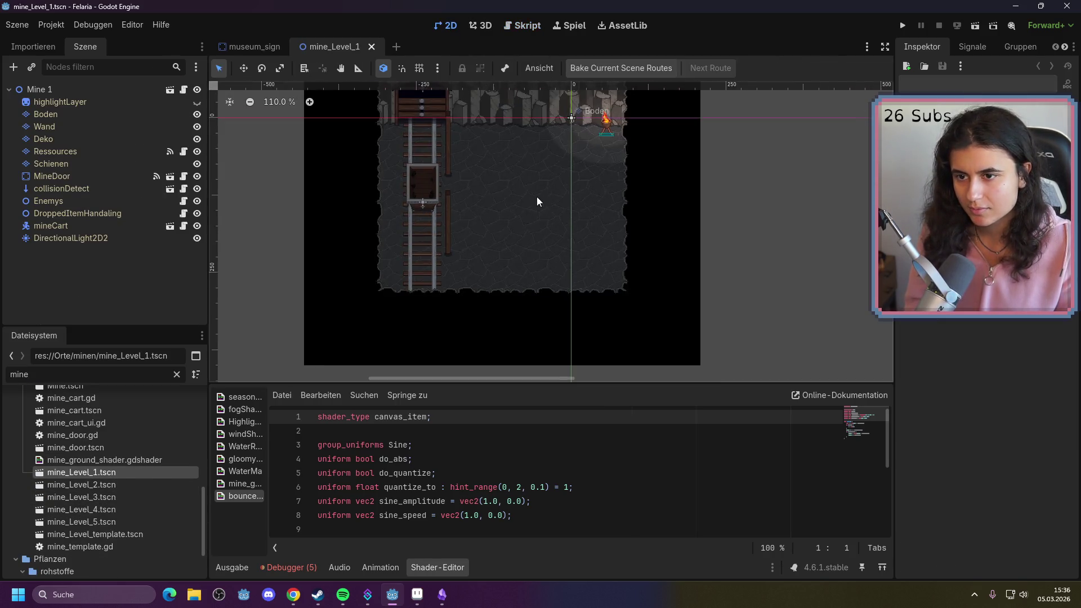
pyautogui.doubleClick(120, 485)
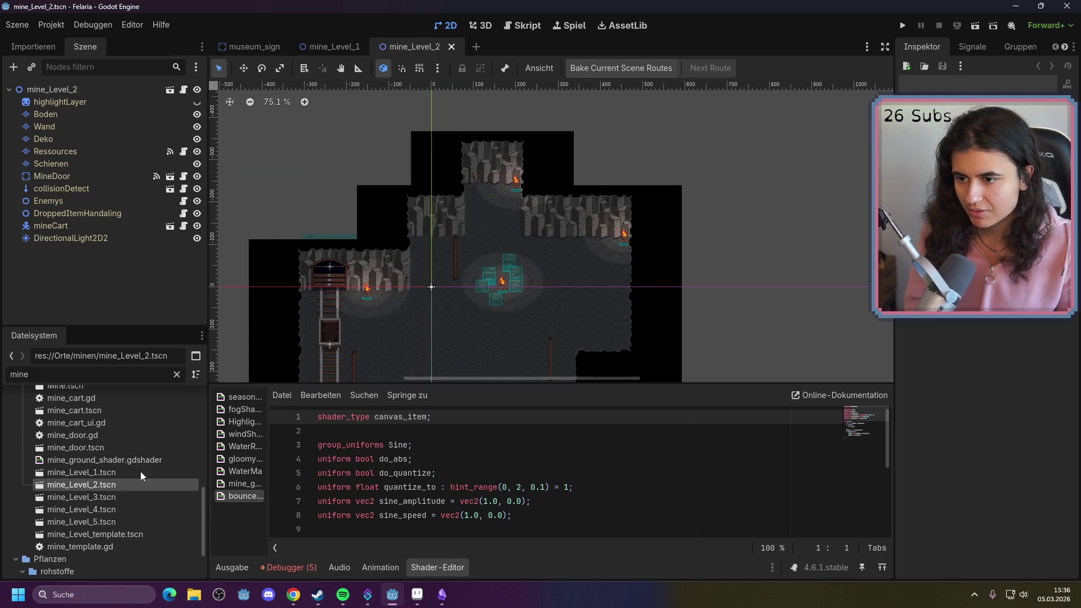
pyautogui.scroll(-2, 501, 223)
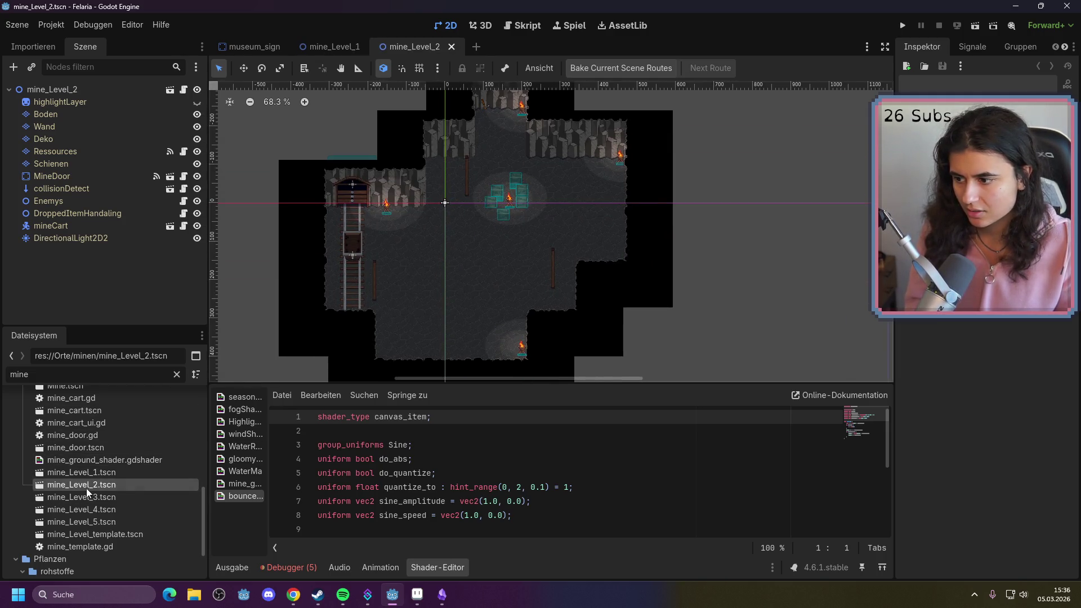
pyautogui.doubleClick(79, 497)
pyautogui.scroll(-8, 455, 167)
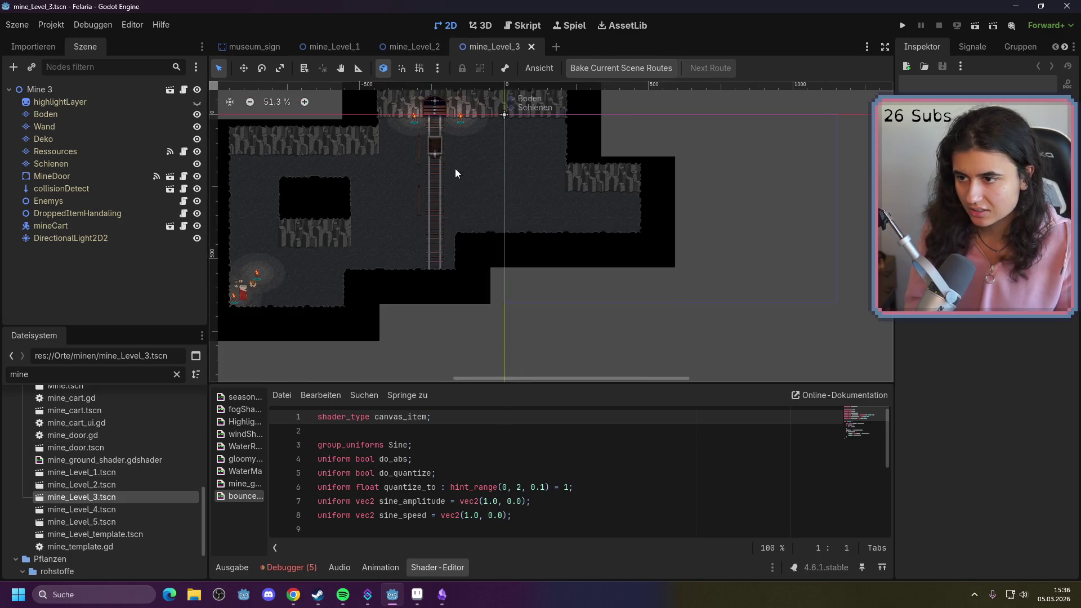
pyautogui.scroll(8, 282, 324)
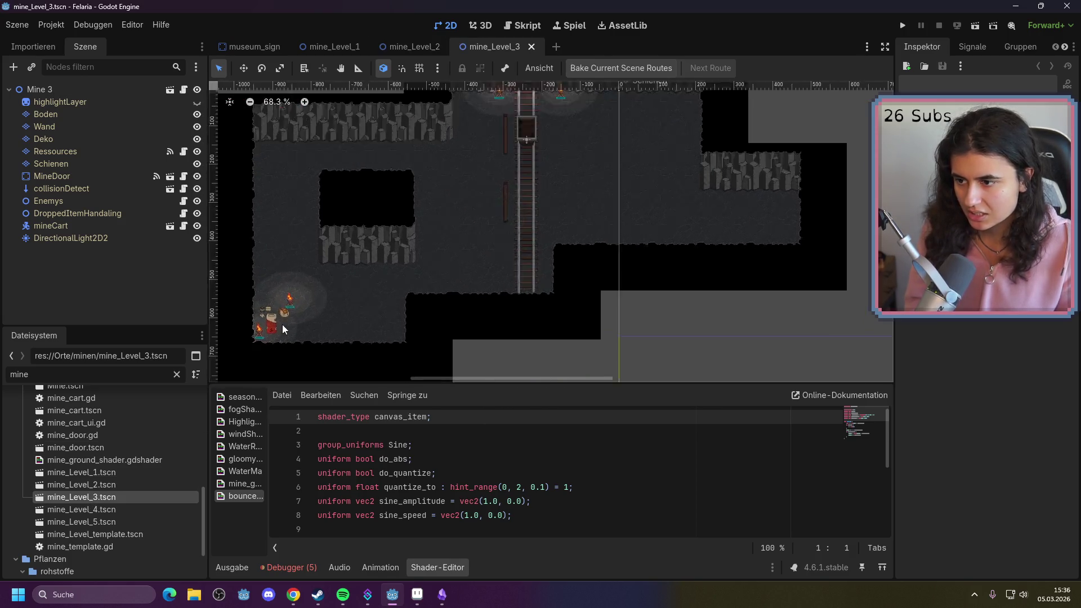
pyautogui.scroll(2, 289, 319)
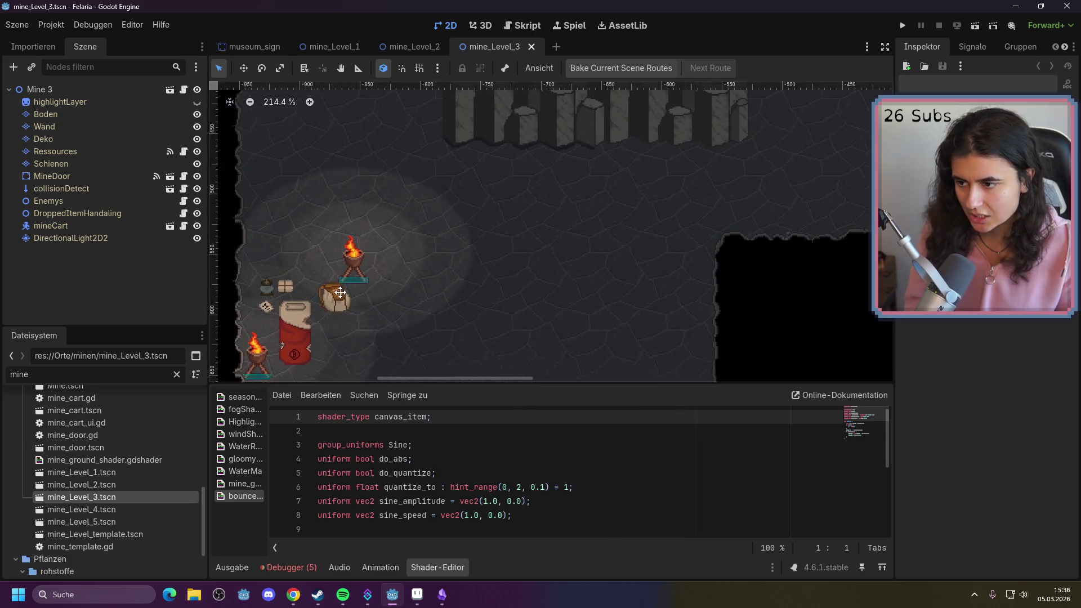
pyautogui.scroll(-4, 392, 307)
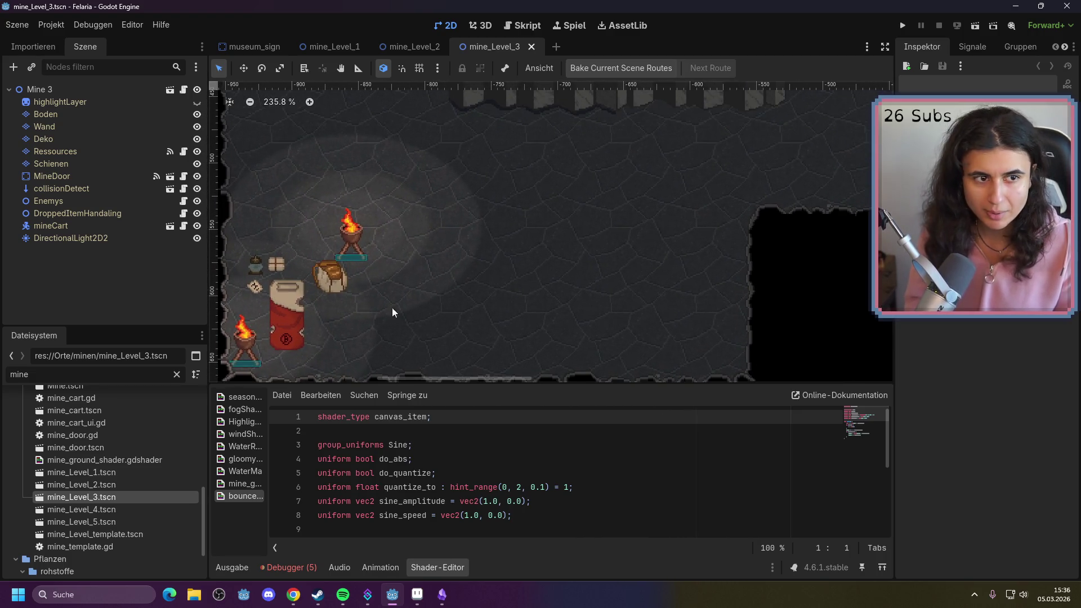
pyautogui.scroll(-6, 480, 289)
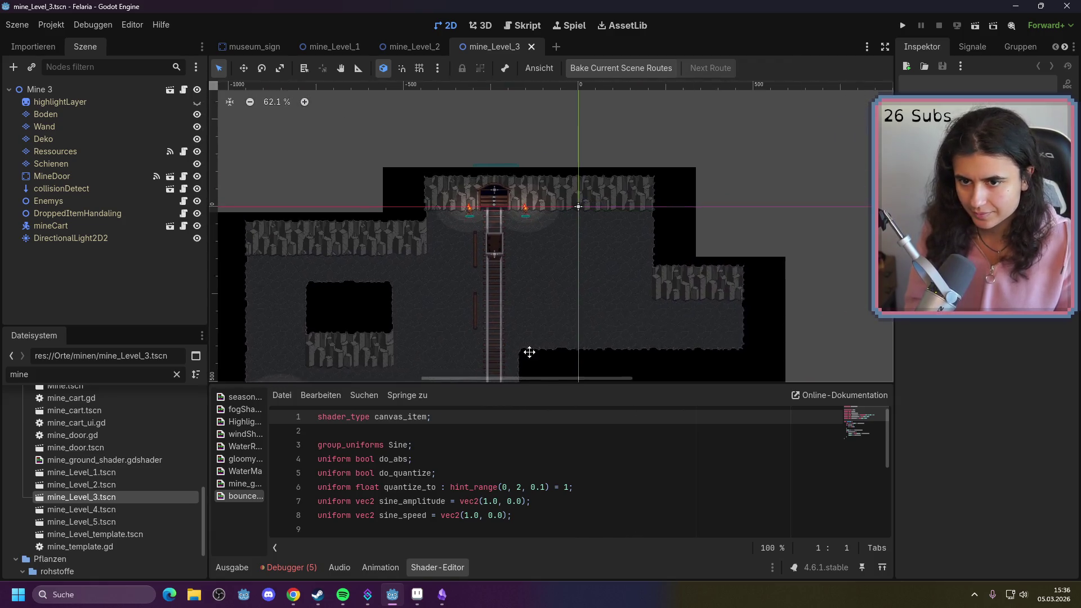
pyautogui.doubleClick(109, 510)
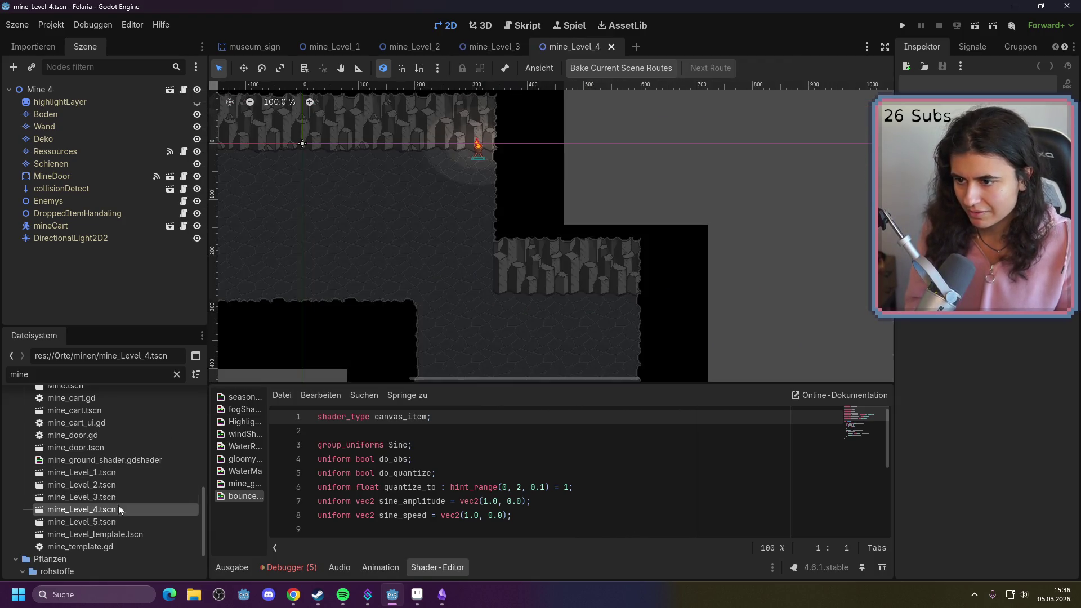
pyautogui.scroll(-3, 484, 269)
pyautogui.scroll(-5, 367, 292)
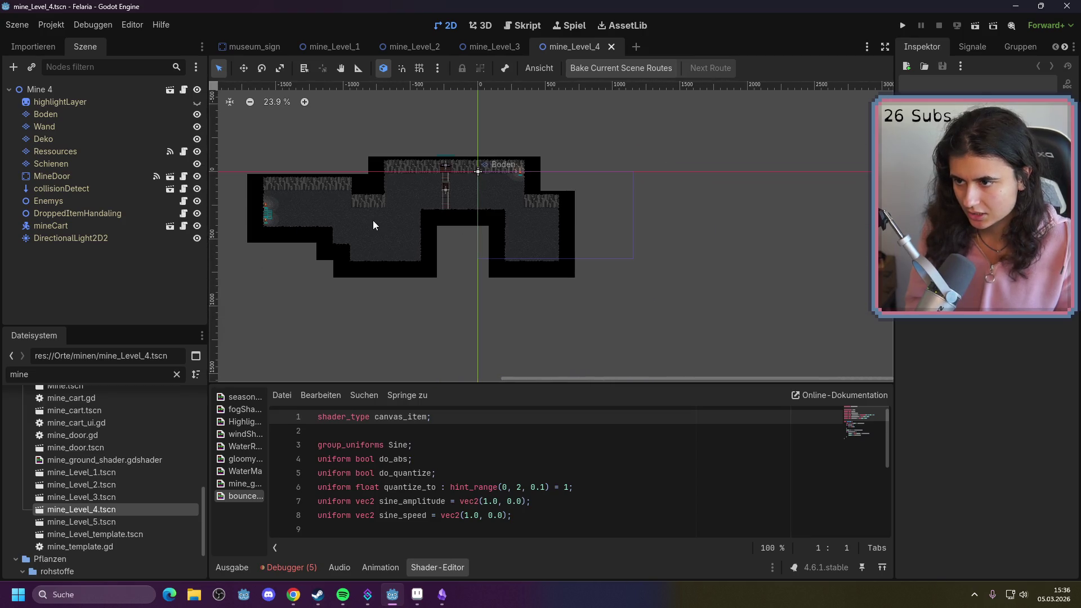
pyautogui.scroll(8, 261, 207)
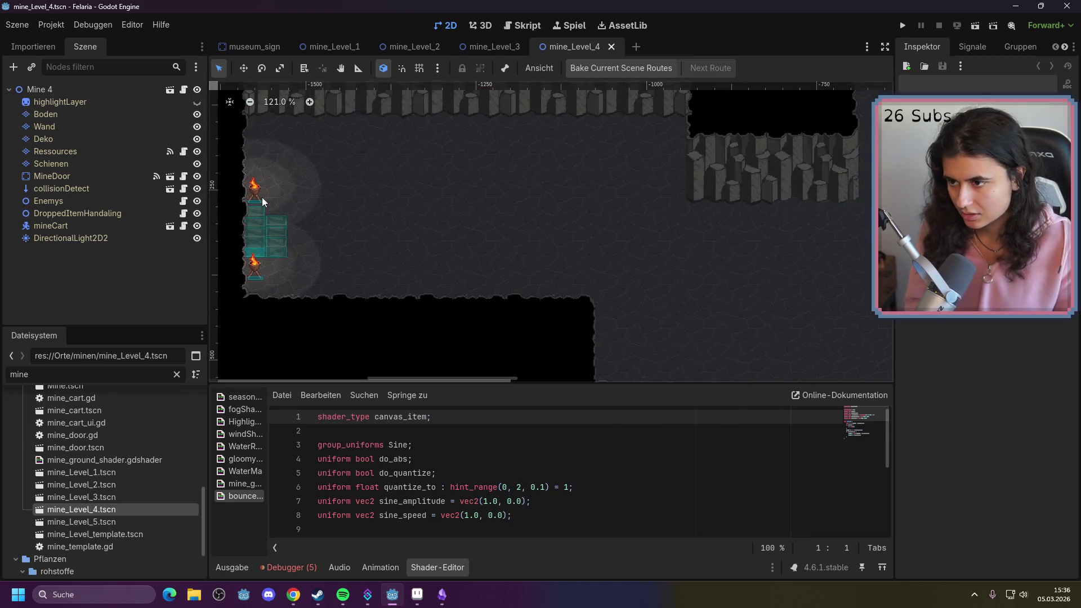
pyautogui.scroll(-5, 368, 194)
pyautogui.moveTo(668, 217)
pyautogui.mouseDown()
pyautogui.moveTo(615, 241)
pyautogui.moveTo(490, 258)
pyautogui.moveTo(547, 260)
pyautogui.mouseUp()
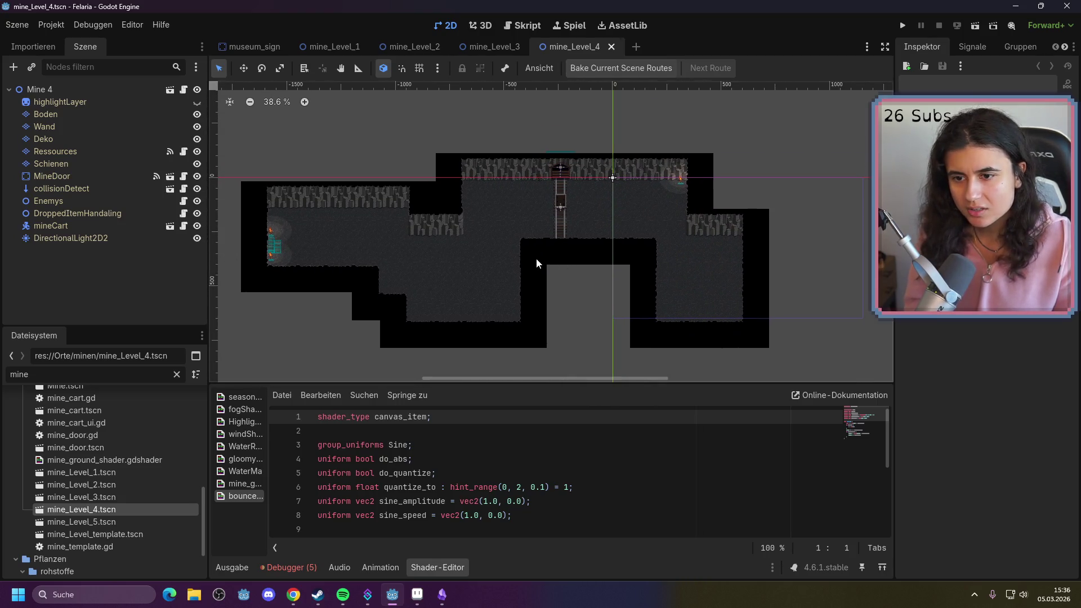
pyautogui.scroll(5, 729, 284)
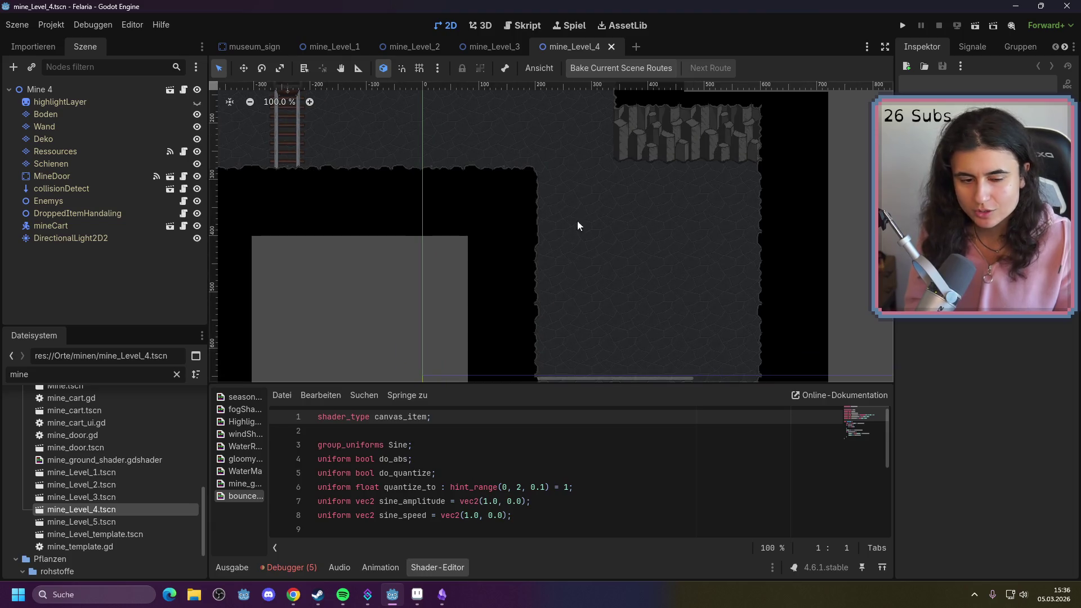
pyautogui.scroll(-3, 661, 277)
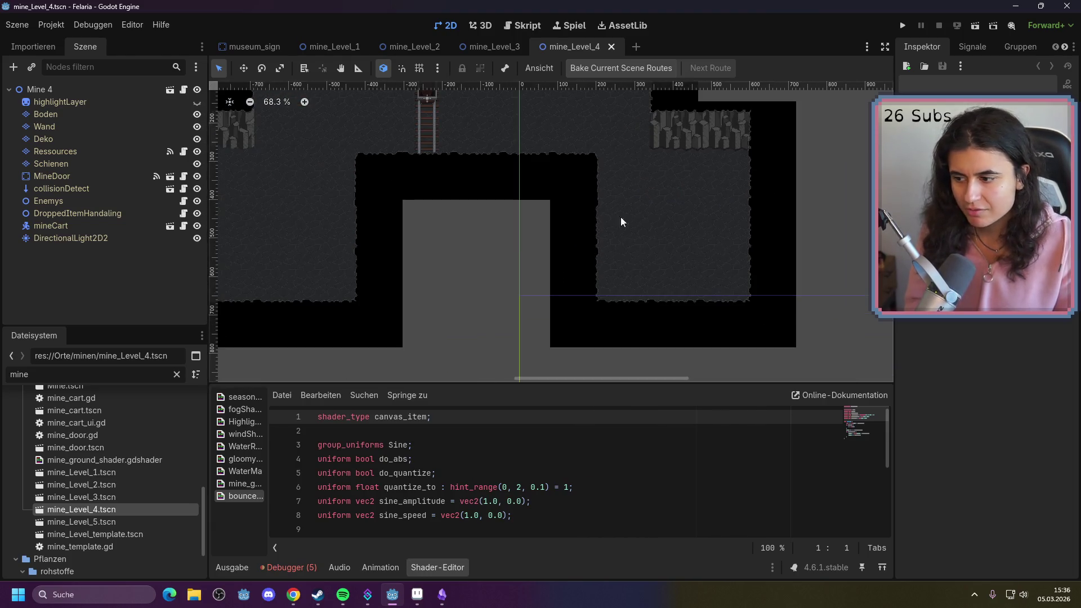
pyautogui.moveTo(596, 253)
pyautogui.mouseDown()
pyautogui.moveTo(582, 265)
pyautogui.moveTo(704, 260)
pyautogui.mouseUp()
pyautogui.moveTo(519, 257); pyautogui.dragTo(602, 262)
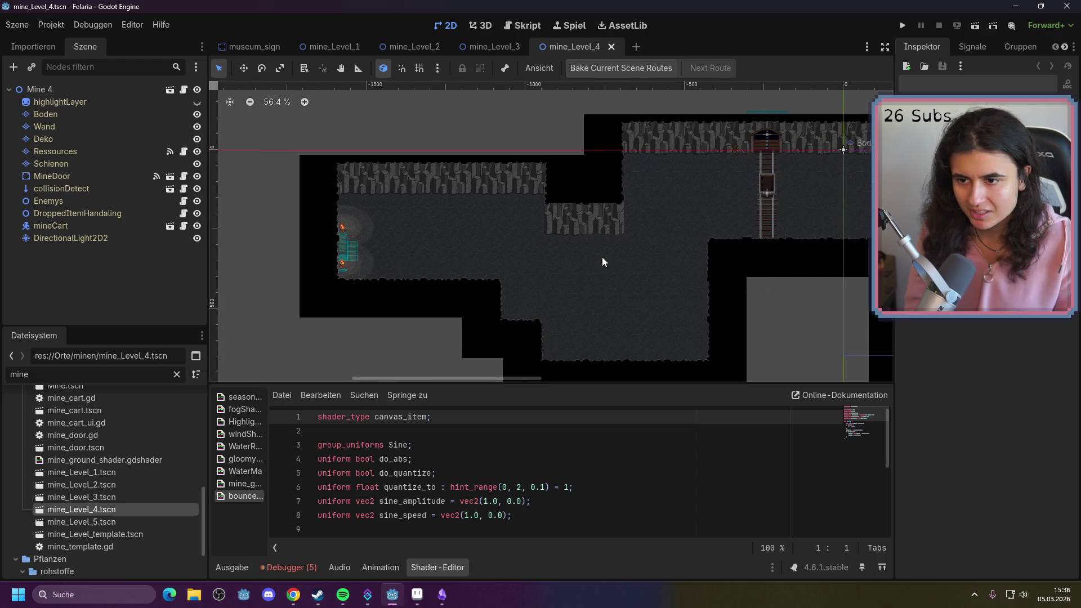
pyautogui.moveTo(698, 250)
pyautogui.mouseDown()
pyautogui.moveTo(657, 237)
pyautogui.moveTo(398, 225)
pyautogui.mouseUp()
pyautogui.scroll(2, 636, 215)
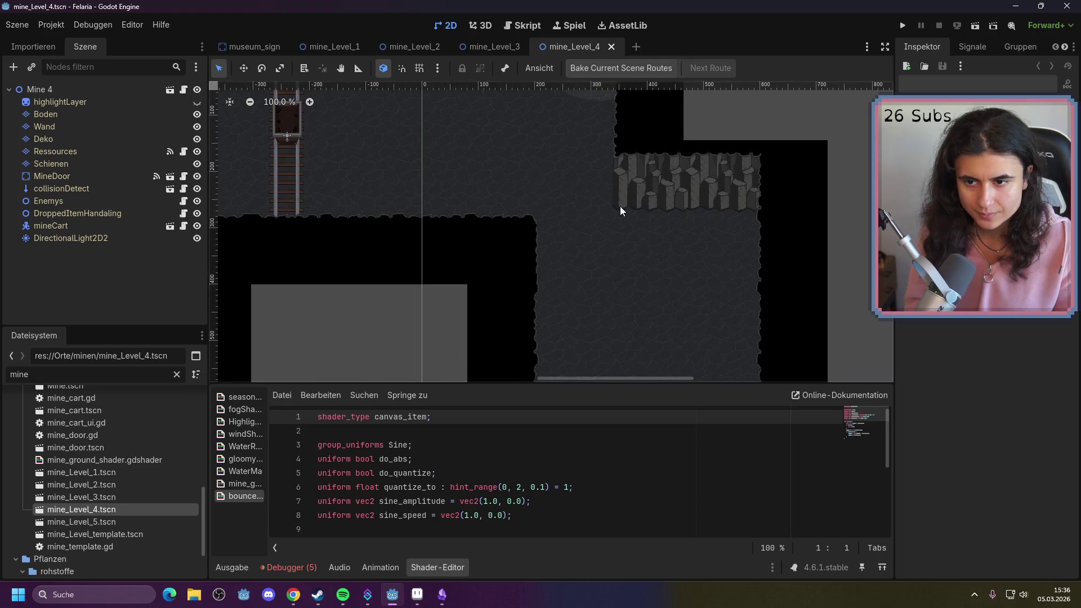
pyautogui.scroll(-2, 598, 200)
pyautogui.moveTo(394, 265); pyautogui.dragTo(393, 291)
pyautogui.scroll(3, 394, 287)
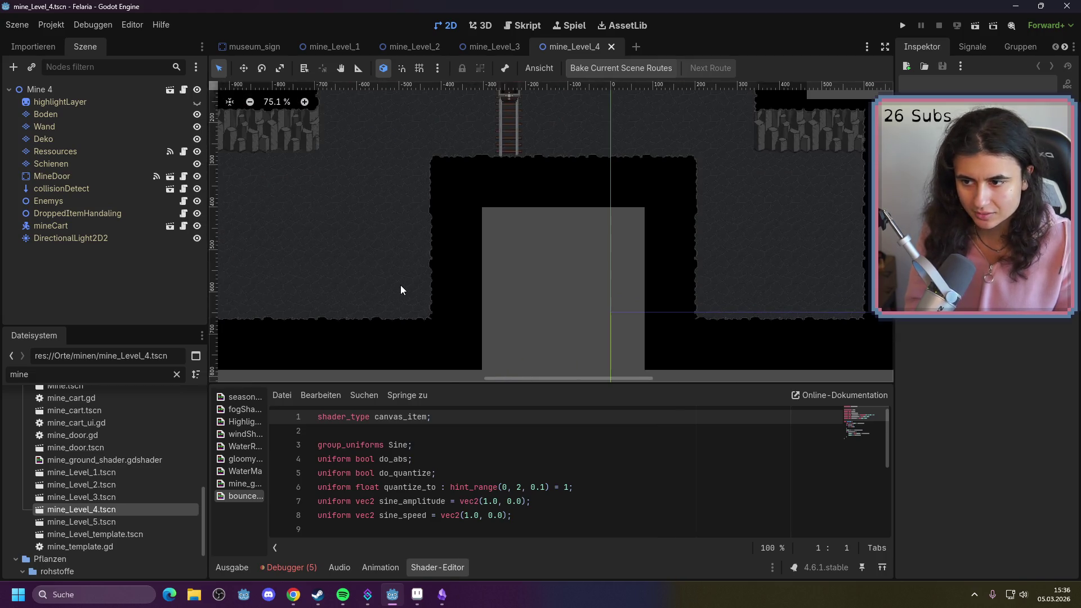
pyautogui.scroll(1, 521, 285)
pyautogui.moveTo(521, 285)
pyautogui.mouseDown()
pyautogui.moveTo(620, 308)
pyautogui.moveTo(566, 278)
pyautogui.mouseUp()
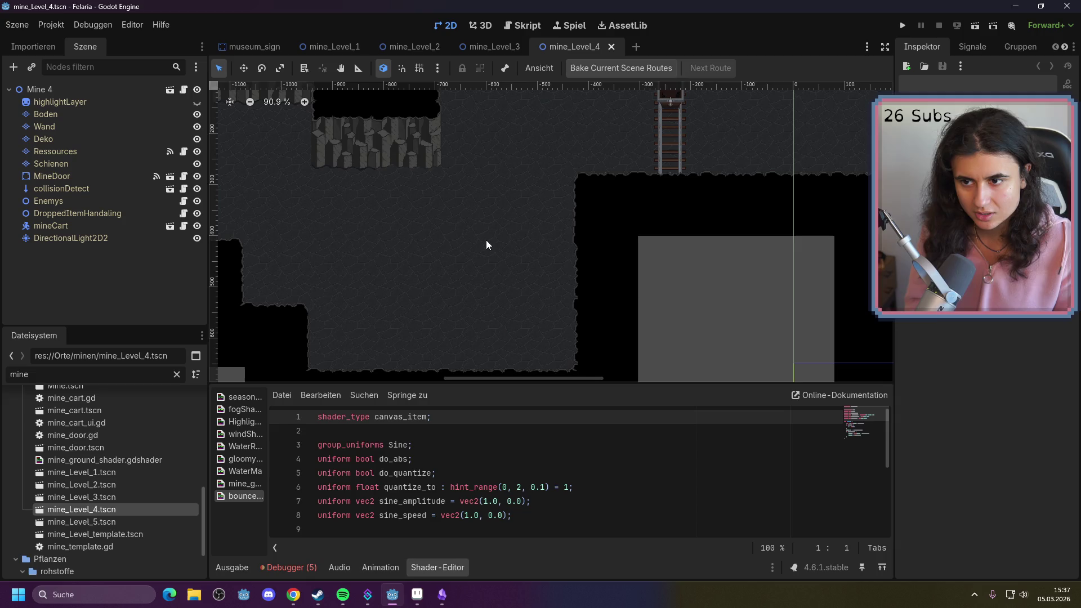
pyautogui.scroll(-4, 506, 220)
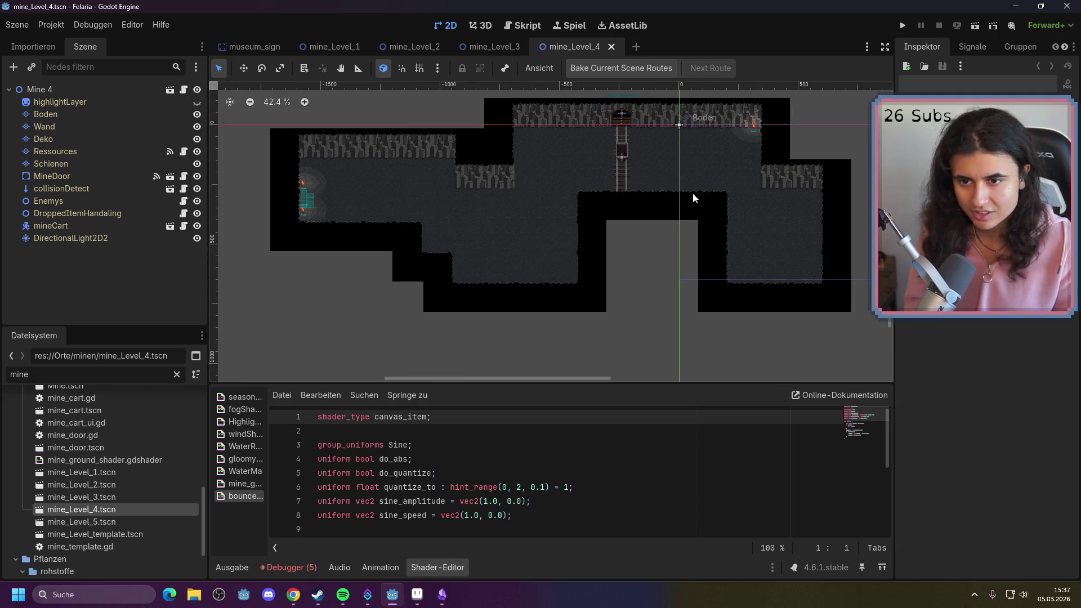
# Open mine_Level_5, compare it with mine_Level_4, then return to mine_Level_5
pyautogui.doubleClick(119, 522)
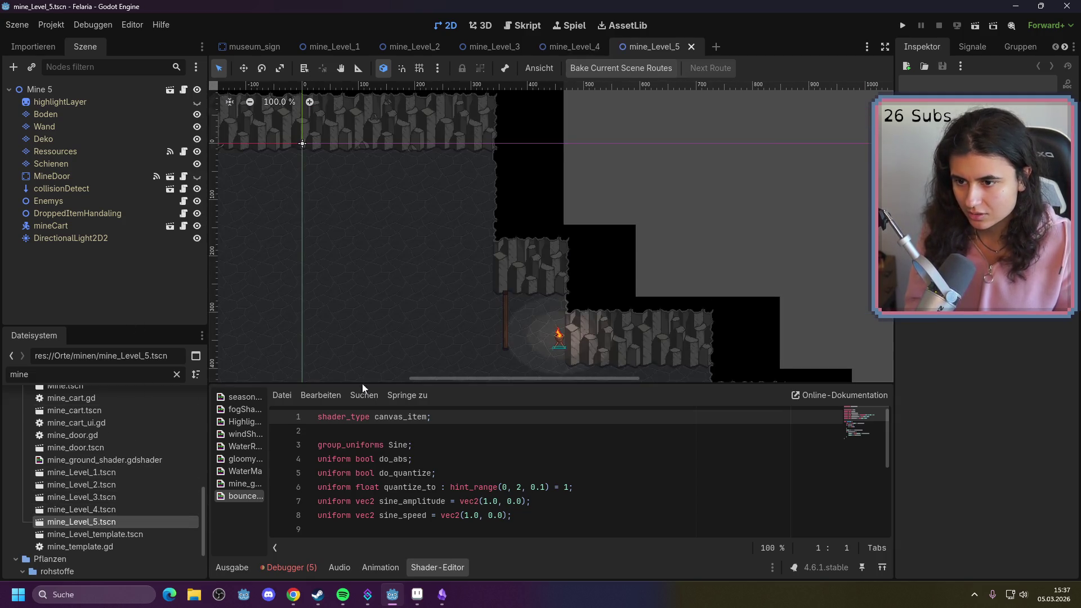
pyautogui.scroll(-3, 374, 298)
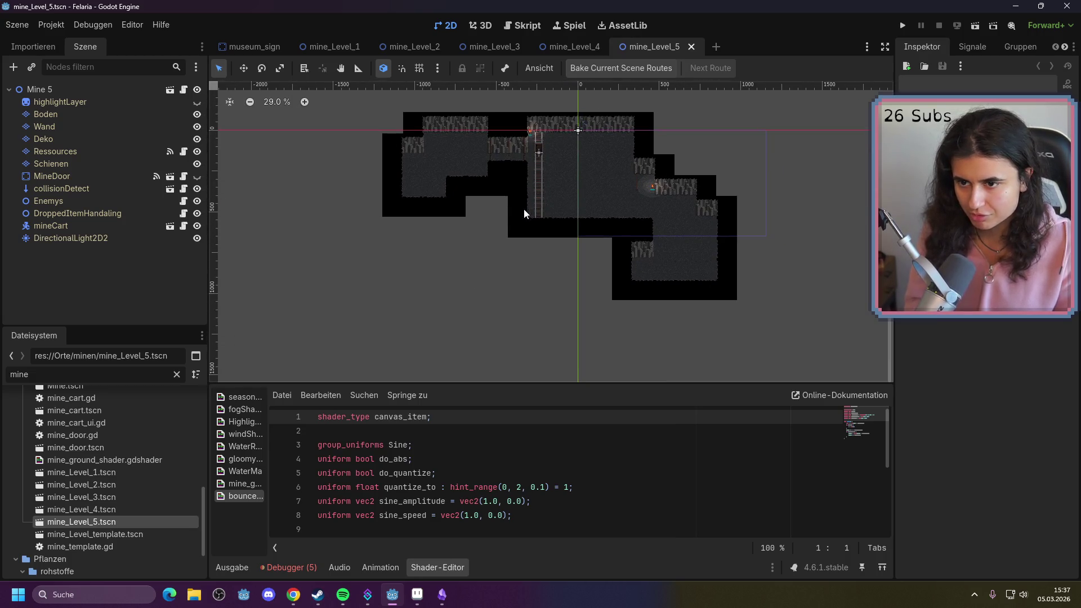
pyautogui.scroll(2, 534, 239)
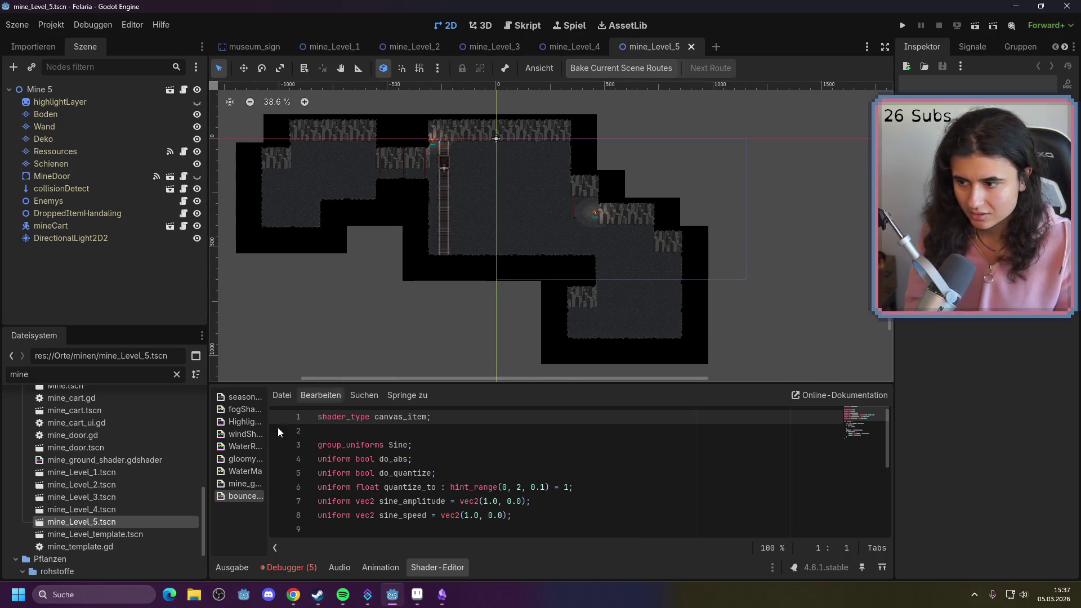
pyautogui.doubleClick(101, 510)
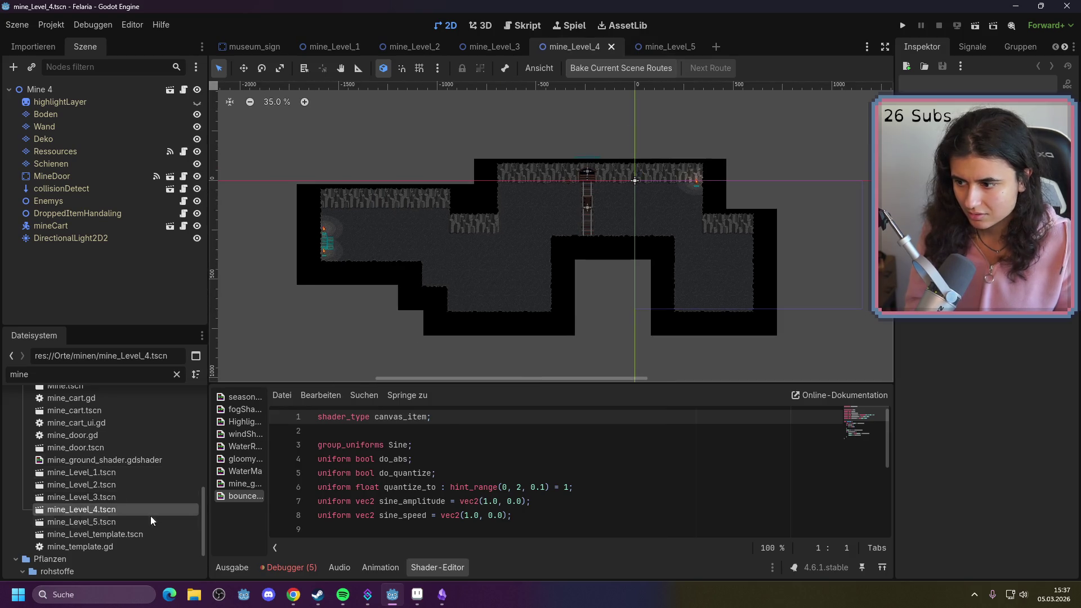
pyautogui.doubleClick(134, 520)
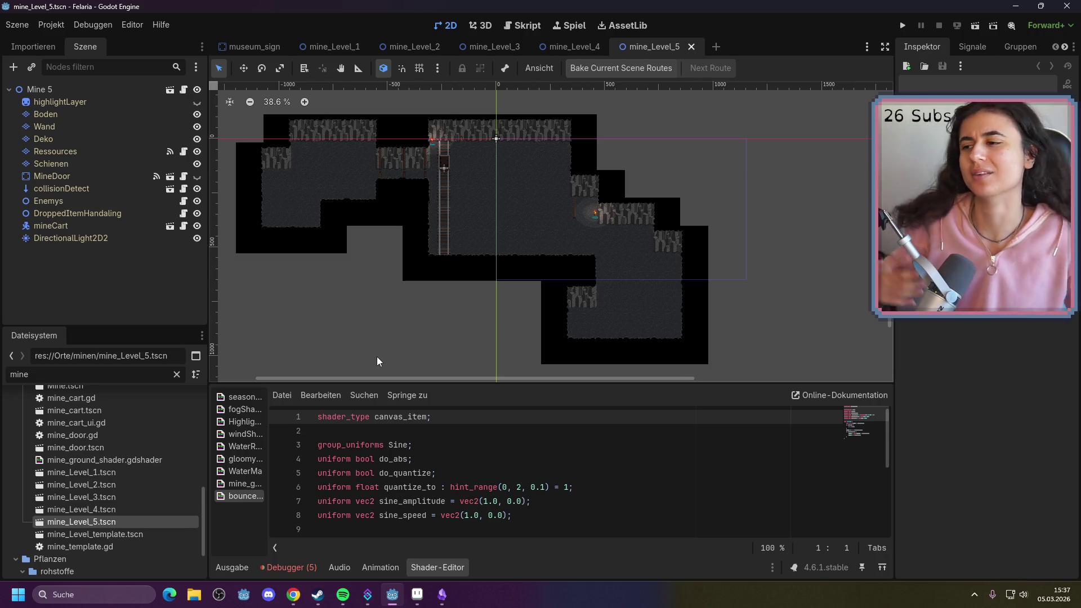
# Inspect Mine 5's Boden and highlightLayer nodes, then open its mine_Level_template scene
pyautogui.click(52, 111)
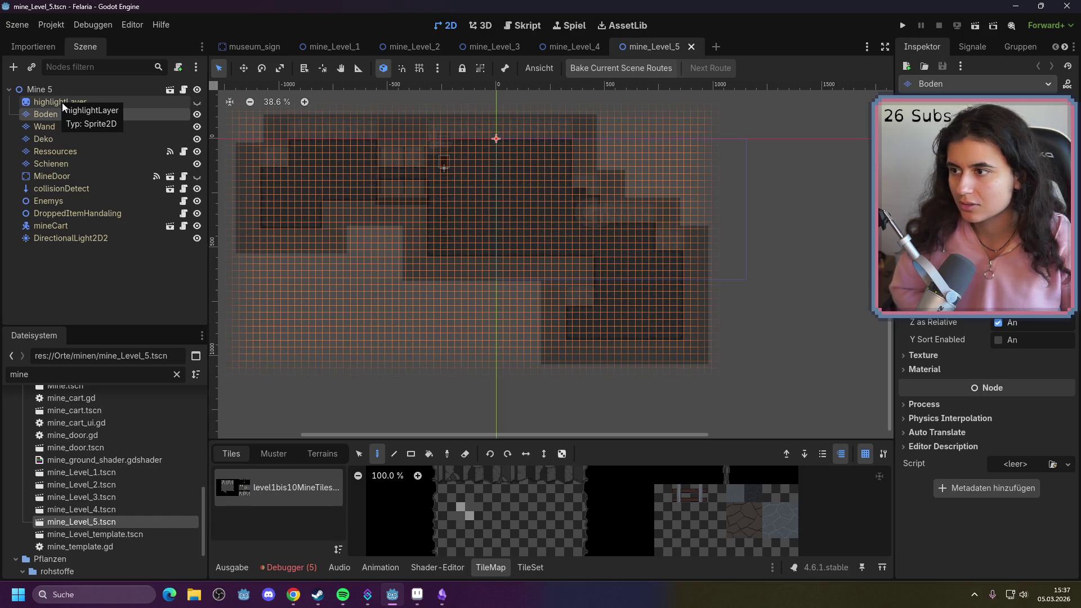
pyautogui.rightClick(62, 102)
pyautogui.click(61, 86)
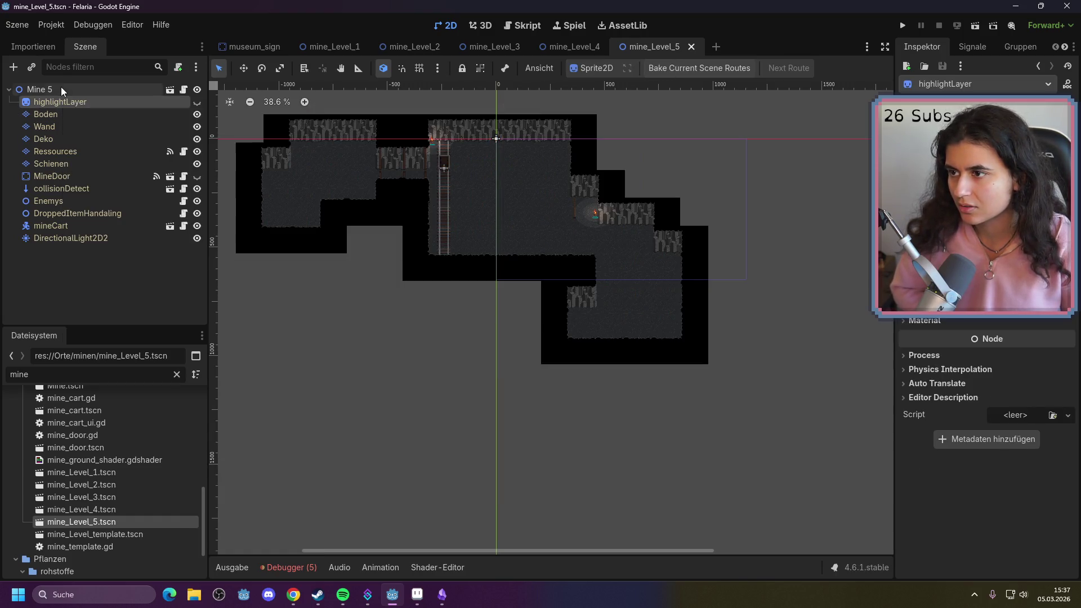
pyautogui.click(170, 91)
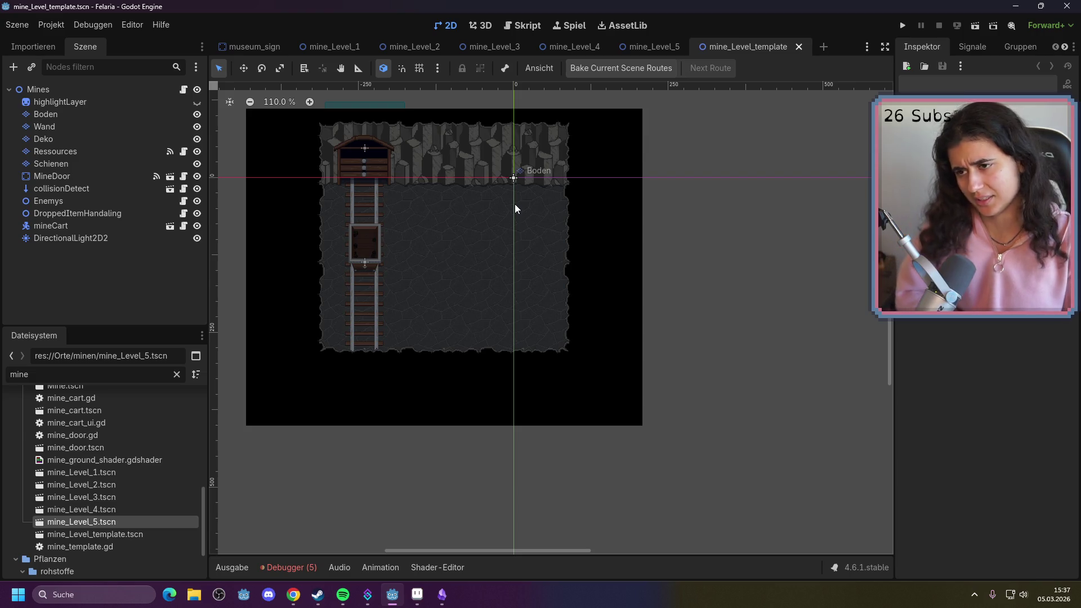
# Return to the mine_Level_5 scene tab
pyautogui.click(651, 43)
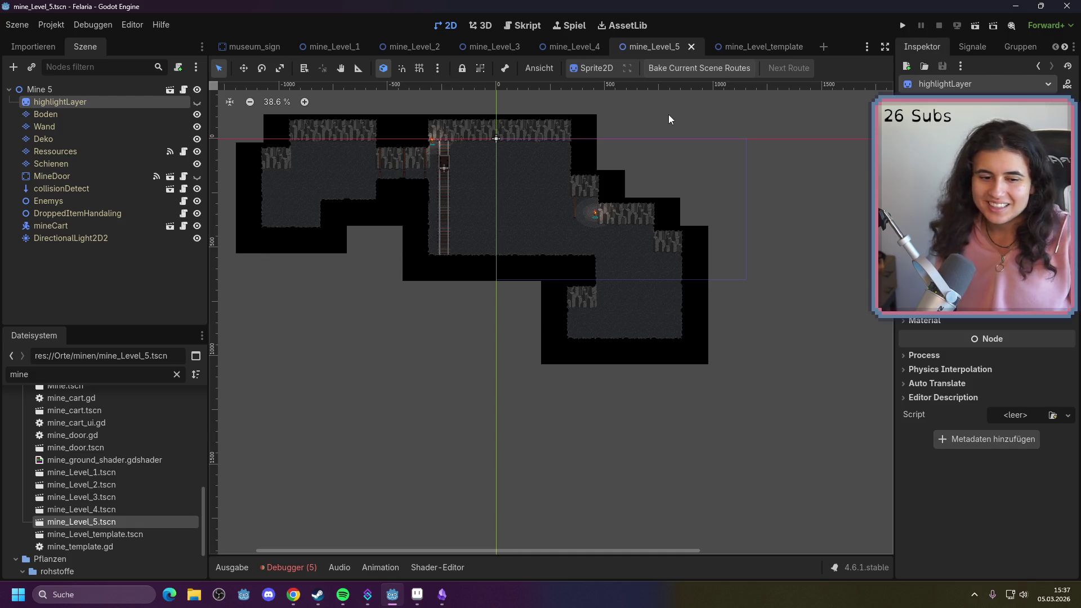
# Pan and zoom to the mine cart on its rails and select the mineCart node
pyautogui.moveTo(623, 183); pyautogui.dragTo(623, 226)
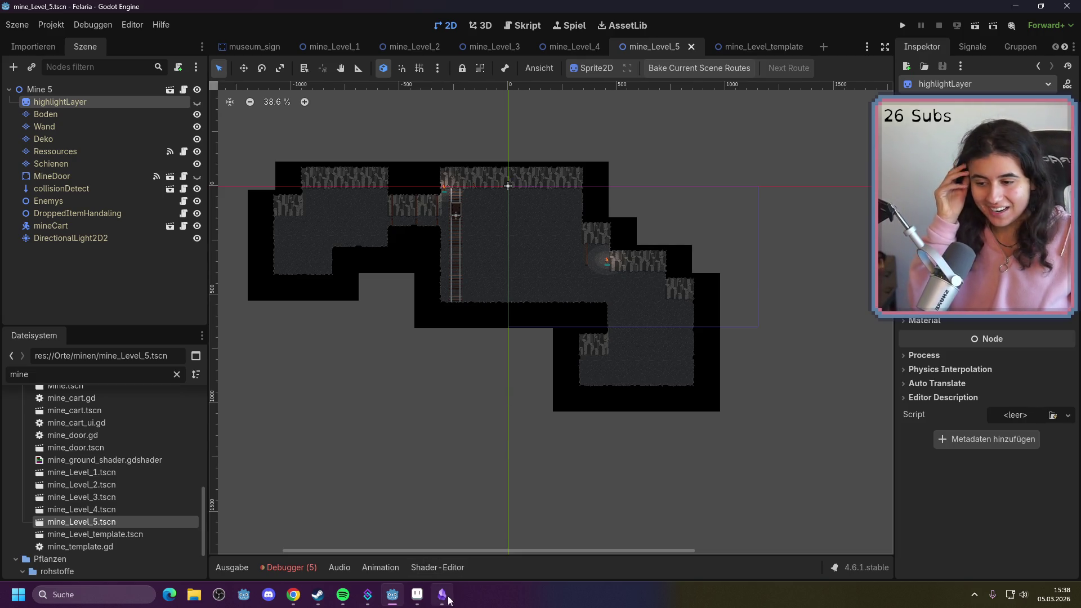
pyautogui.moveTo(448, 599)
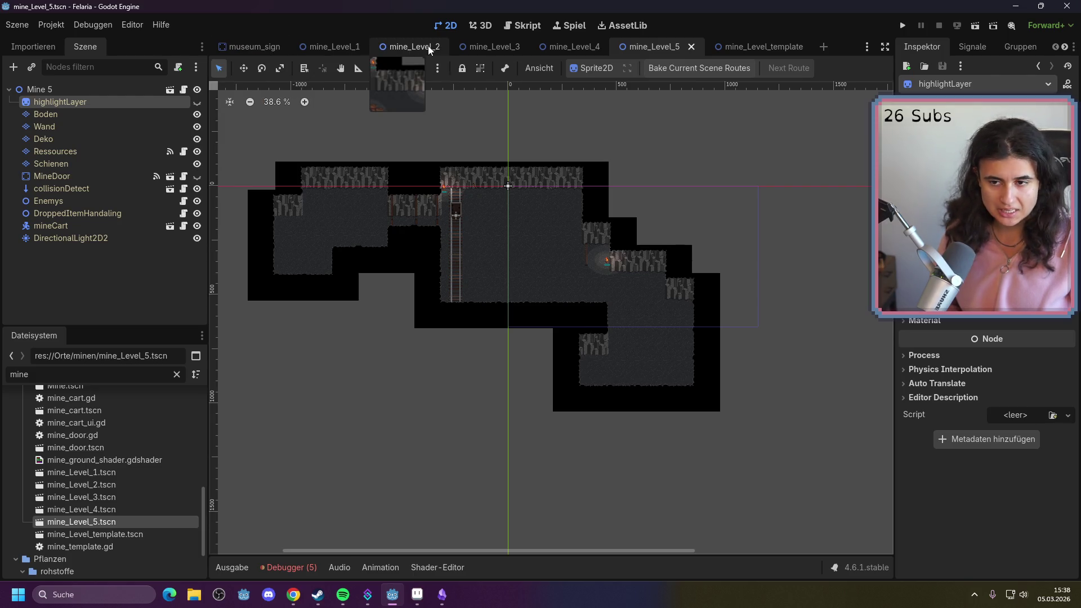
pyautogui.scroll(5, 507, 225)
pyautogui.moveTo(568, 363)
pyautogui.mouseDown()
pyautogui.moveTo(562, 398)
pyautogui.moveTo(494, 398)
pyautogui.moveTo(484, 433)
pyautogui.moveTo(770, 416)
pyautogui.mouseUp()
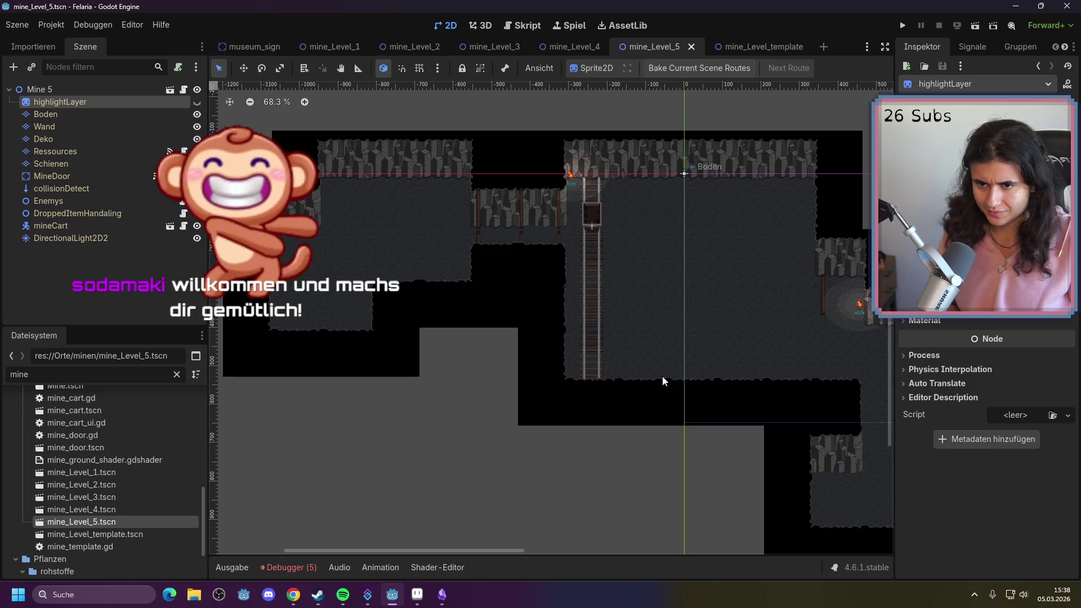
pyautogui.scroll(1, 722, 339)
pyautogui.moveTo(697, 386)
pyautogui.mouseDown()
pyautogui.moveTo(657, 398)
pyautogui.moveTo(563, 335)
pyautogui.mouseUp()
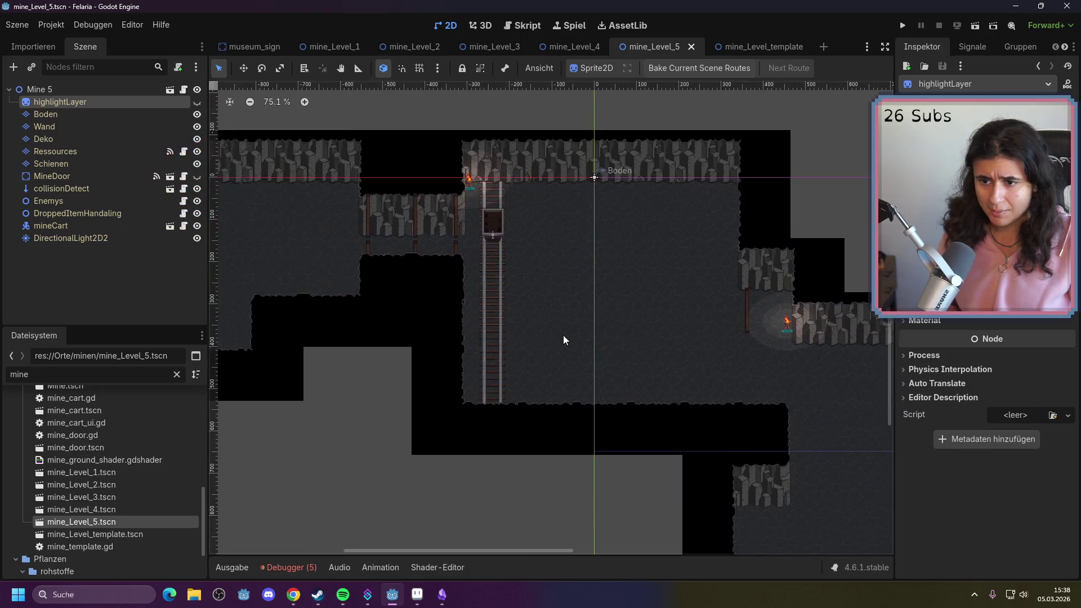
pyautogui.scroll(8, 490, 267)
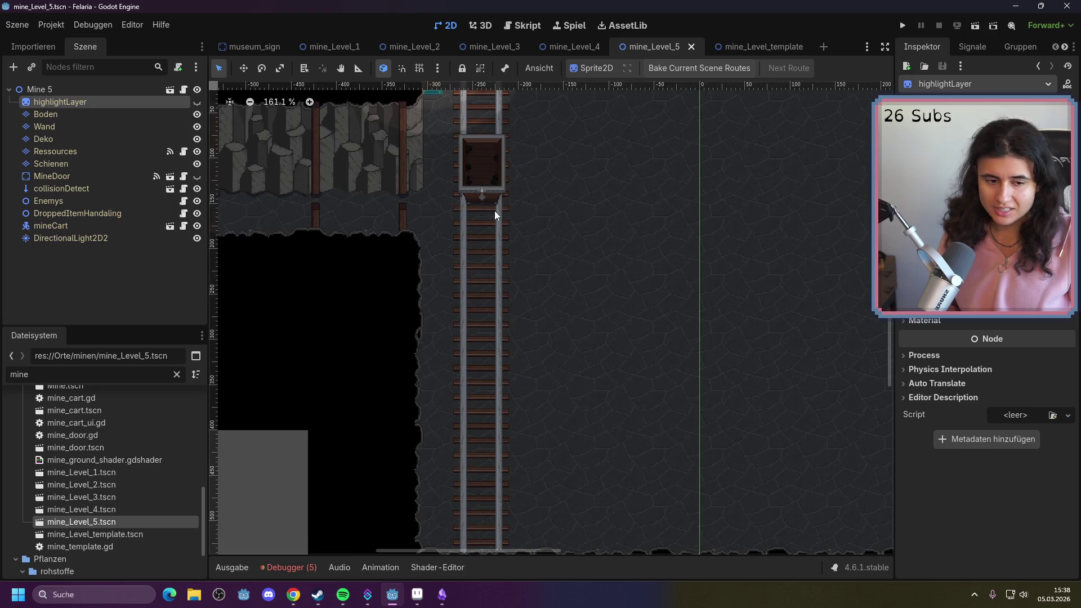
pyautogui.scroll(-2, 499, 214)
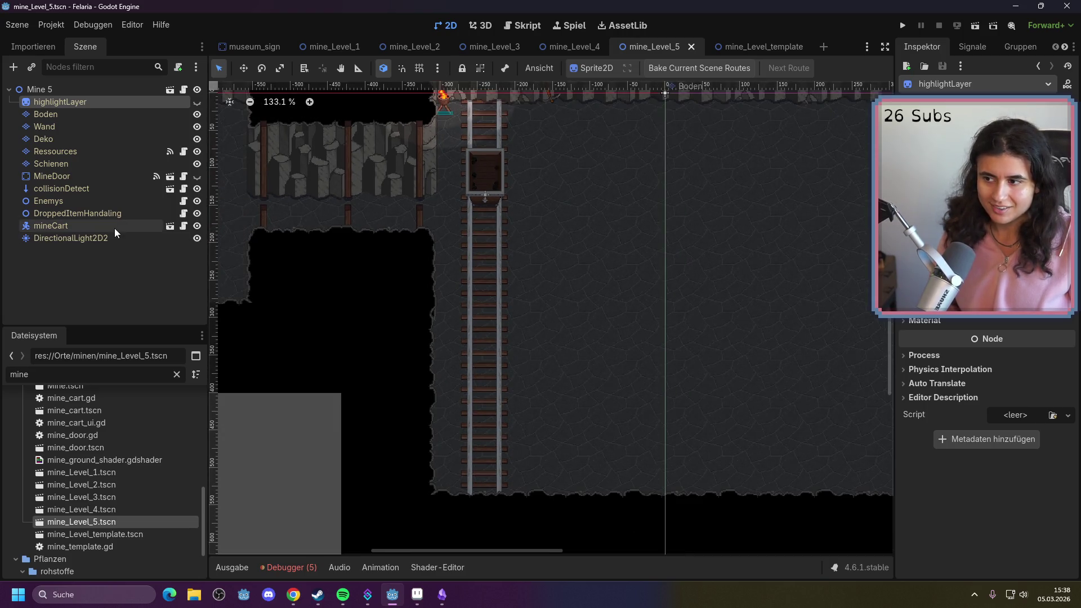
pyautogui.click(115, 225)
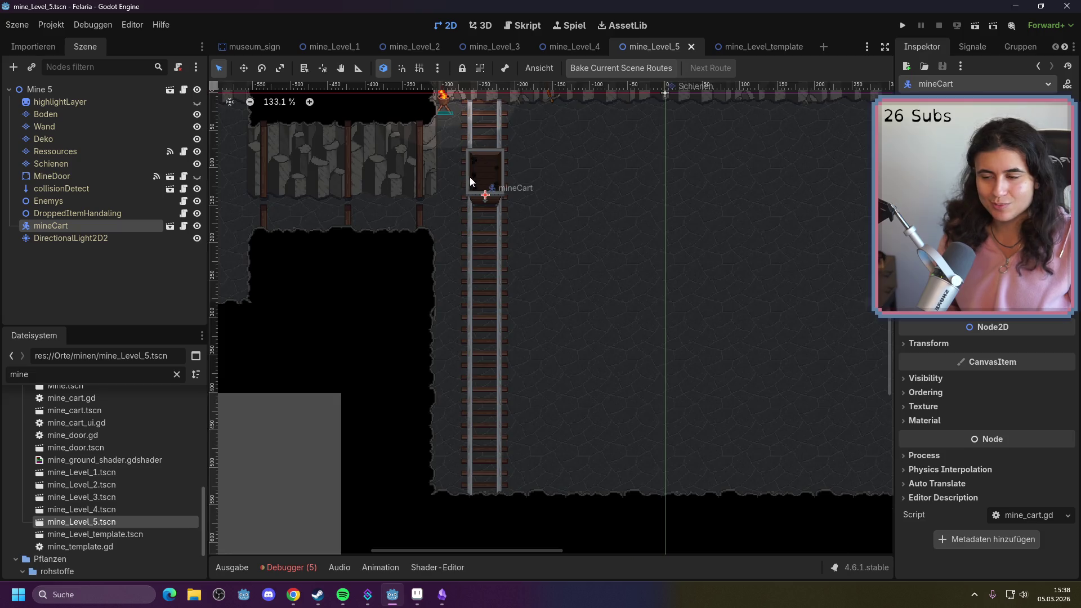
pyautogui.scroll(-3, 469, 177)
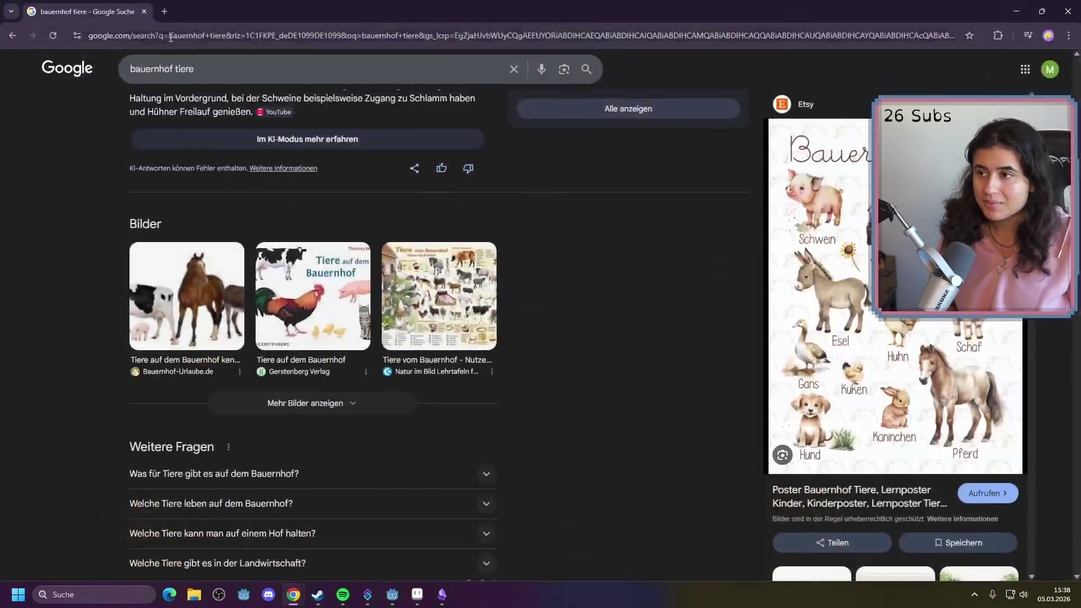
# Load twitch.tv in Chrome from the address bar's autocomplete for 'twi'
pyautogui.click(201, 39)
pyautogui.write('twitch.tv')
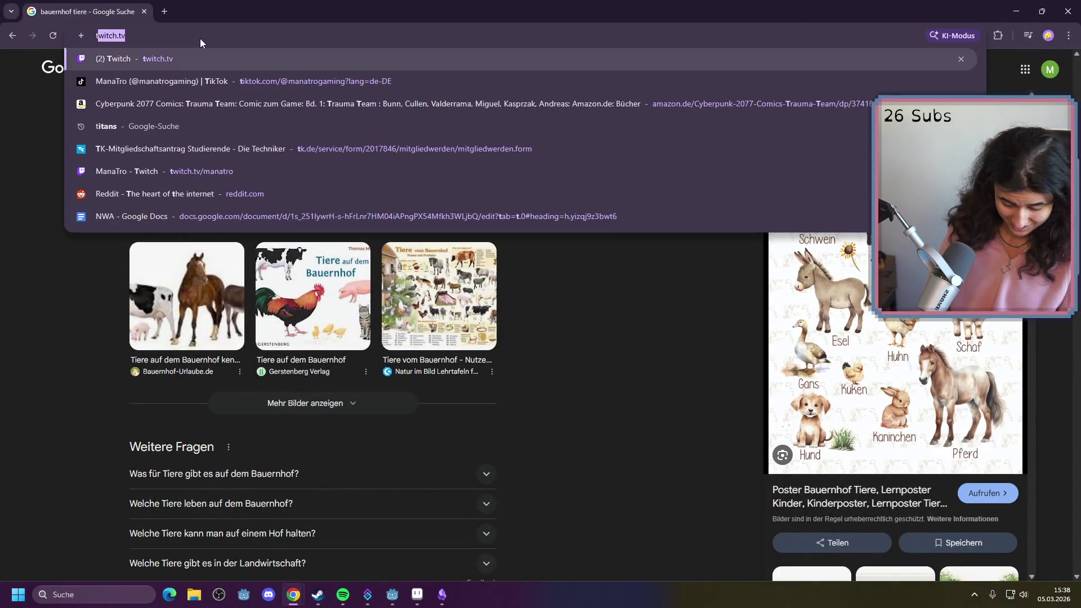
pyautogui.press('Return')
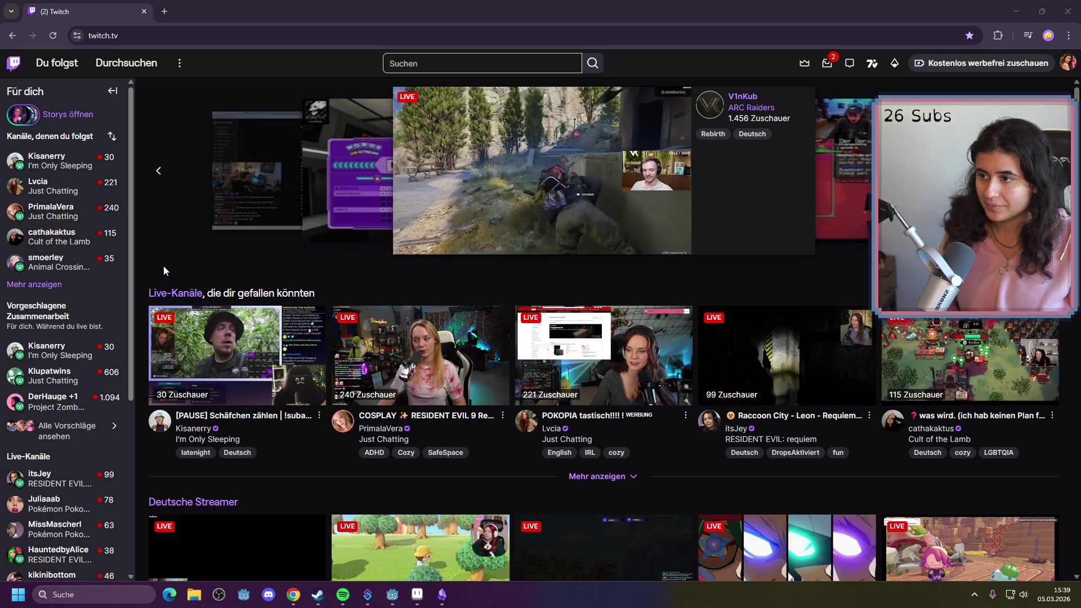
# Expand the followed channels and open a live IRL streamer's channel in a new tab
pyautogui.click(34, 284)
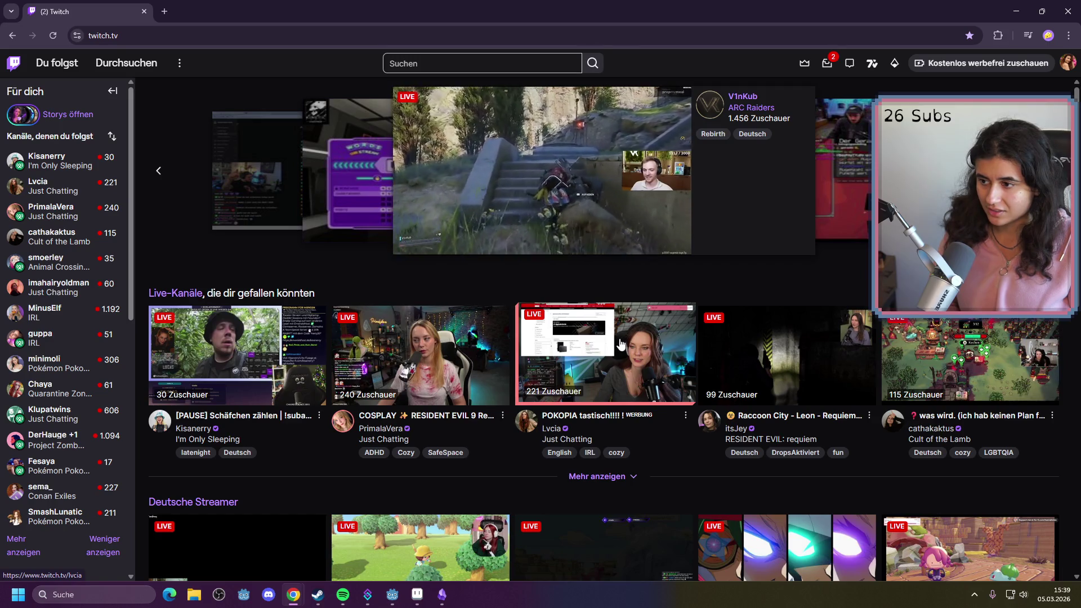
pyautogui.middleClick(45, 338)
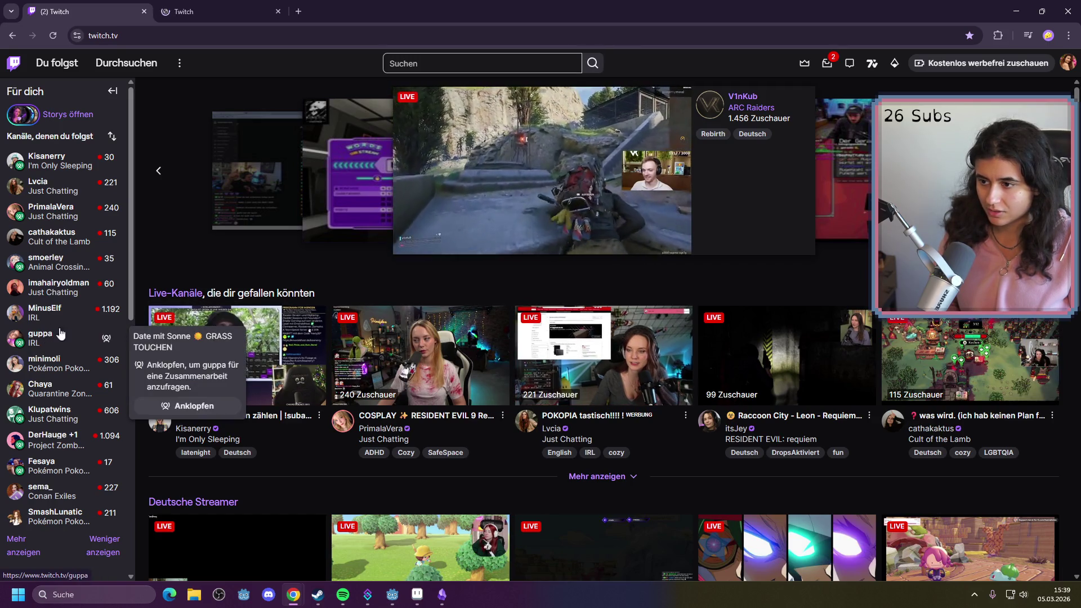
pyautogui.click(184, 2)
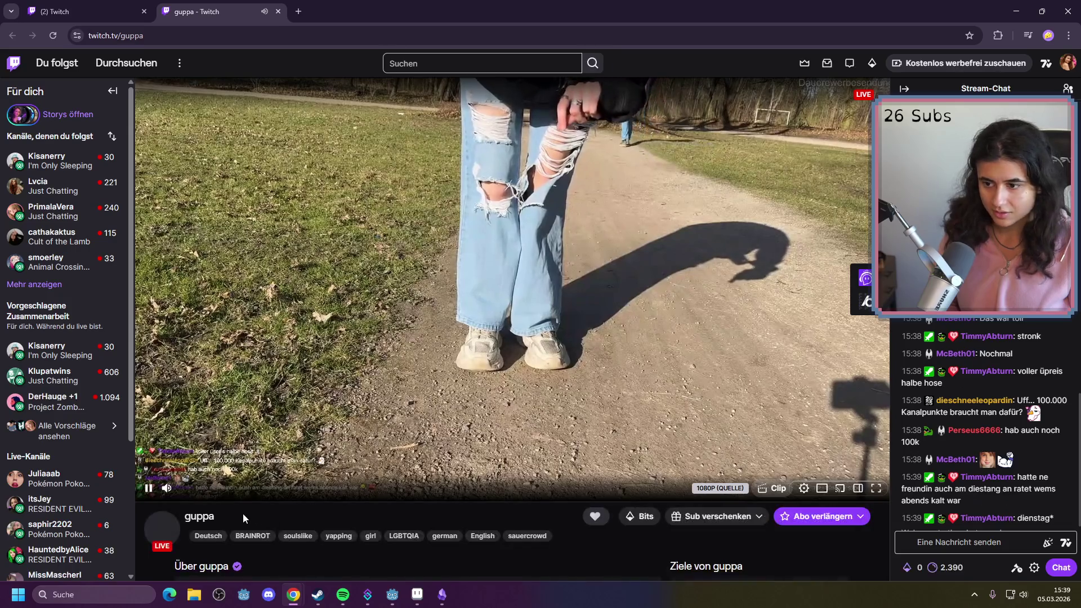
# Copy the streamer's channel name with Kopieren
pyautogui.doubleClick(198, 516)
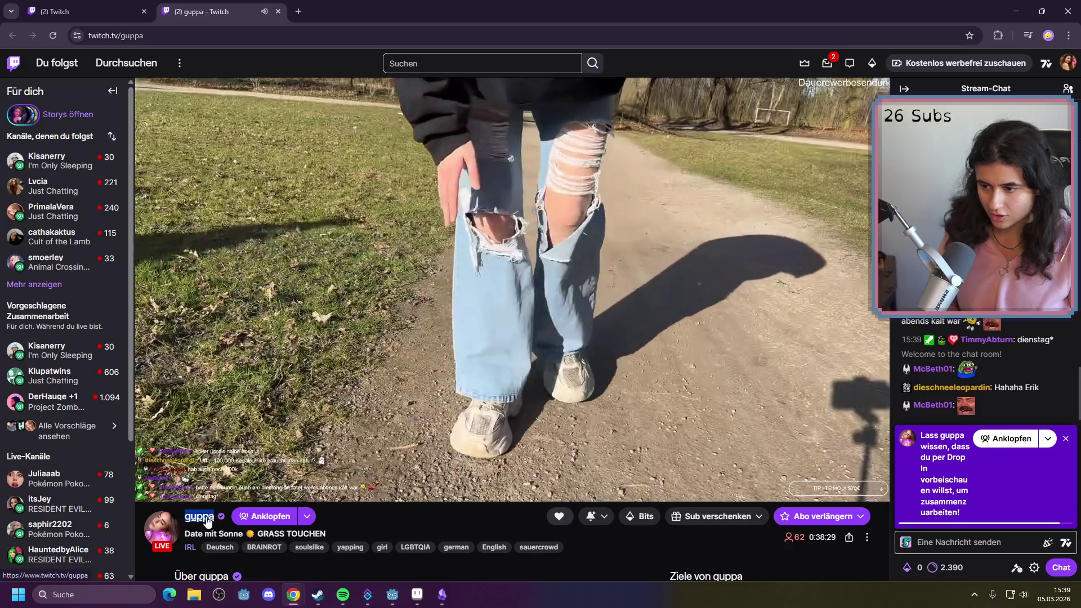
pyautogui.rightClick(206, 516)
pyautogui.click(246, 388)
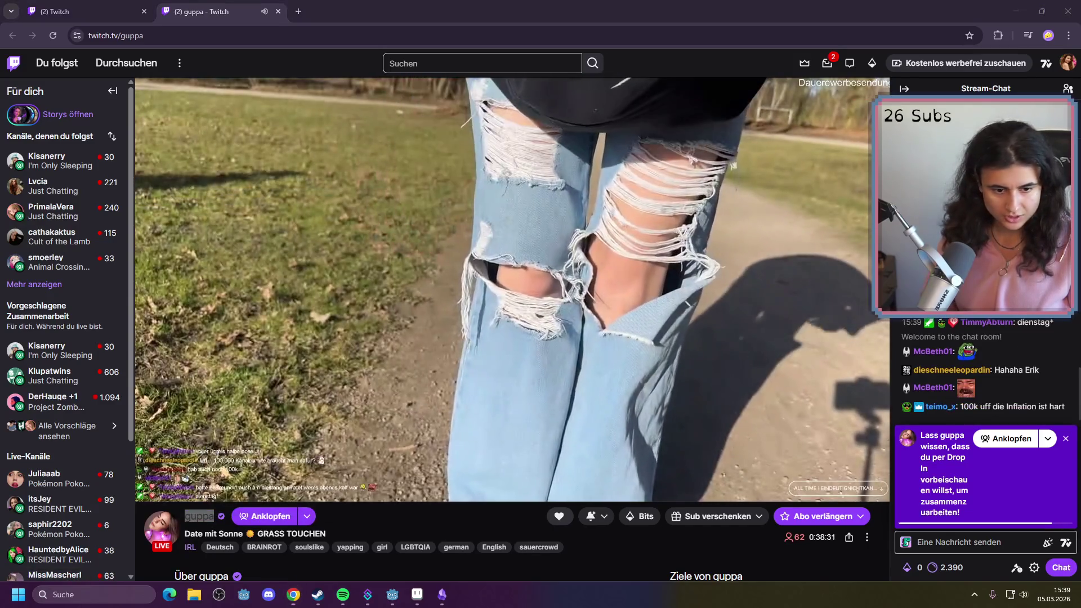